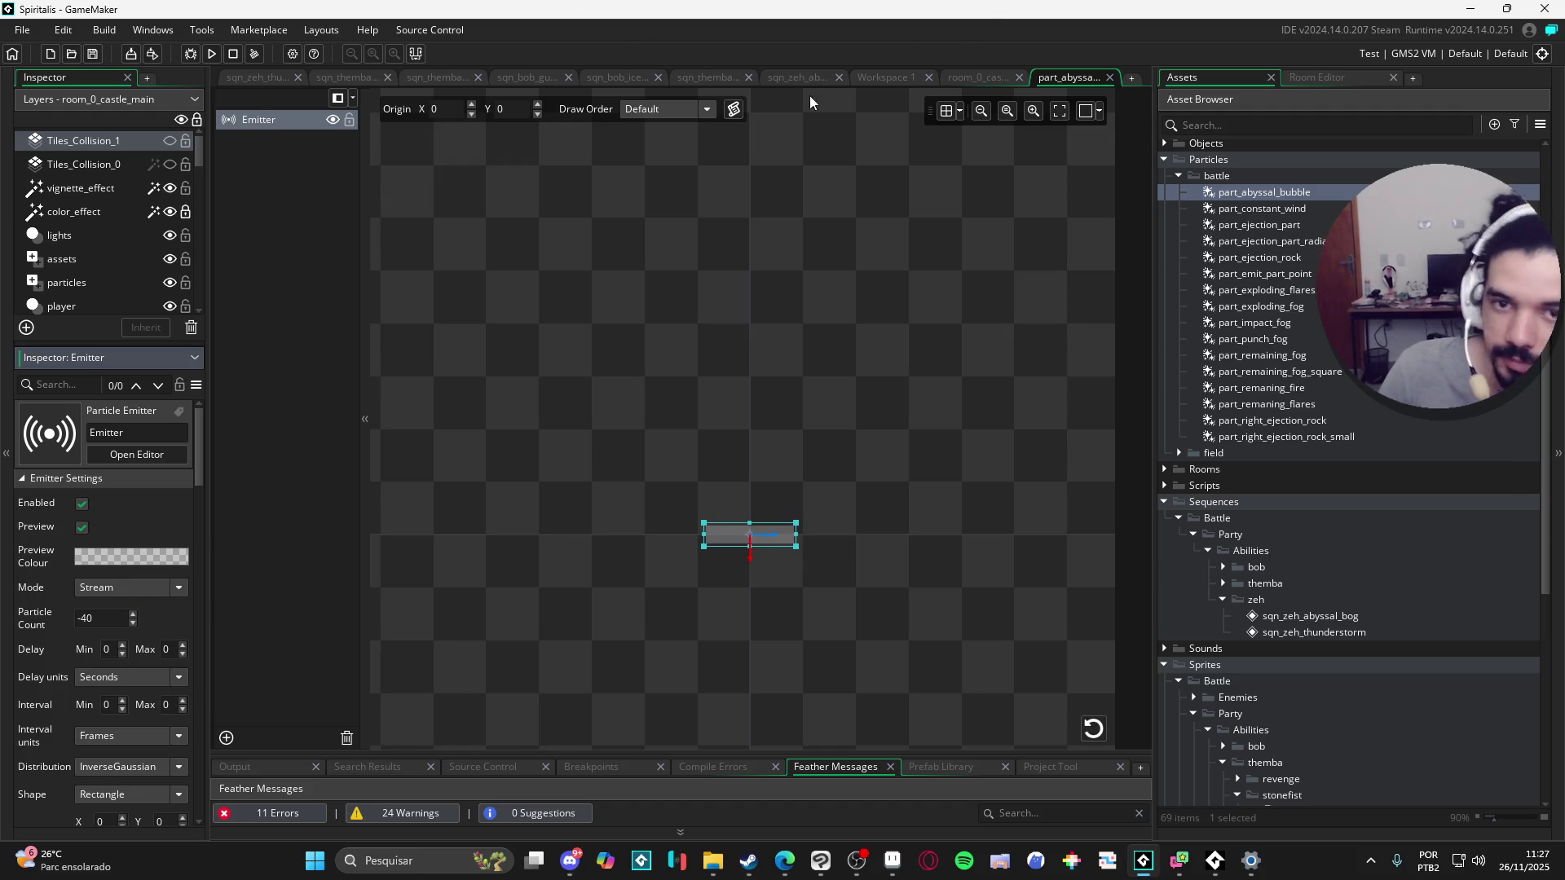
# Step: Switch to the sqn_zeh_abyssal_bog sequence with its bubble, bog puddle and stonefist tracks
pyautogui.click(781, 76)
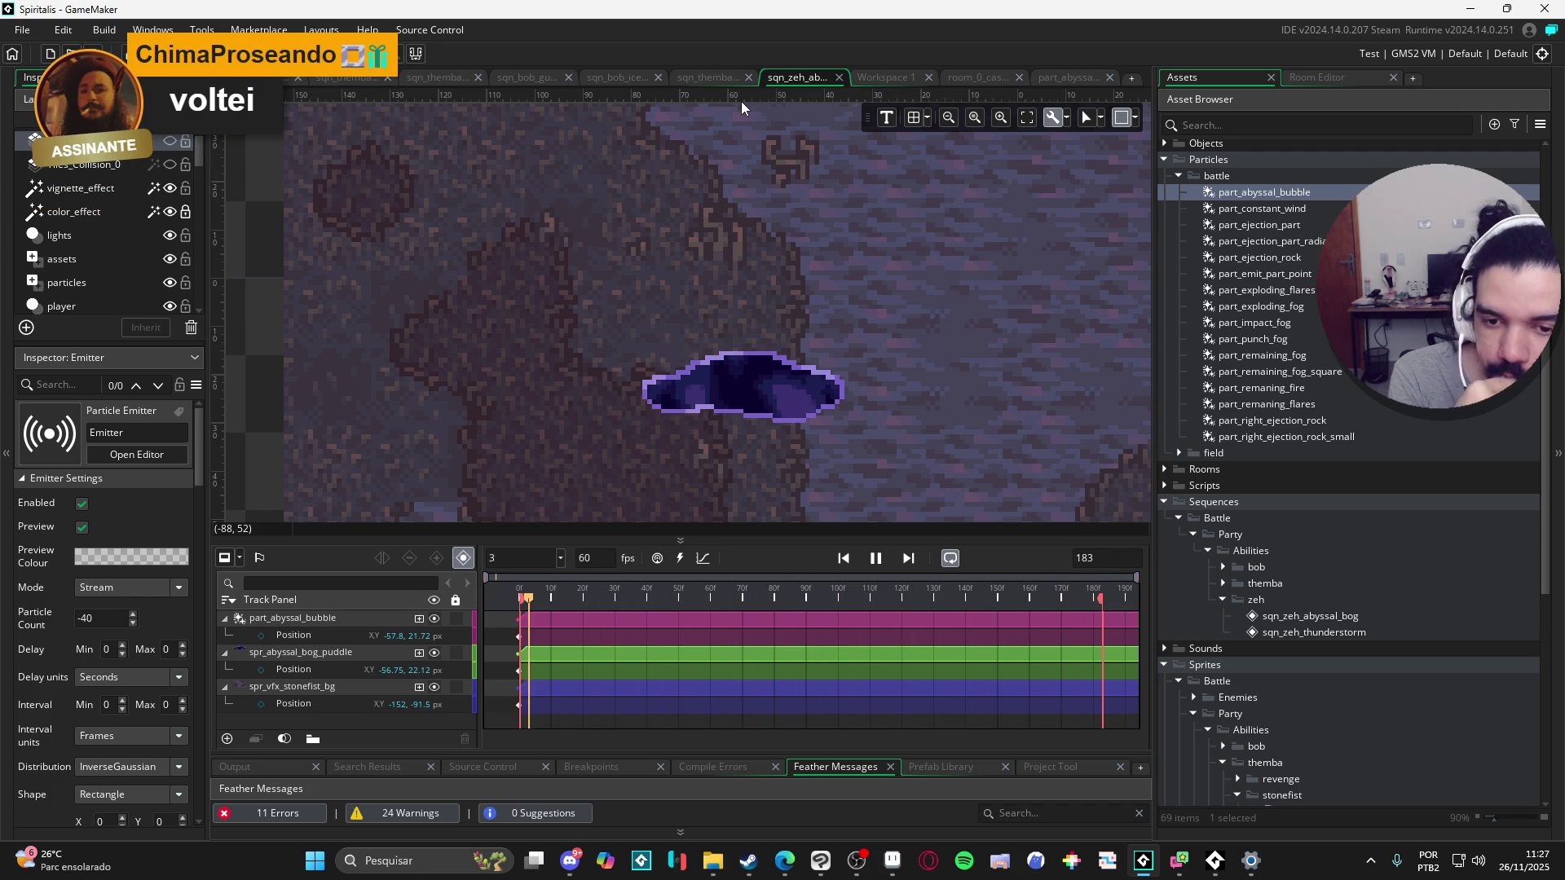
# Step: Stop playback, add a Scale track to spr_abyssal_bog_puddle and key Scale 0 at frame 0
pyautogui.press('space')
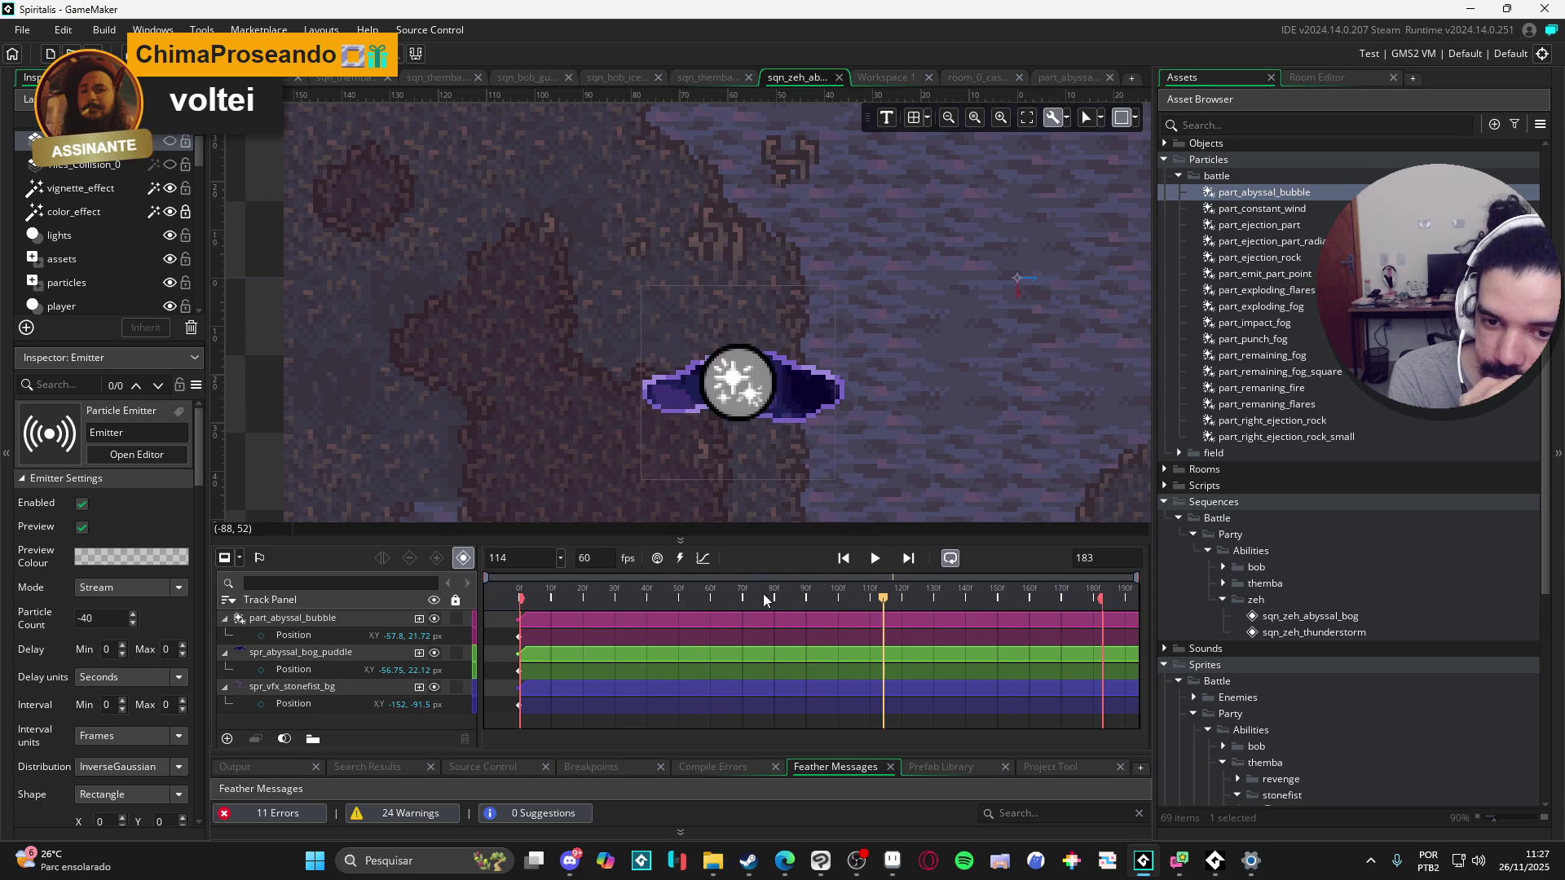
pyautogui.moveTo(563, 593); pyautogui.dragTo(501, 592)
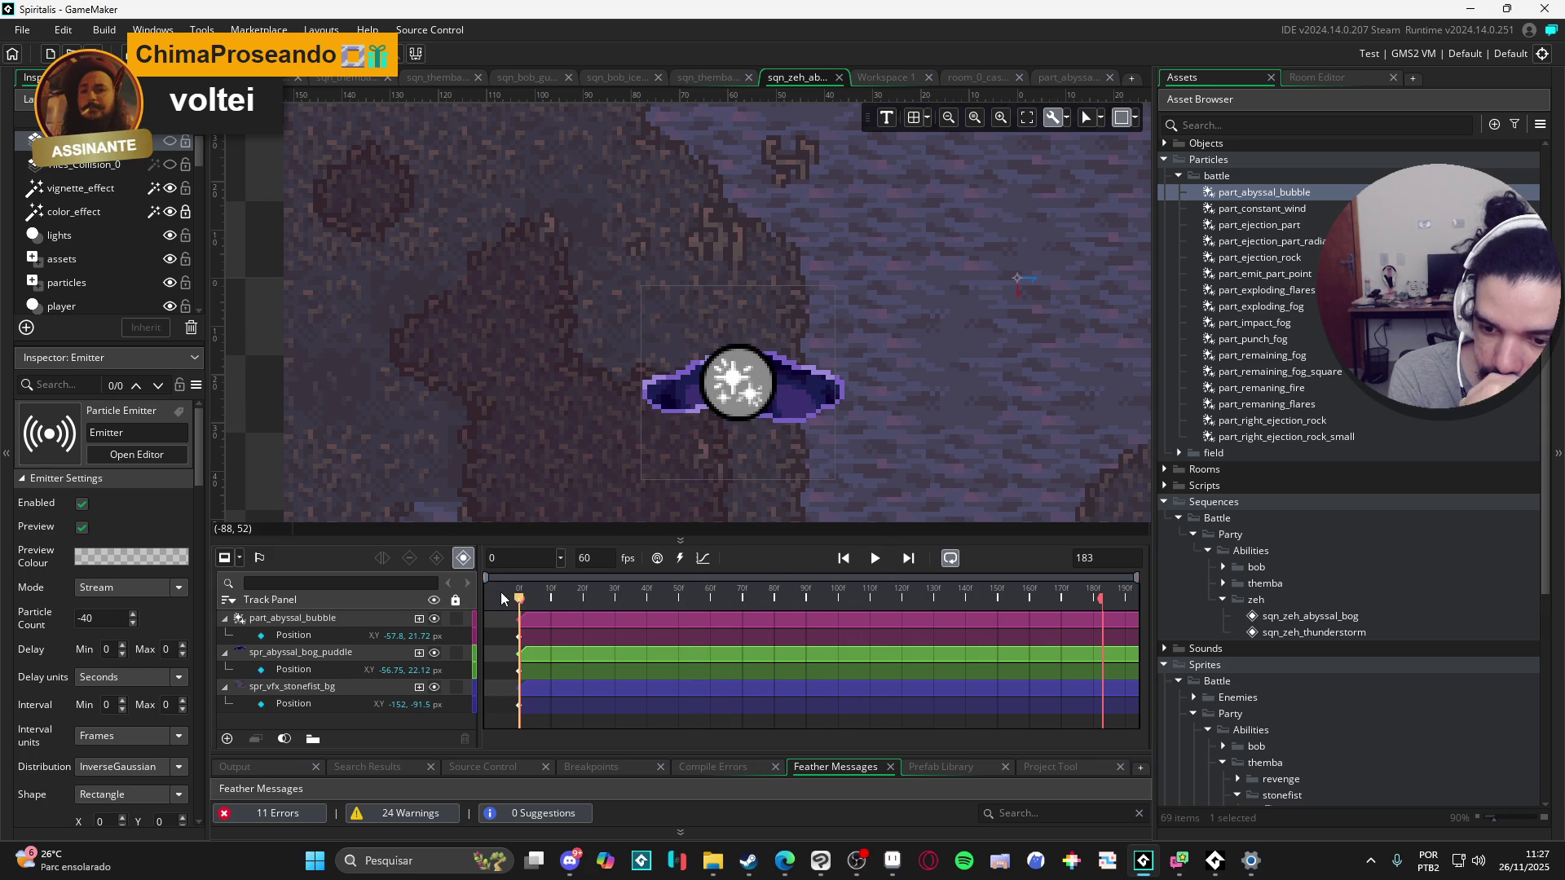
pyautogui.click(333, 652)
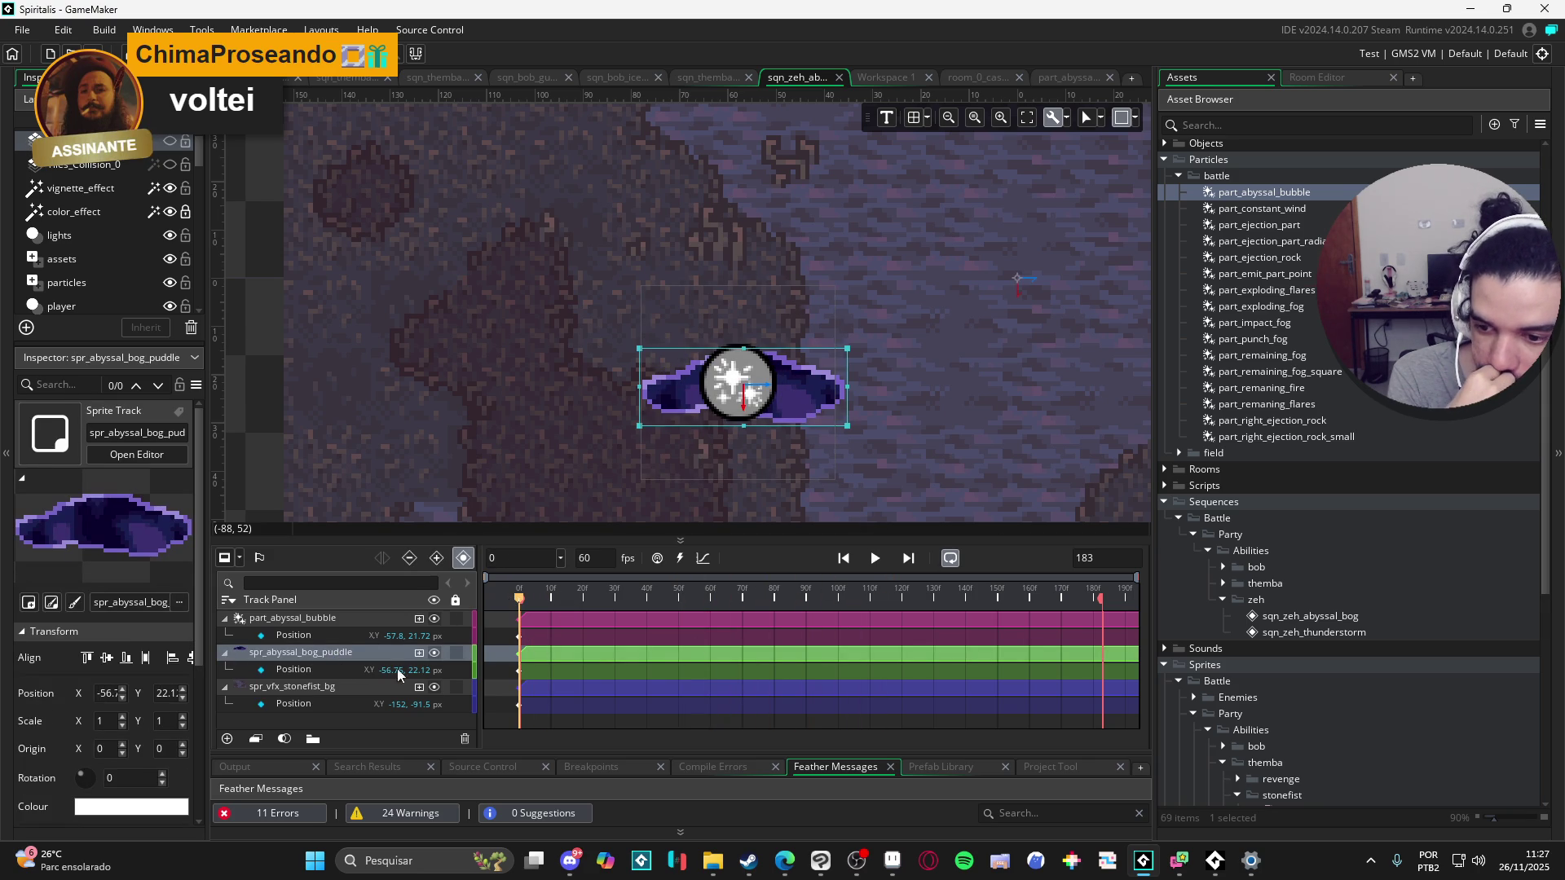
pyautogui.click(419, 653)
pyautogui.click(461, 727)
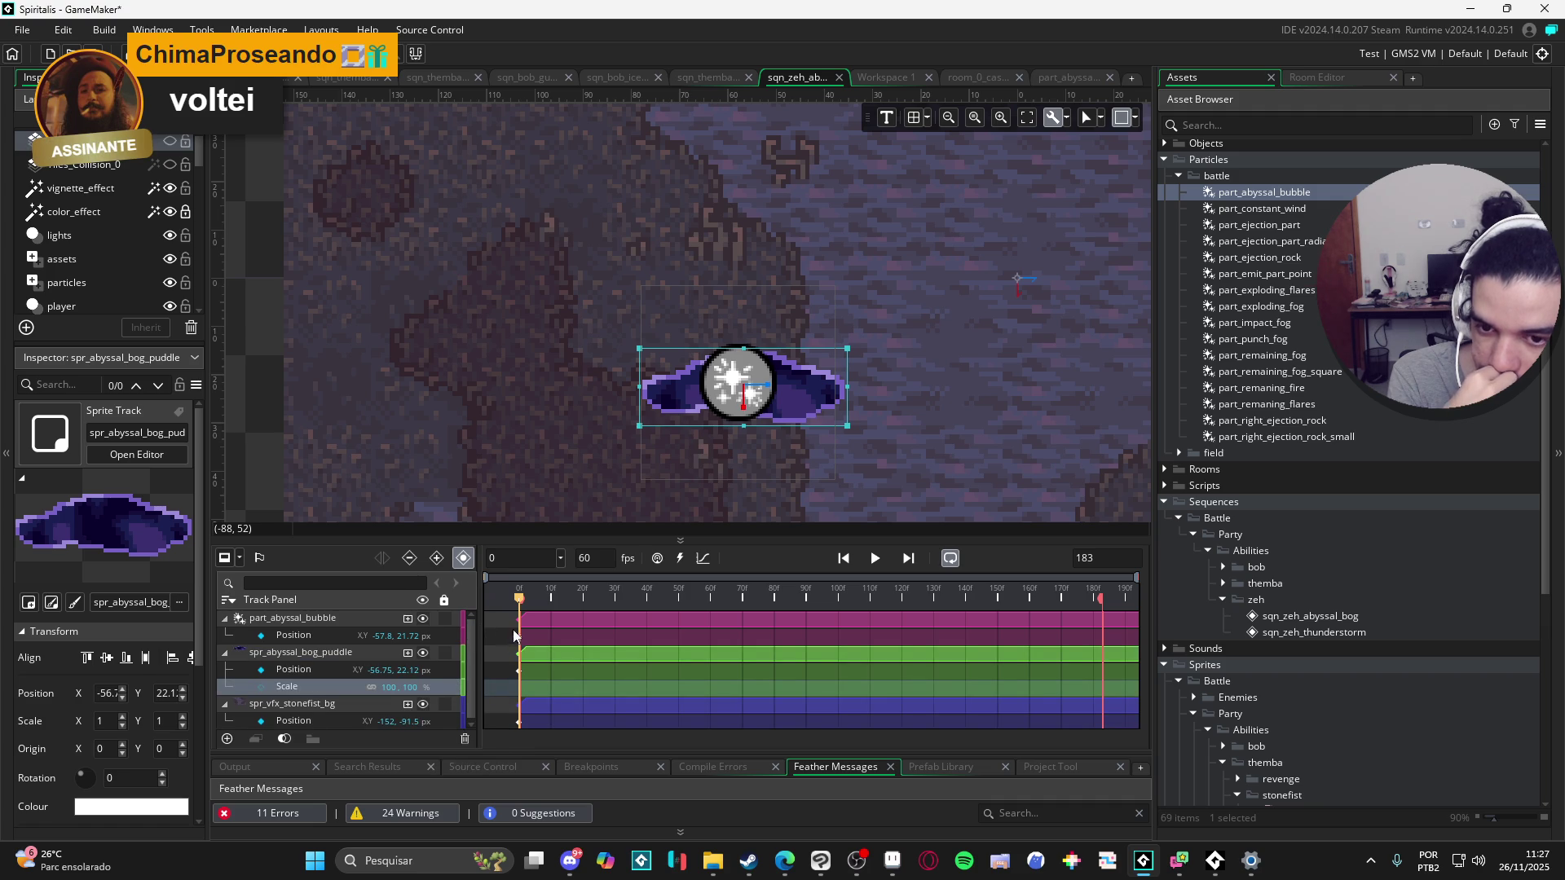
pyautogui.click(261, 685)
pyautogui.write('0')
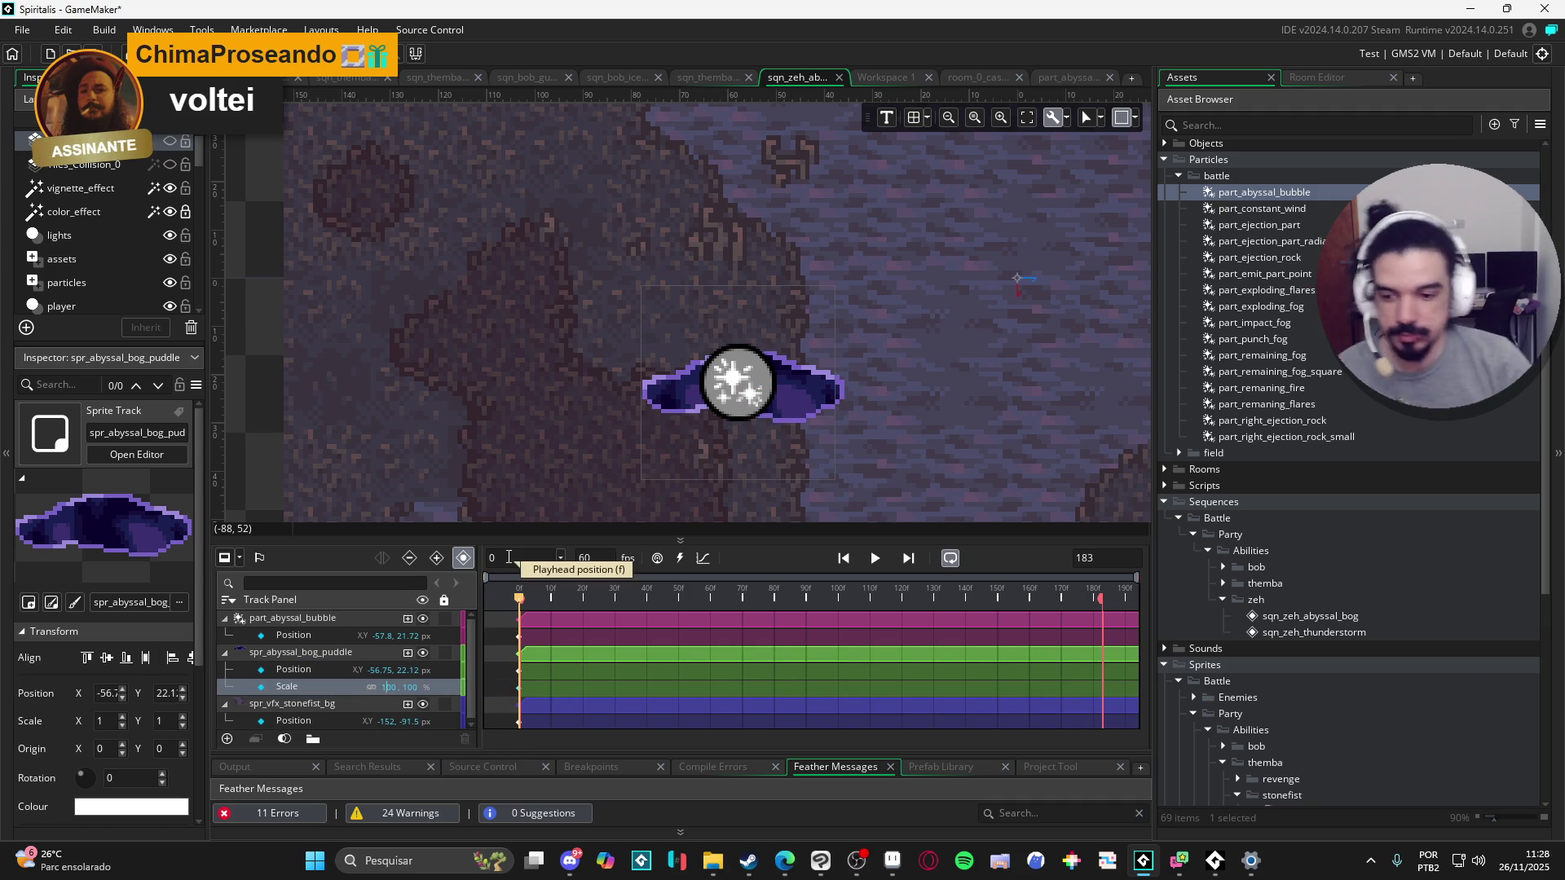
pyautogui.press('Return')
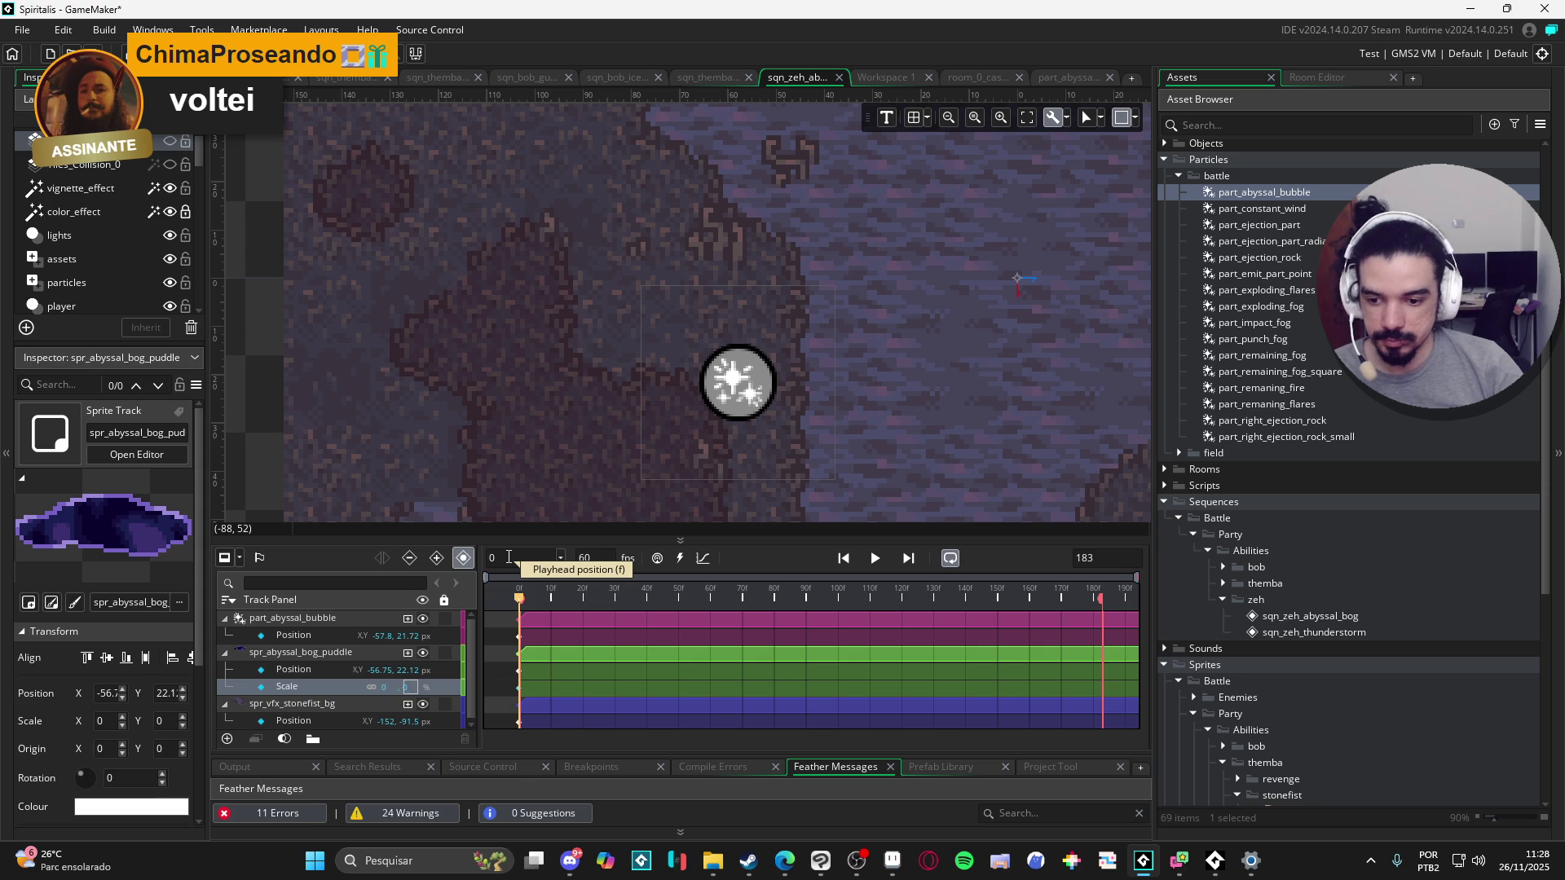
# Step: Key the puddle's Scale to 100 at frame 20 and re-enter 0 at frame 0
pyautogui.moveTo(554, 590); pyautogui.dragTo(583, 595)
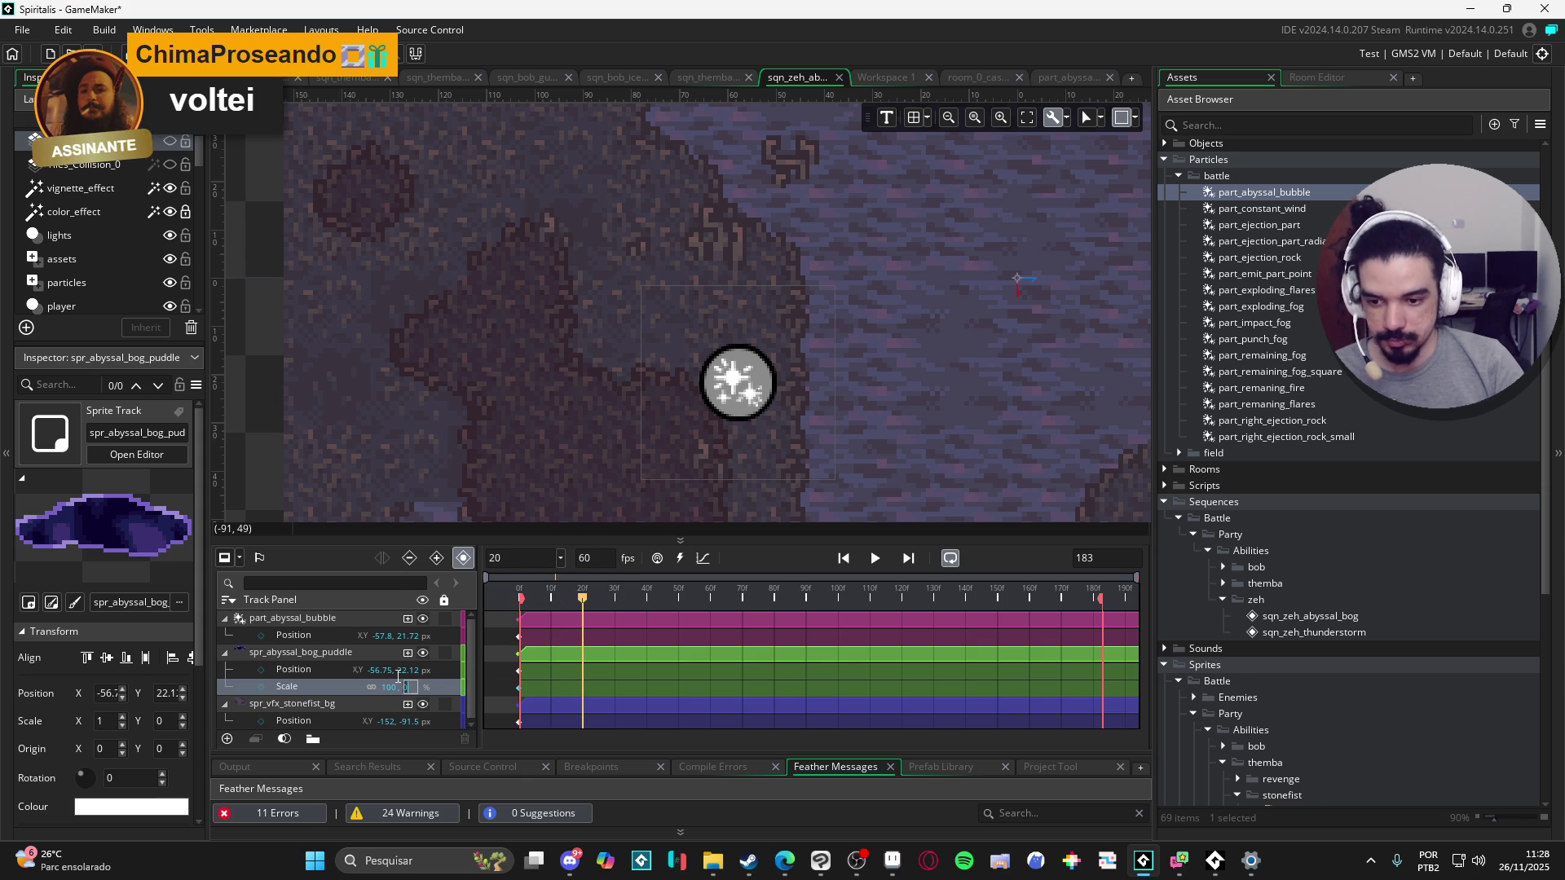
pyautogui.write('100')
pyautogui.press('Return')
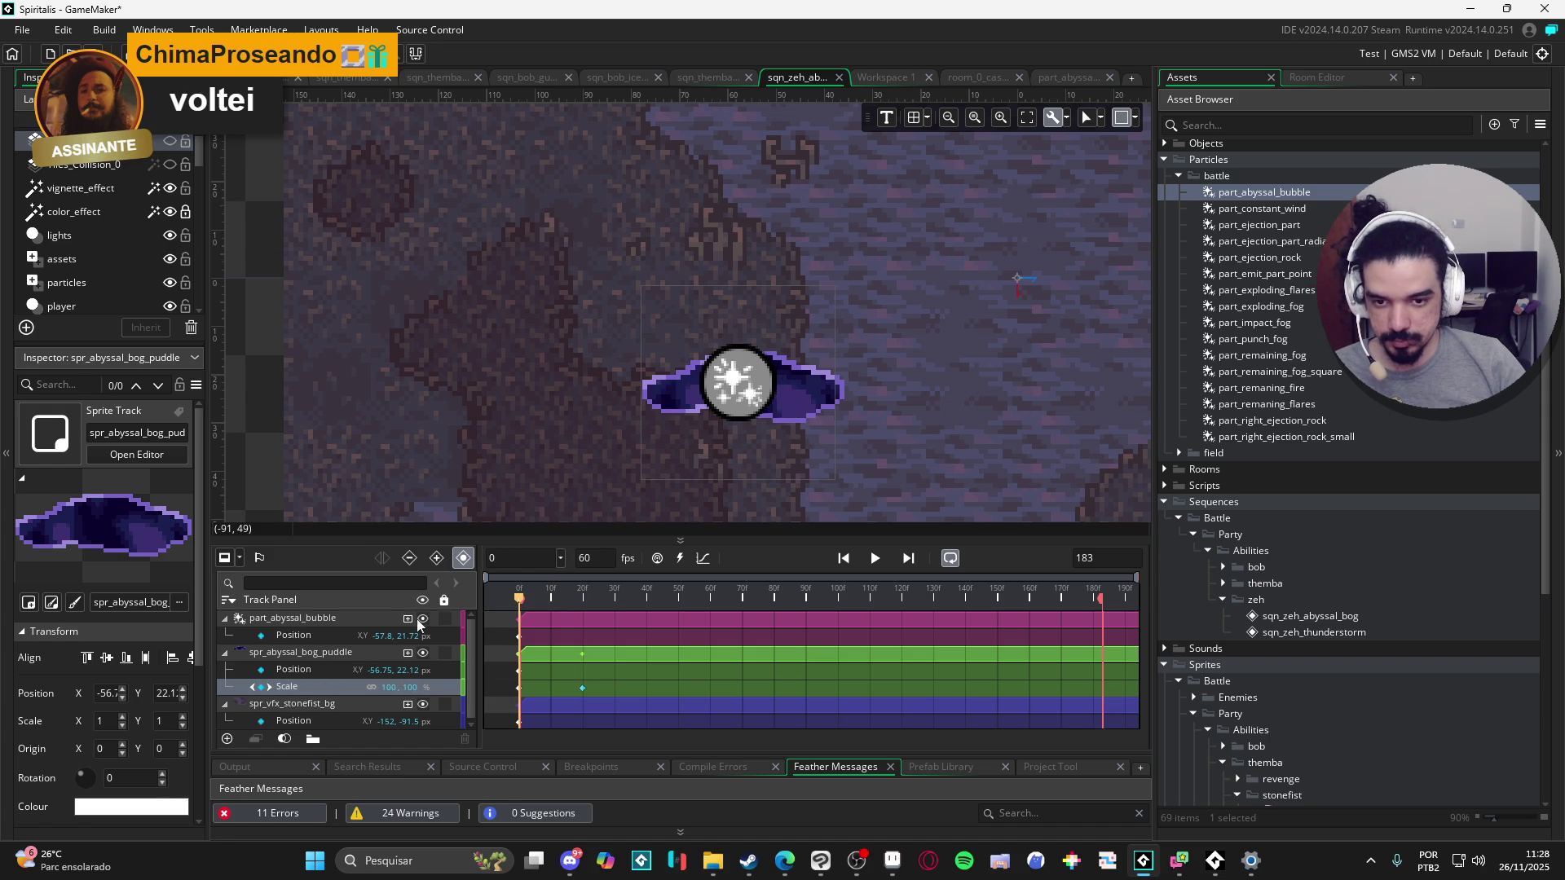
pyautogui.click(520, 599)
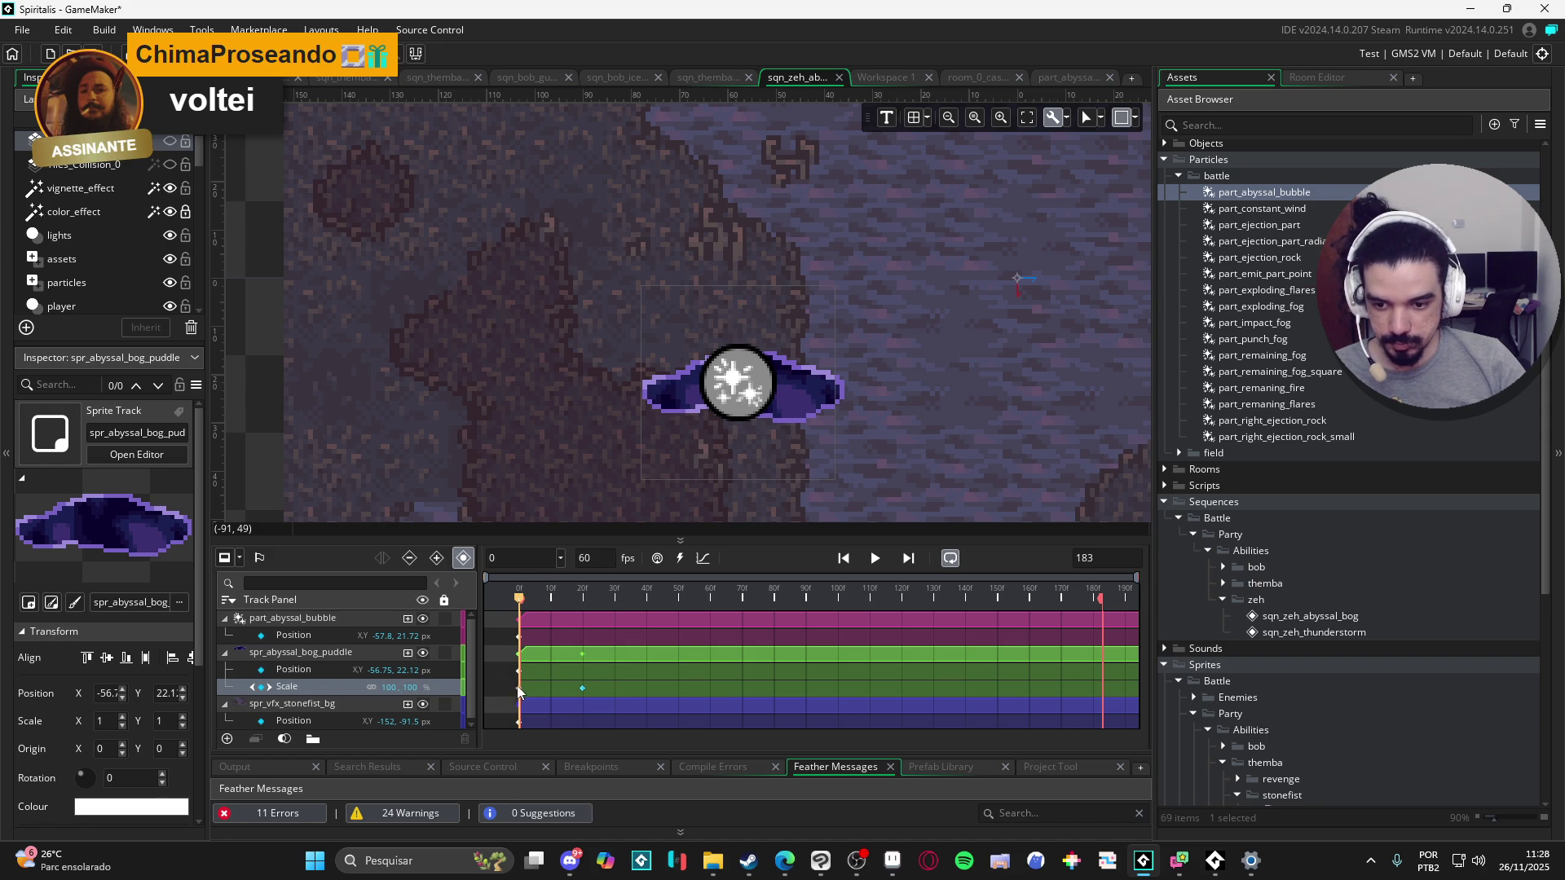
pyautogui.doubleClick(383, 686)
pyautogui.write('0')
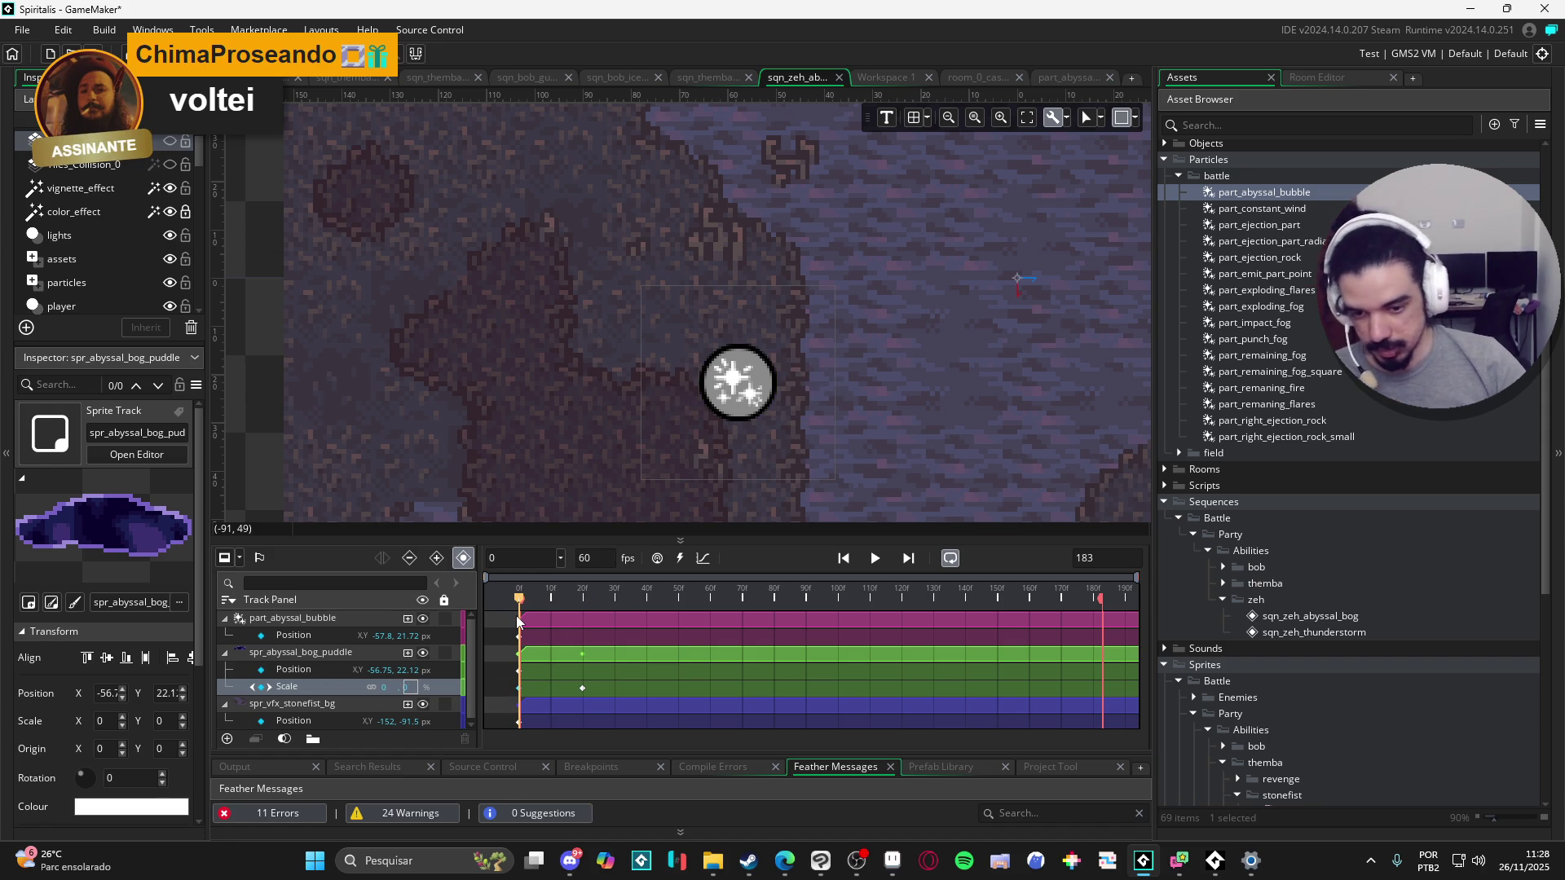
pyautogui.click(537, 595)
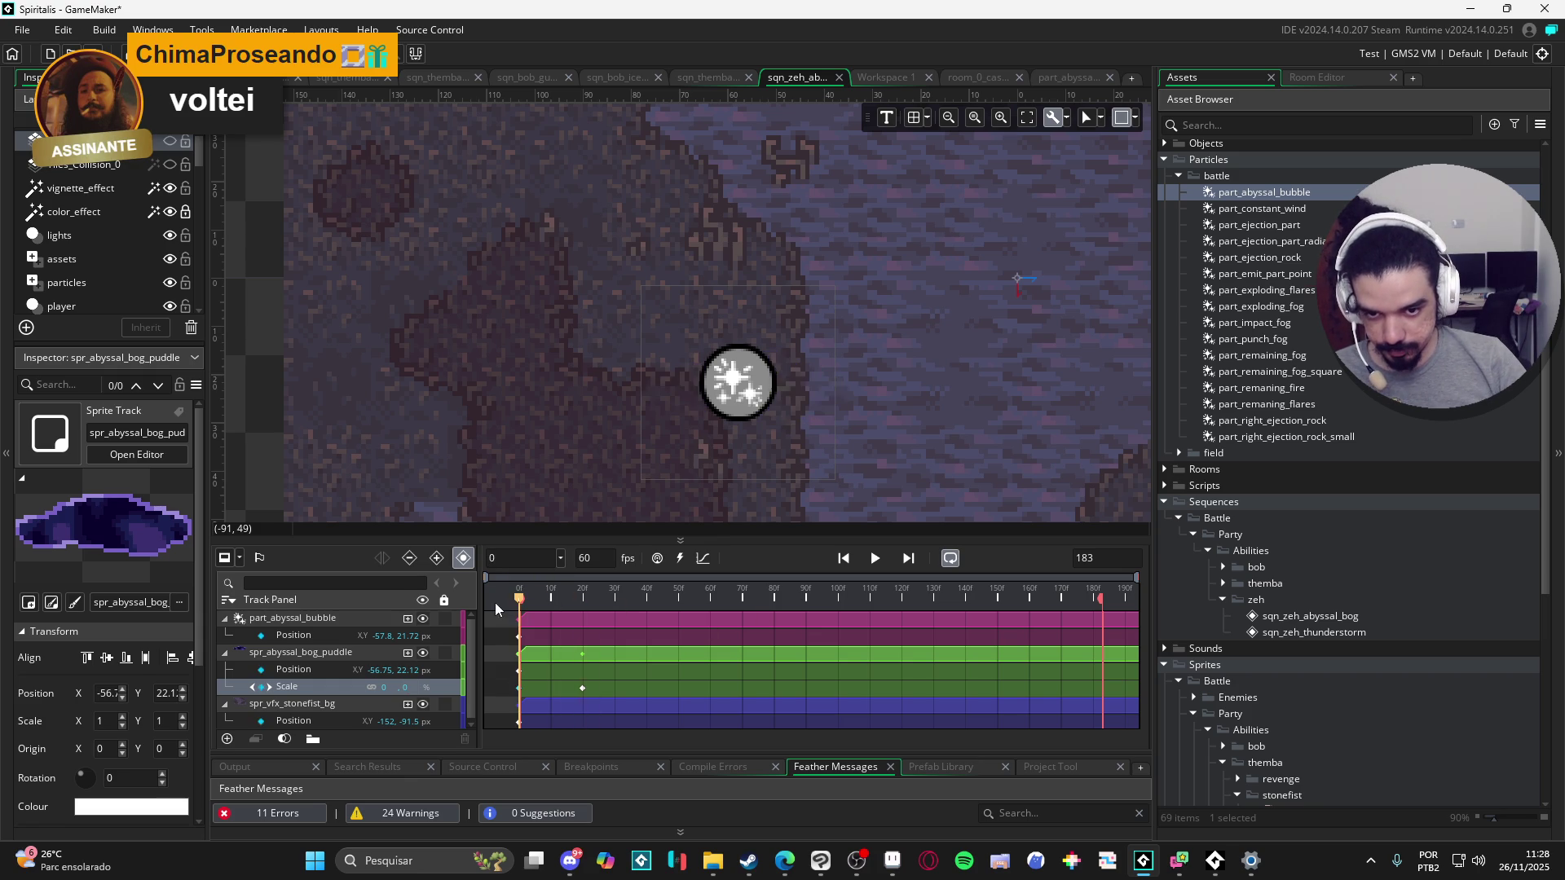
# Step: Preview the puddle growing, then rewind and reopen the puddle's property list
pyautogui.click(875, 560)
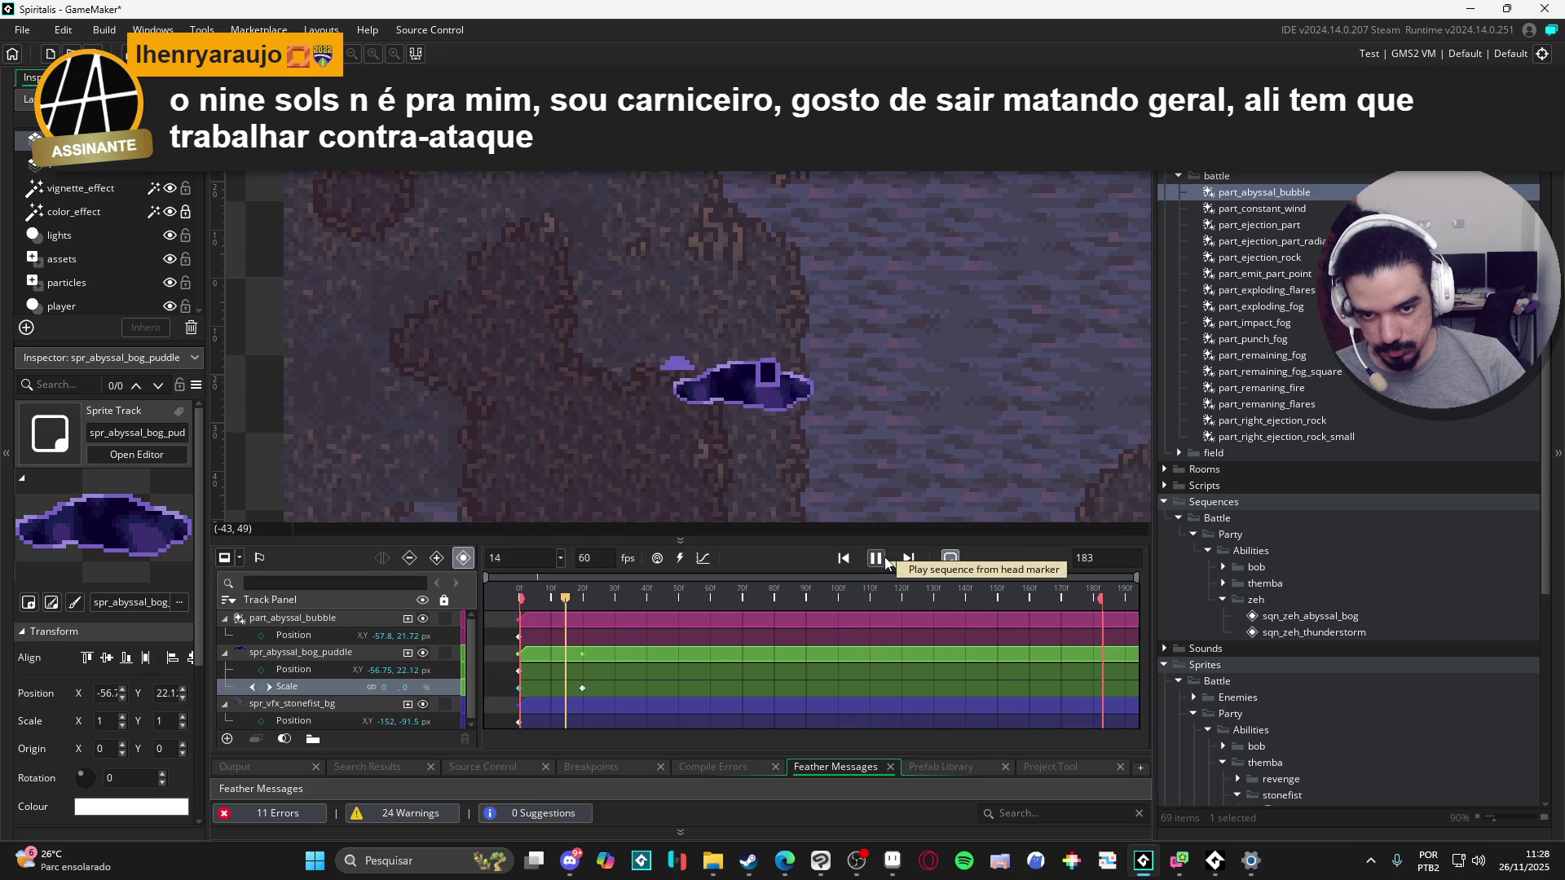
pyautogui.click(883, 557)
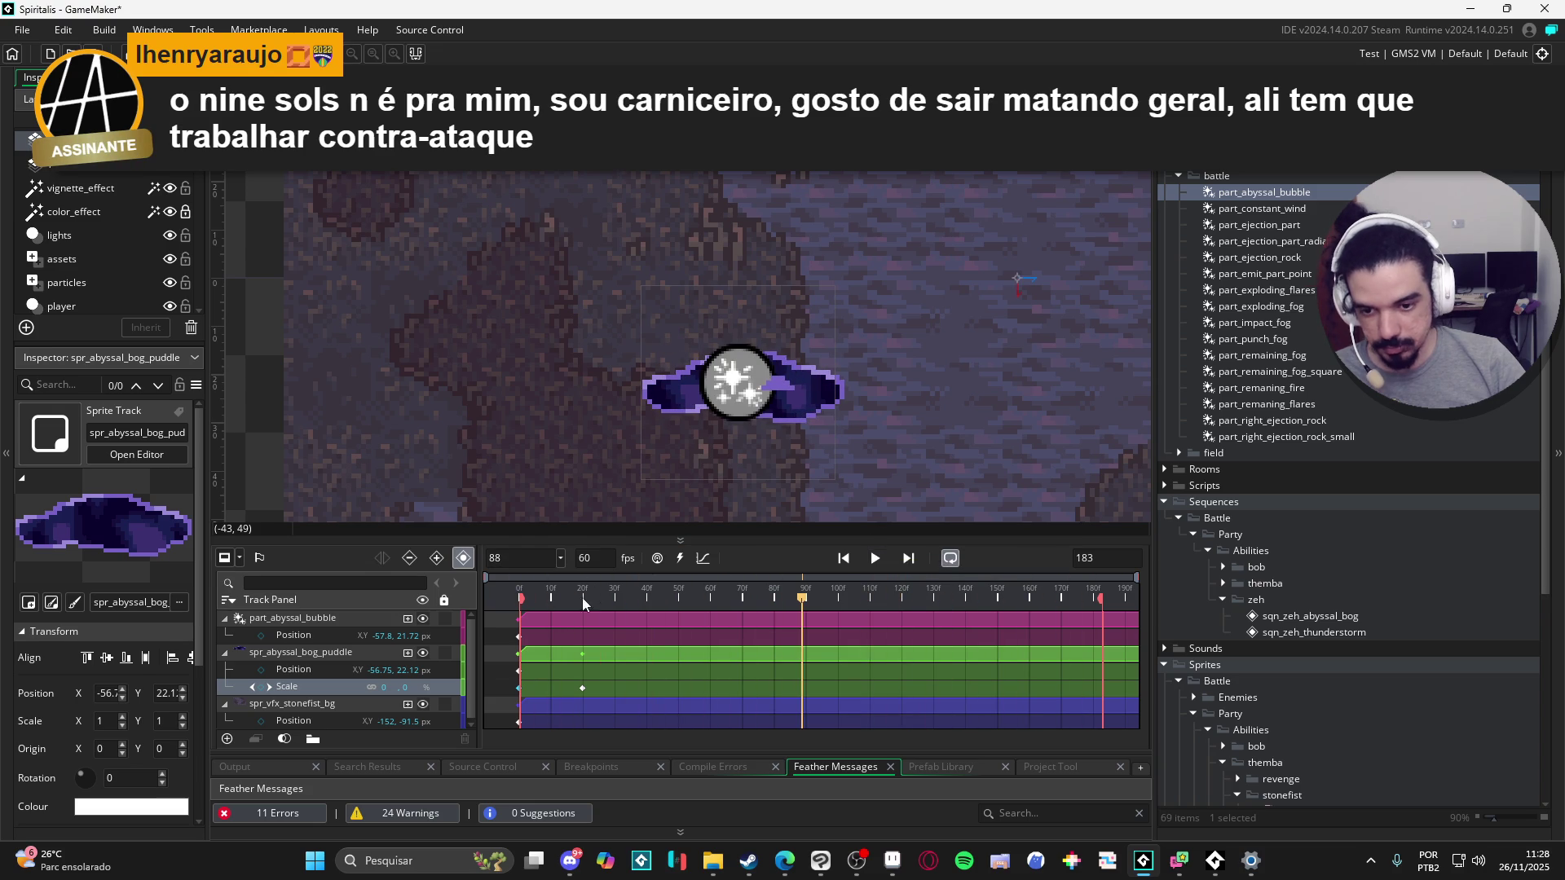
pyautogui.click(408, 652)
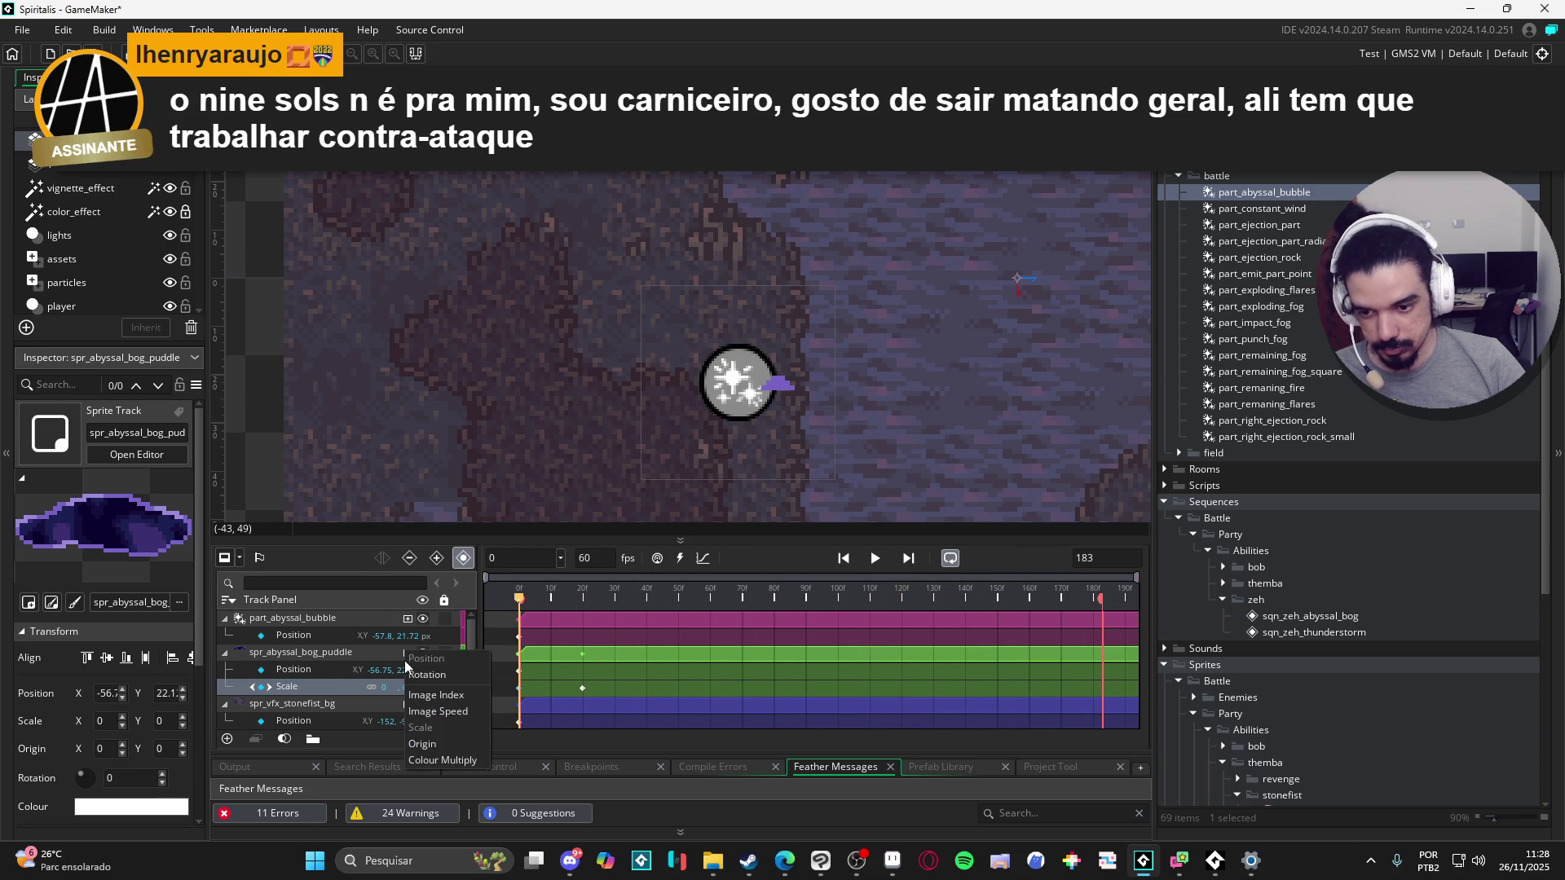
# Step: Add a Colour Multiply track to the puddle and drop its alpha to 0
pyautogui.click(446, 759)
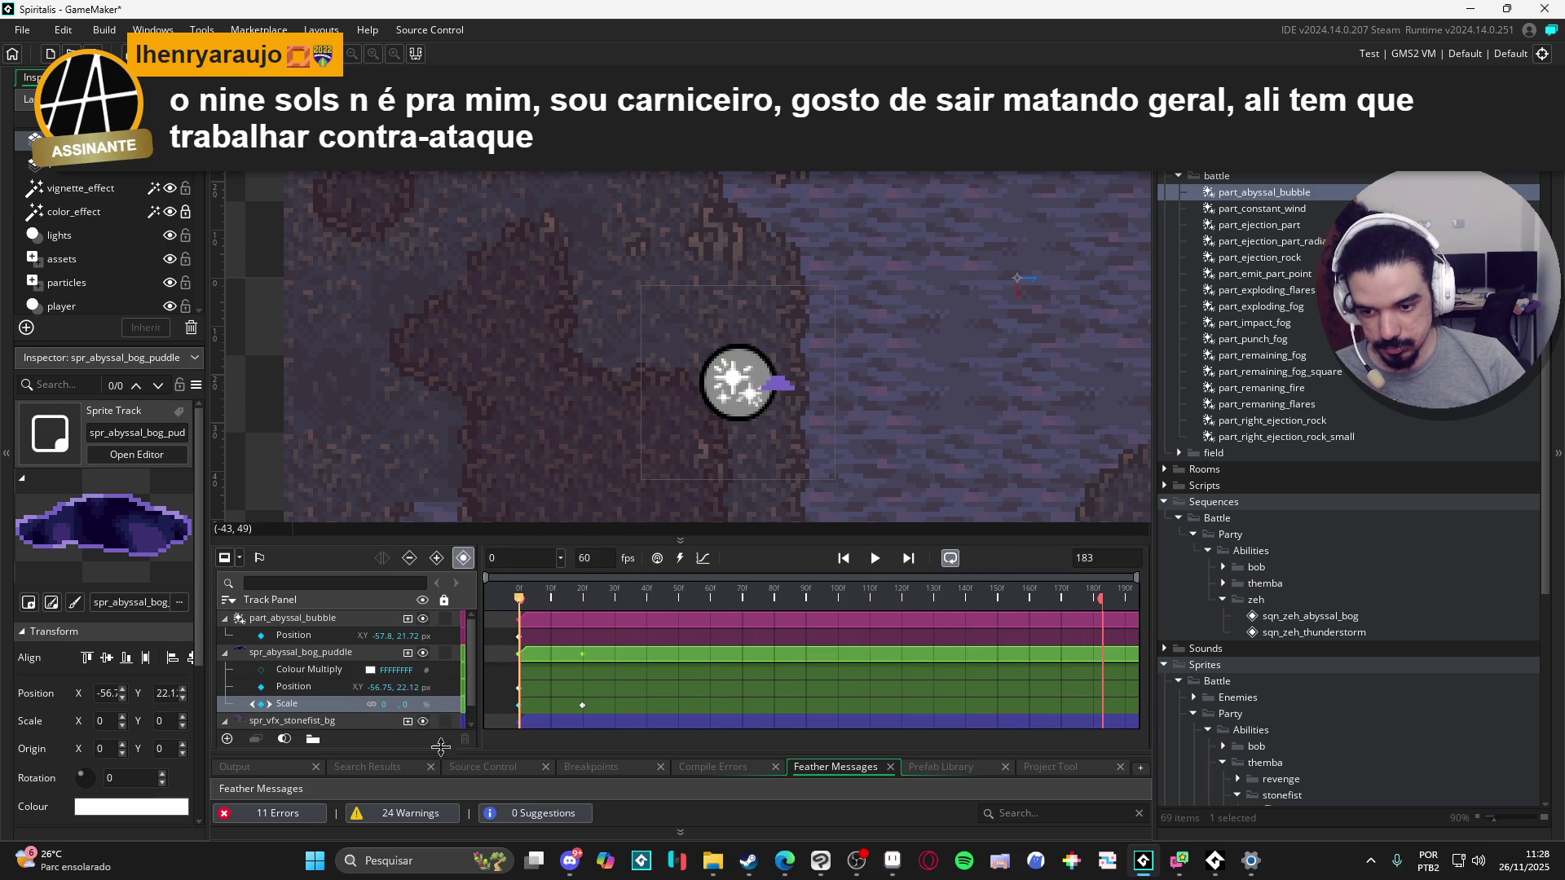
pyautogui.click(263, 674)
pyautogui.click(371, 670)
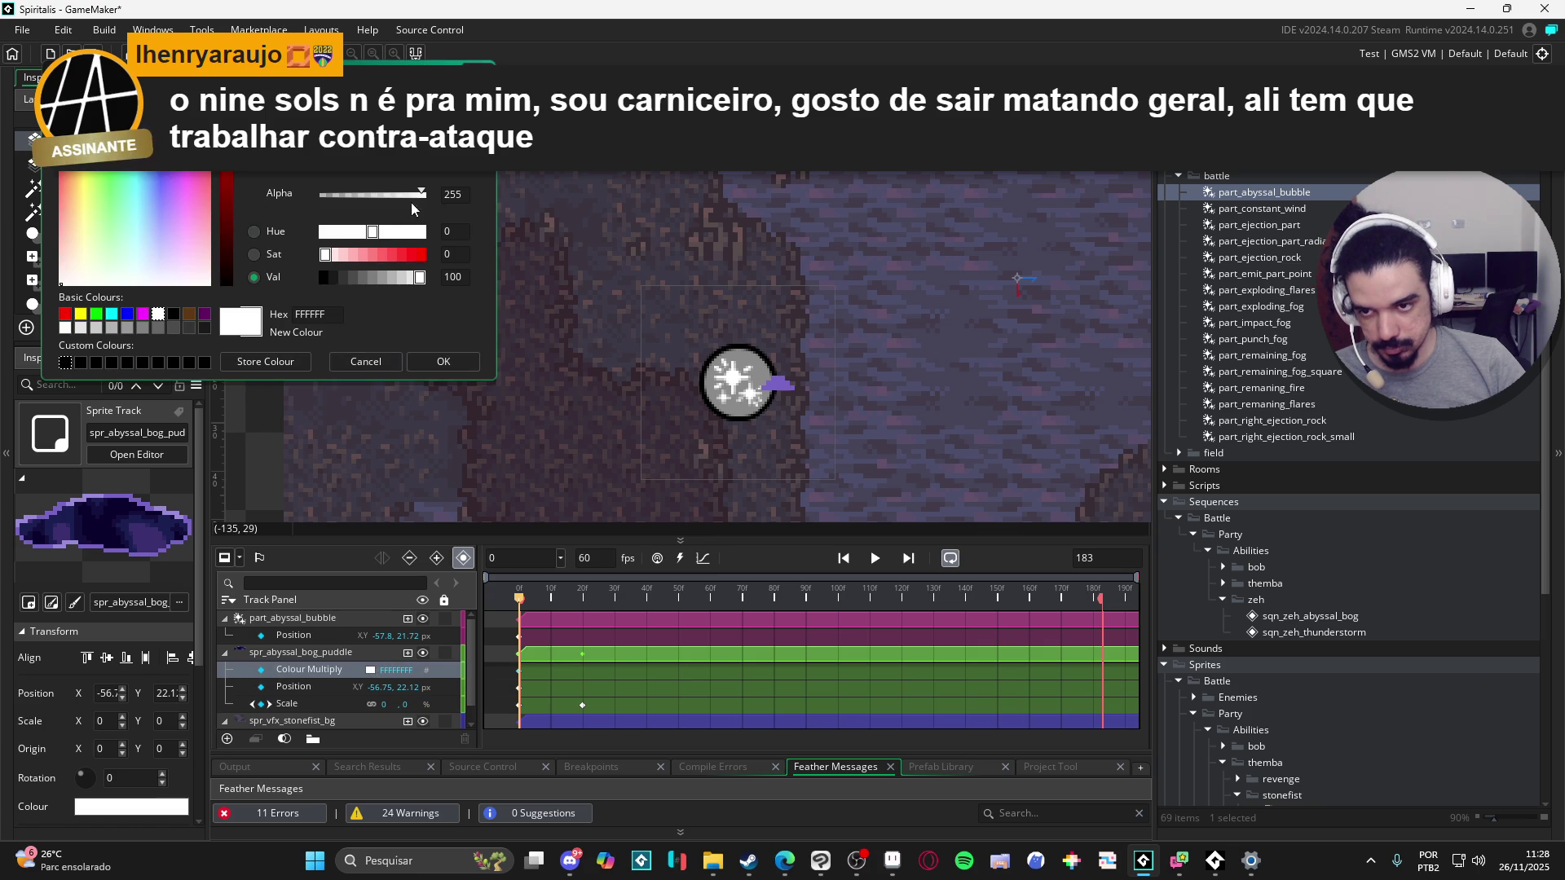
pyautogui.moveTo(349, 207); pyautogui.dragTo(304, 200)
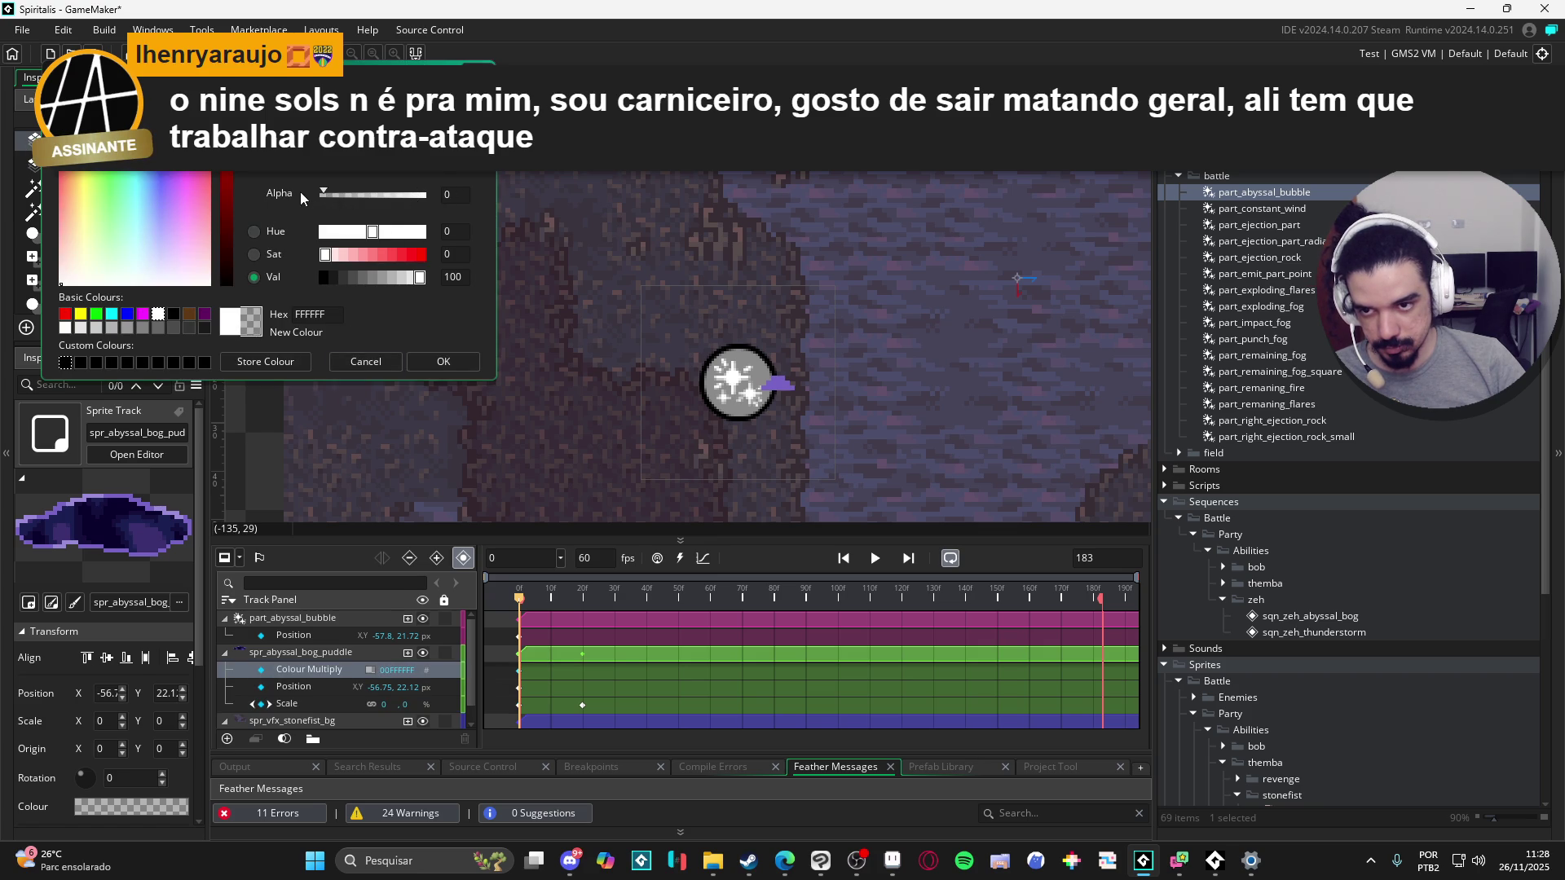
pyautogui.click(443, 361)
# Step: Preview the Colour Multiply change in playback and return to frame 0
pyautogui.click(562, 598)
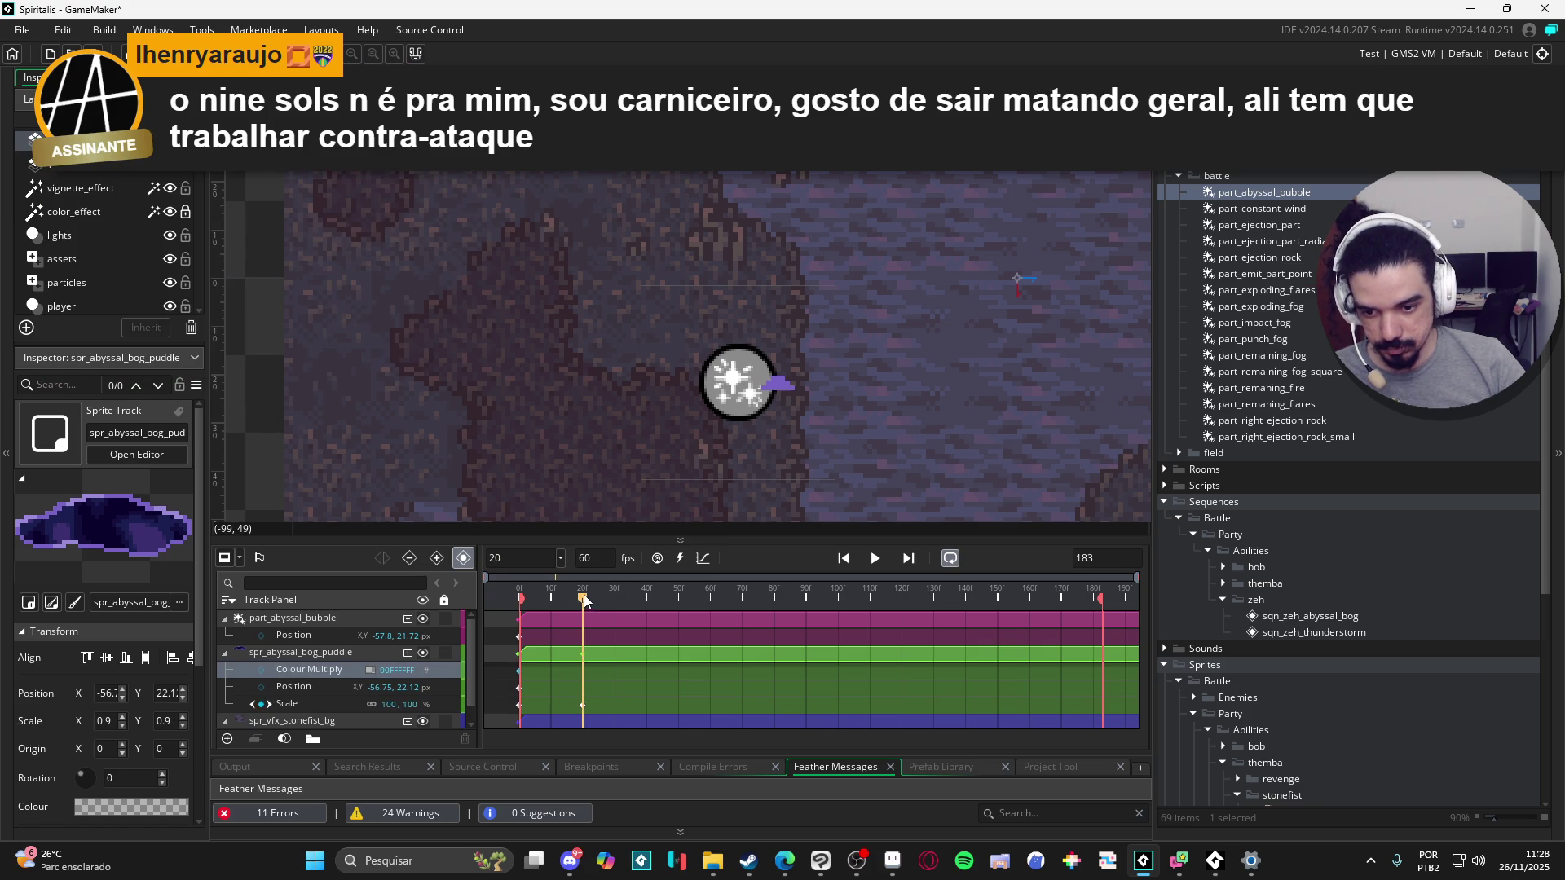
pyautogui.click(372, 670)
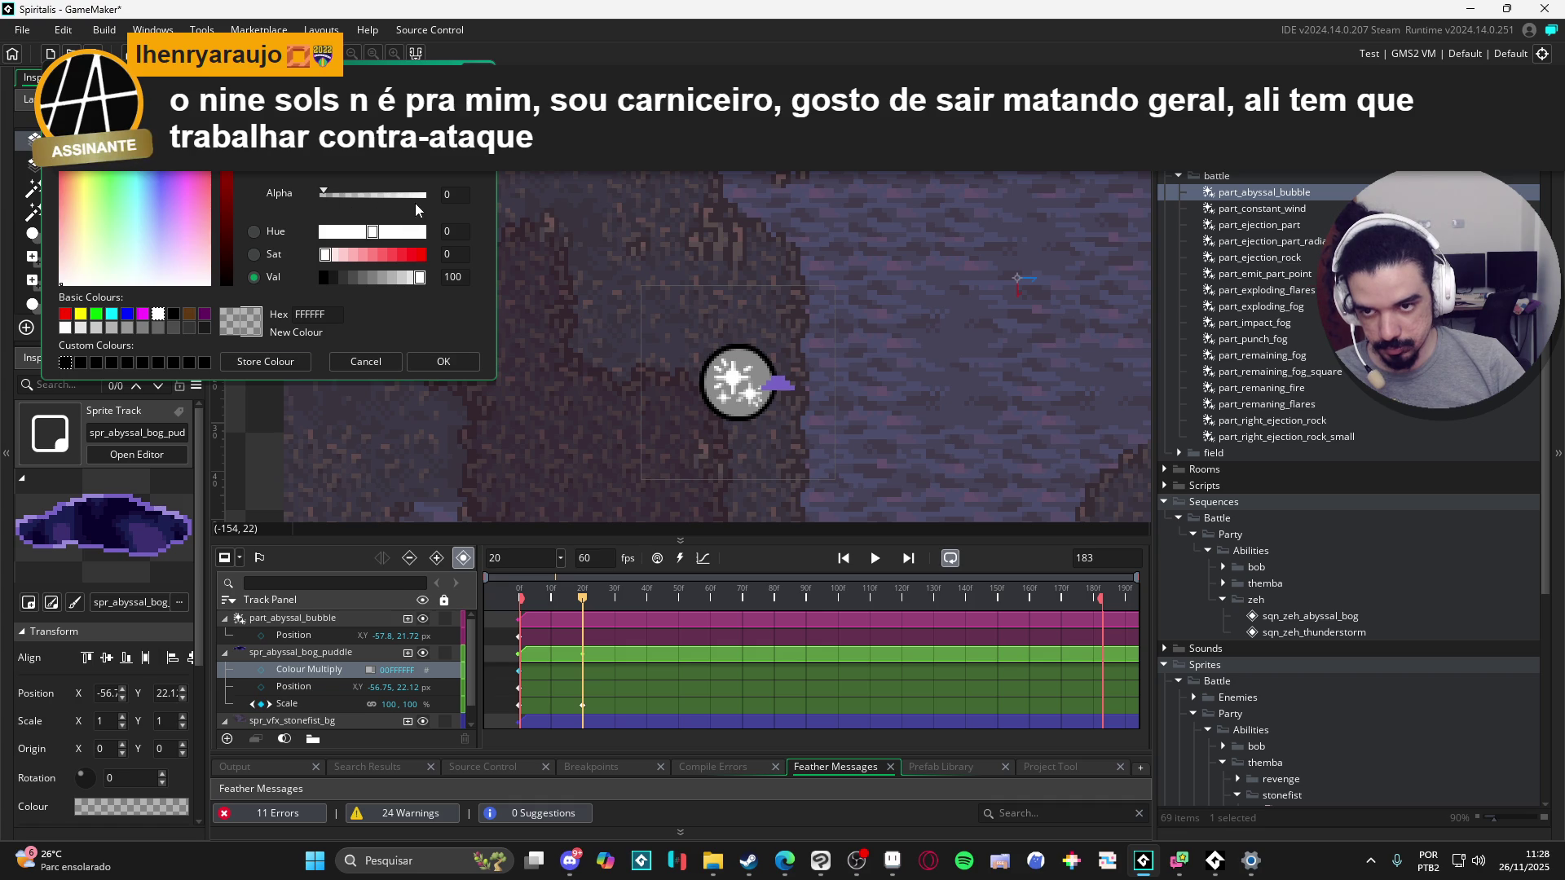
pyautogui.click(444, 361)
pyautogui.click(844, 557)
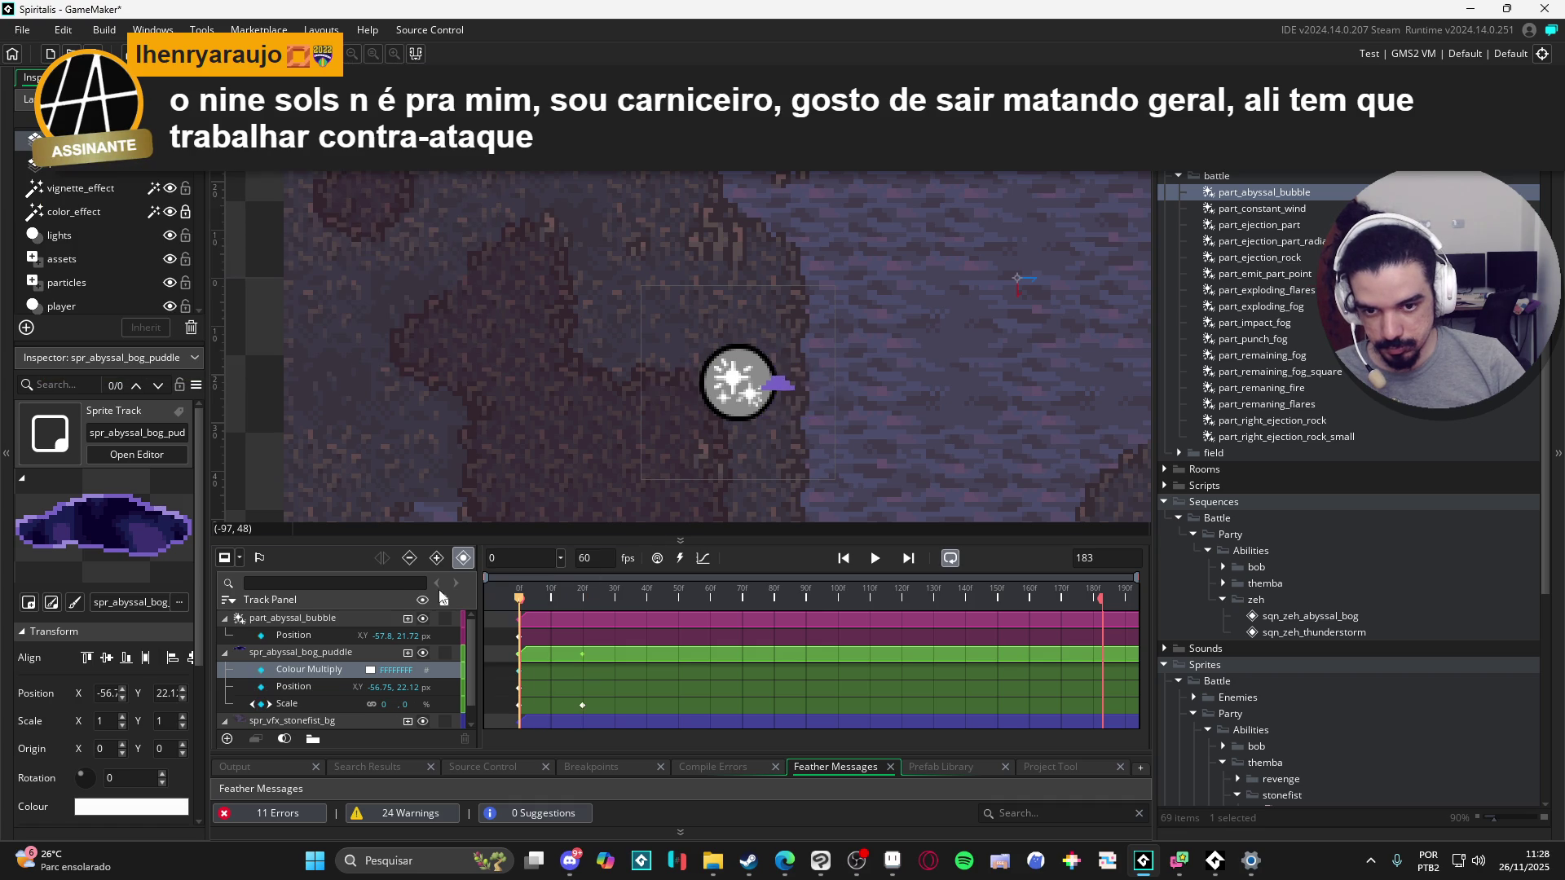
pyautogui.click(882, 561)
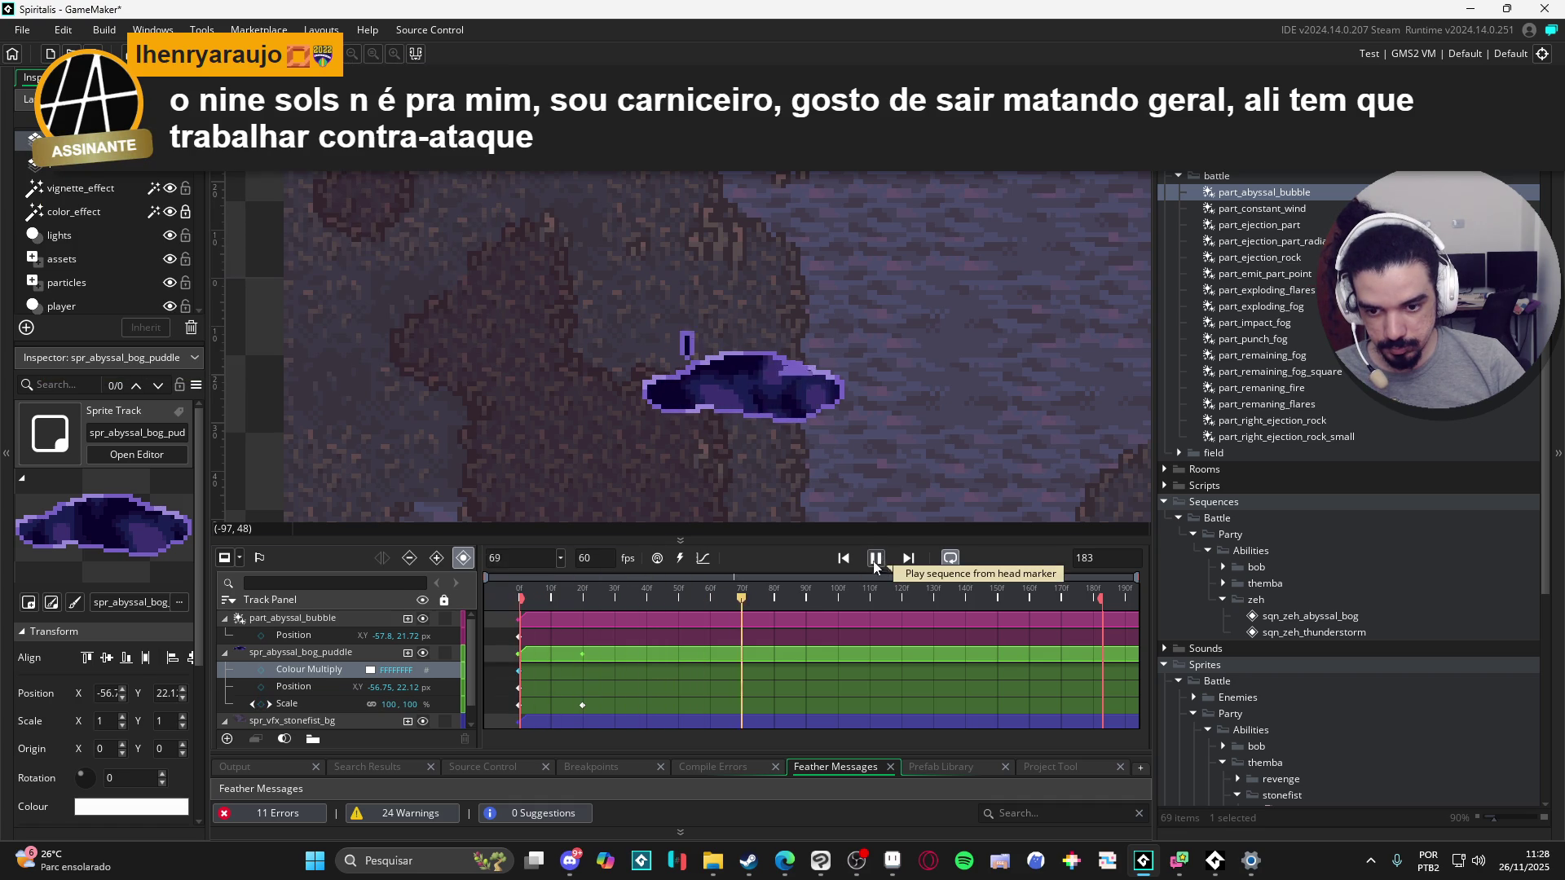
pyautogui.click(882, 561)
pyautogui.click(519, 594)
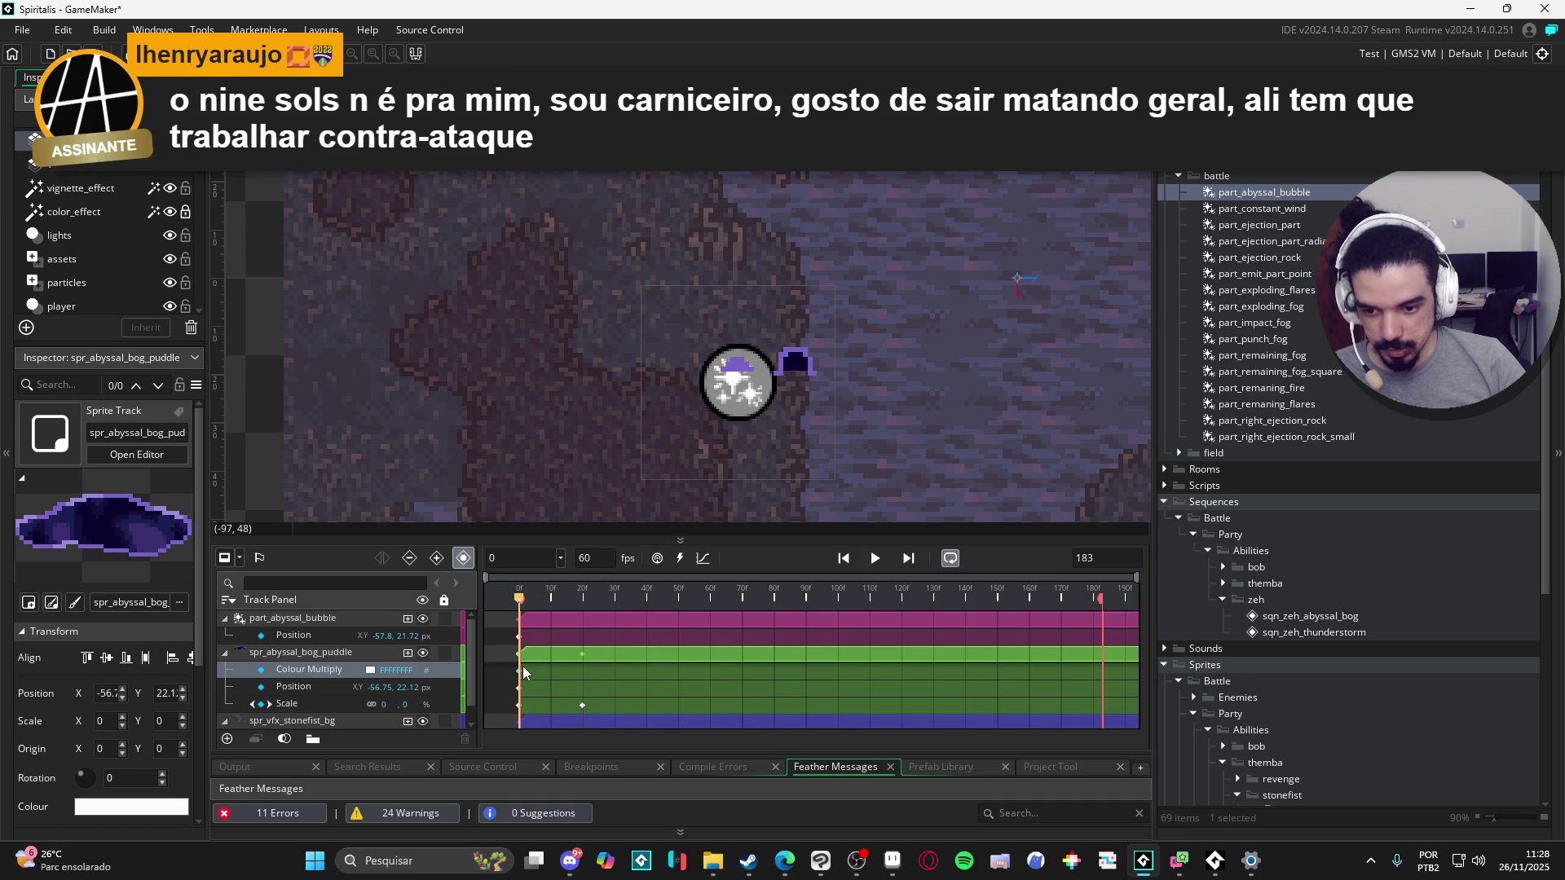
# Step: Set alpha 0 at frame 0 and add a Colour Multiply keyframe at frame 20
pyautogui.click(371, 677)
pyautogui.moveTo(385, 199); pyautogui.dragTo(318, 199)
pyautogui.click(432, 360)
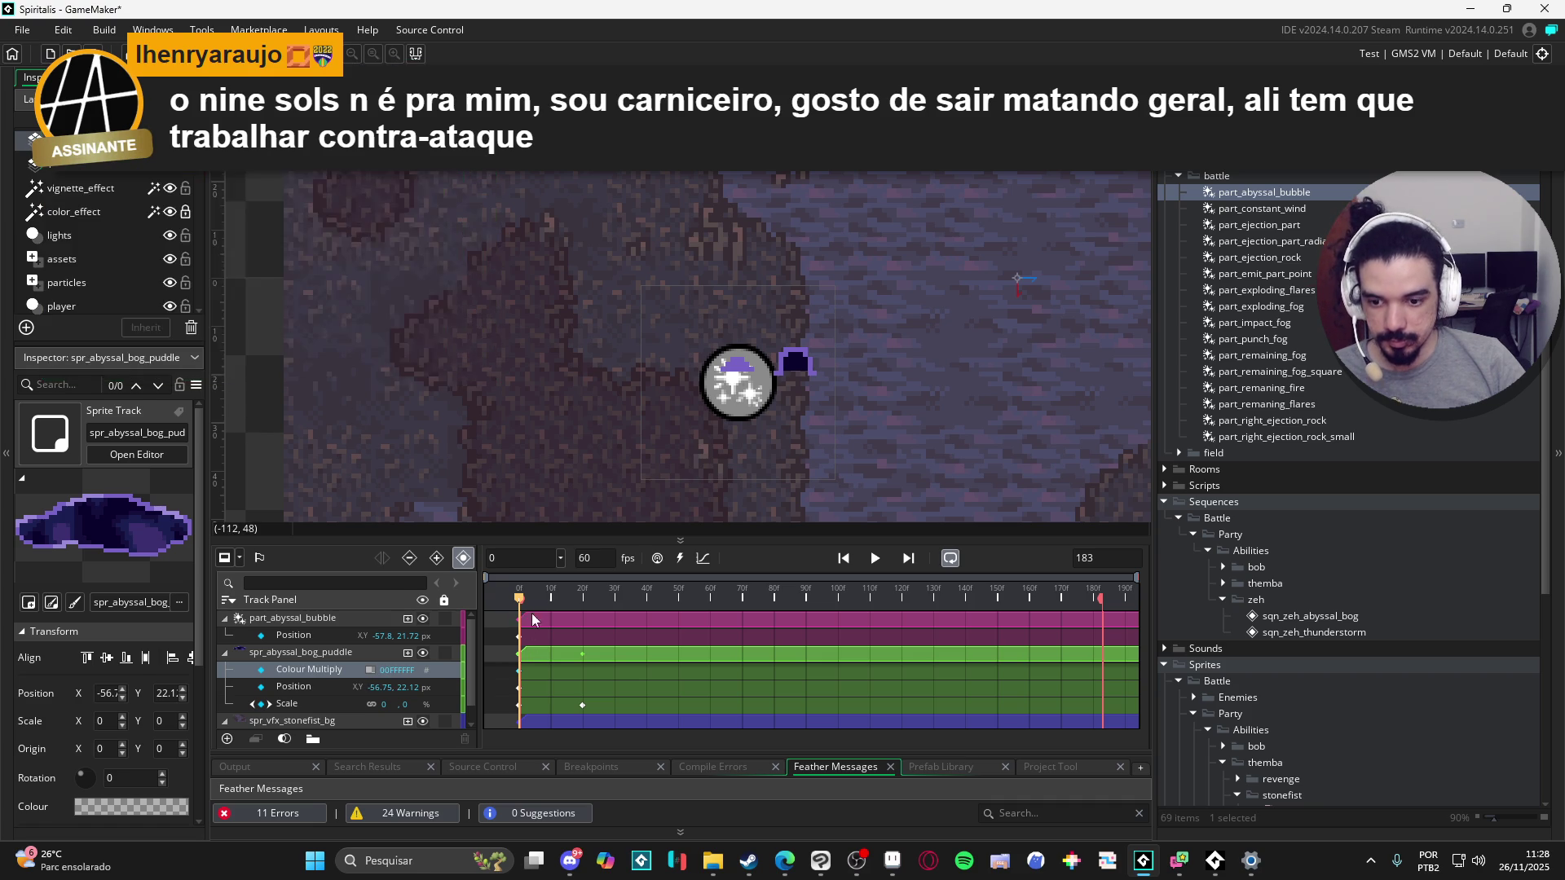
pyautogui.click(583, 589)
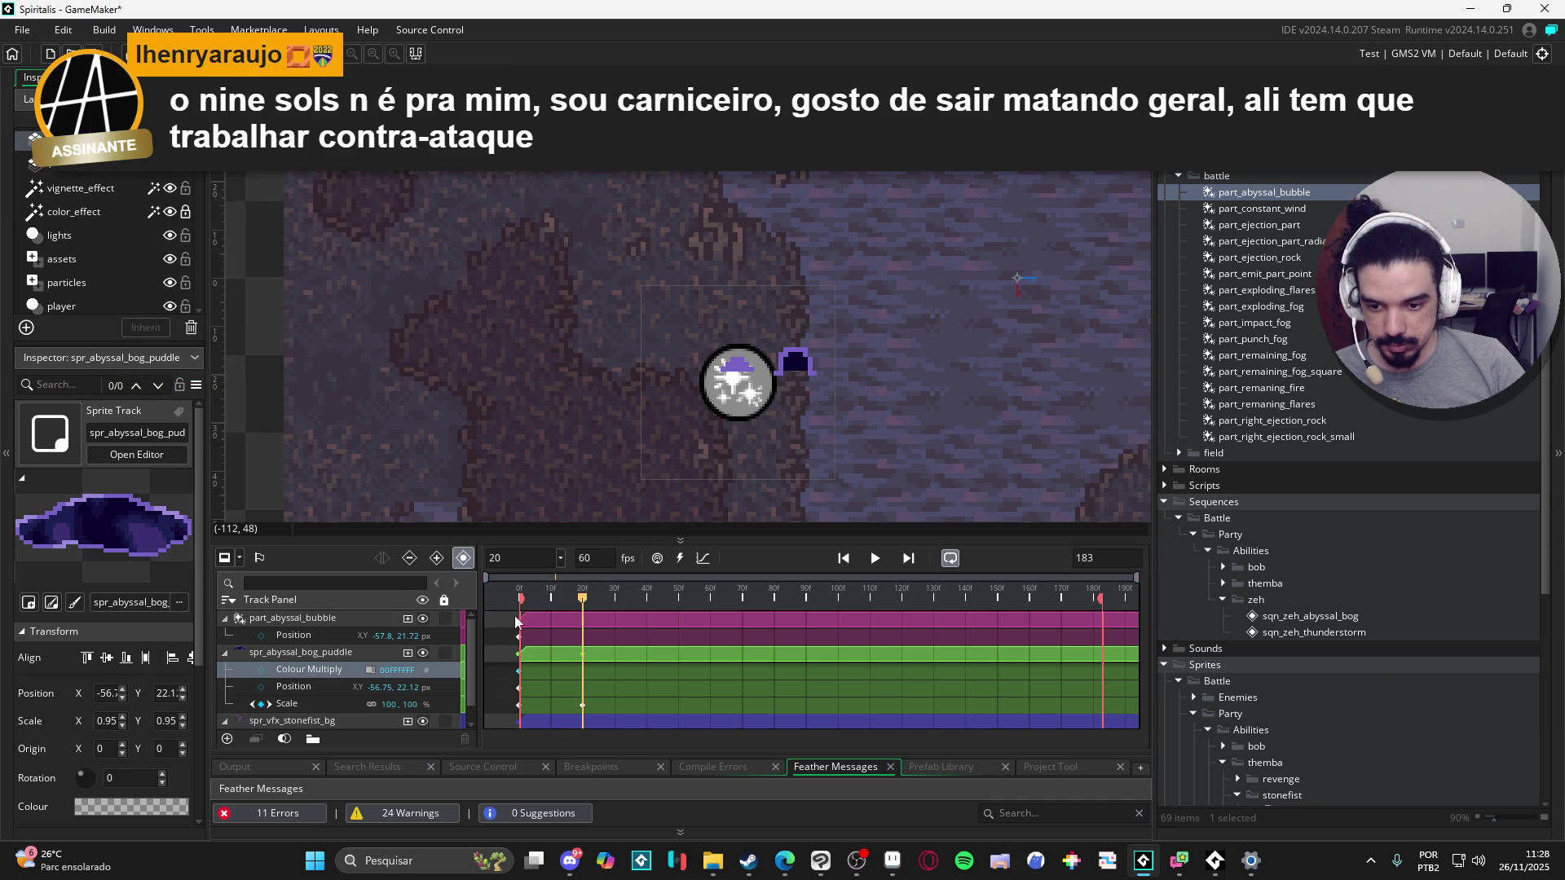
pyautogui.click(262, 668)
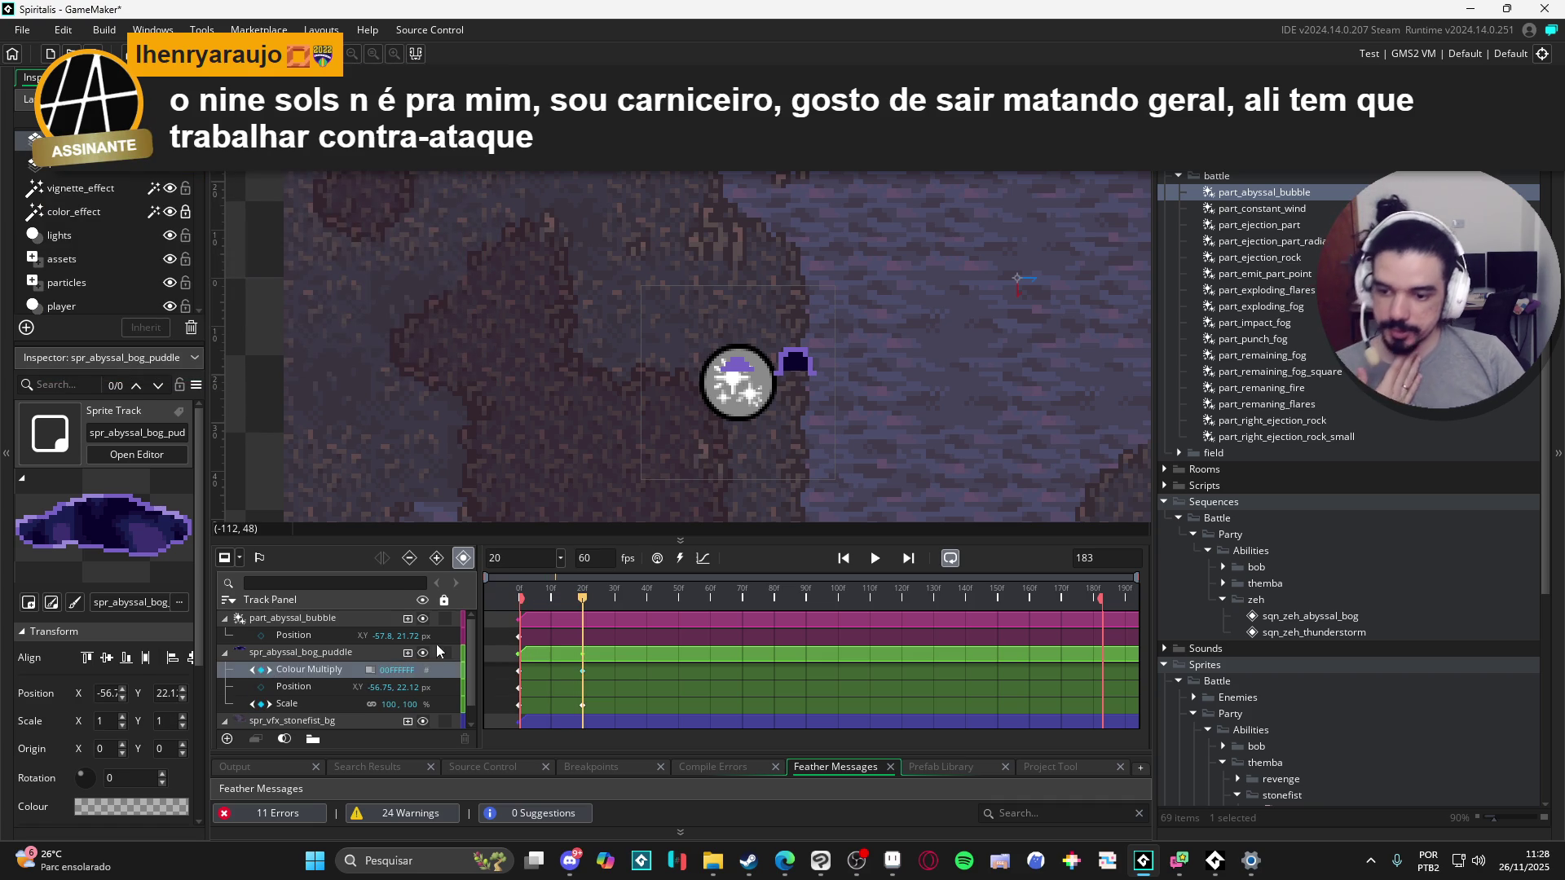
pyautogui.click(370, 671)
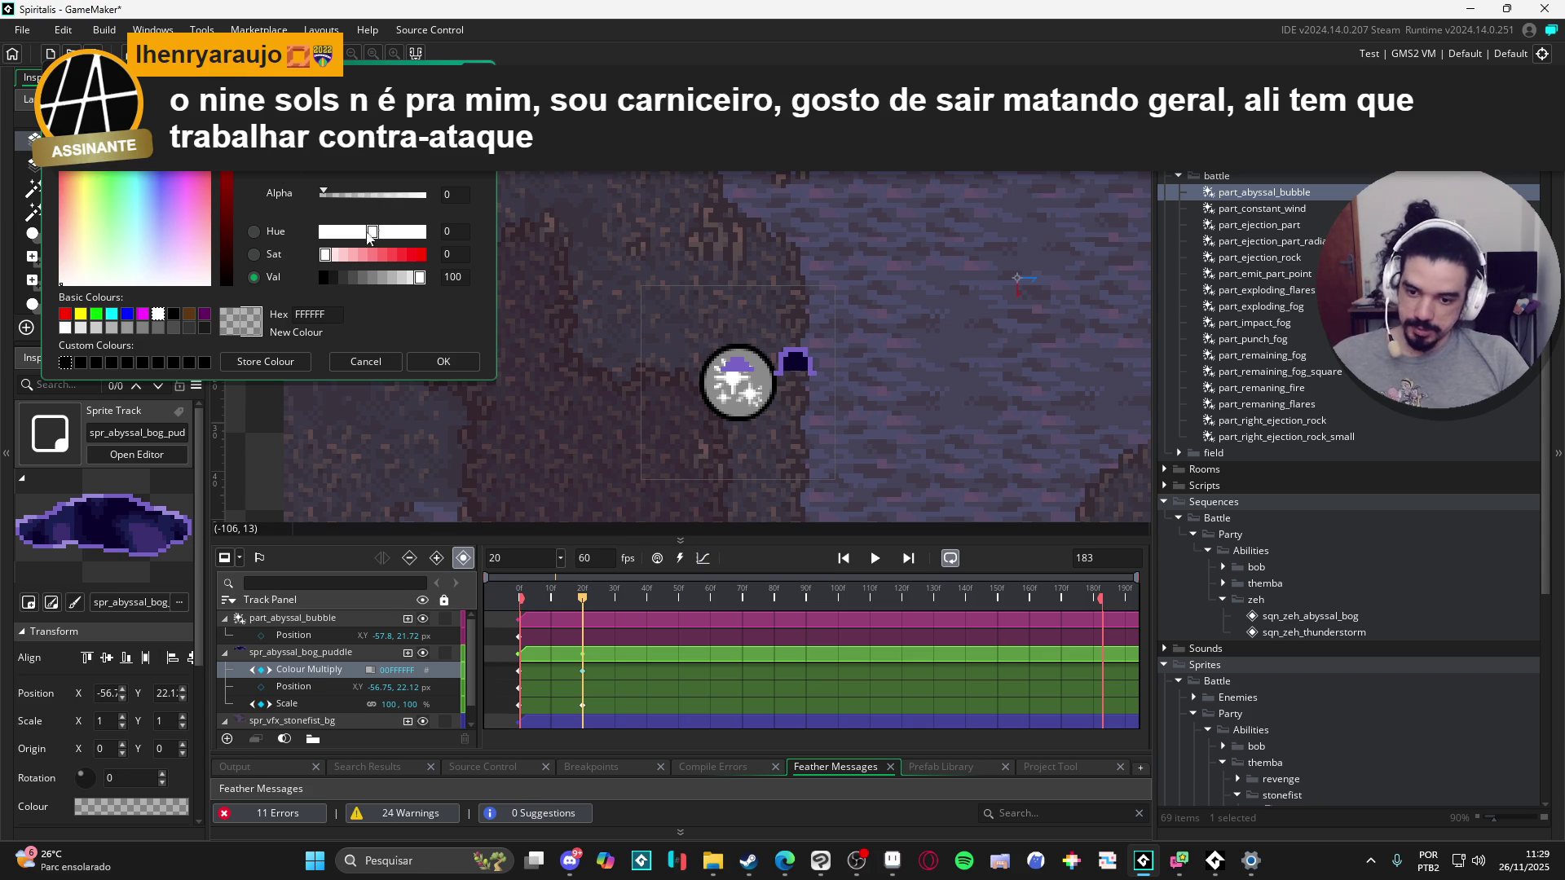
pyautogui.click(444, 363)
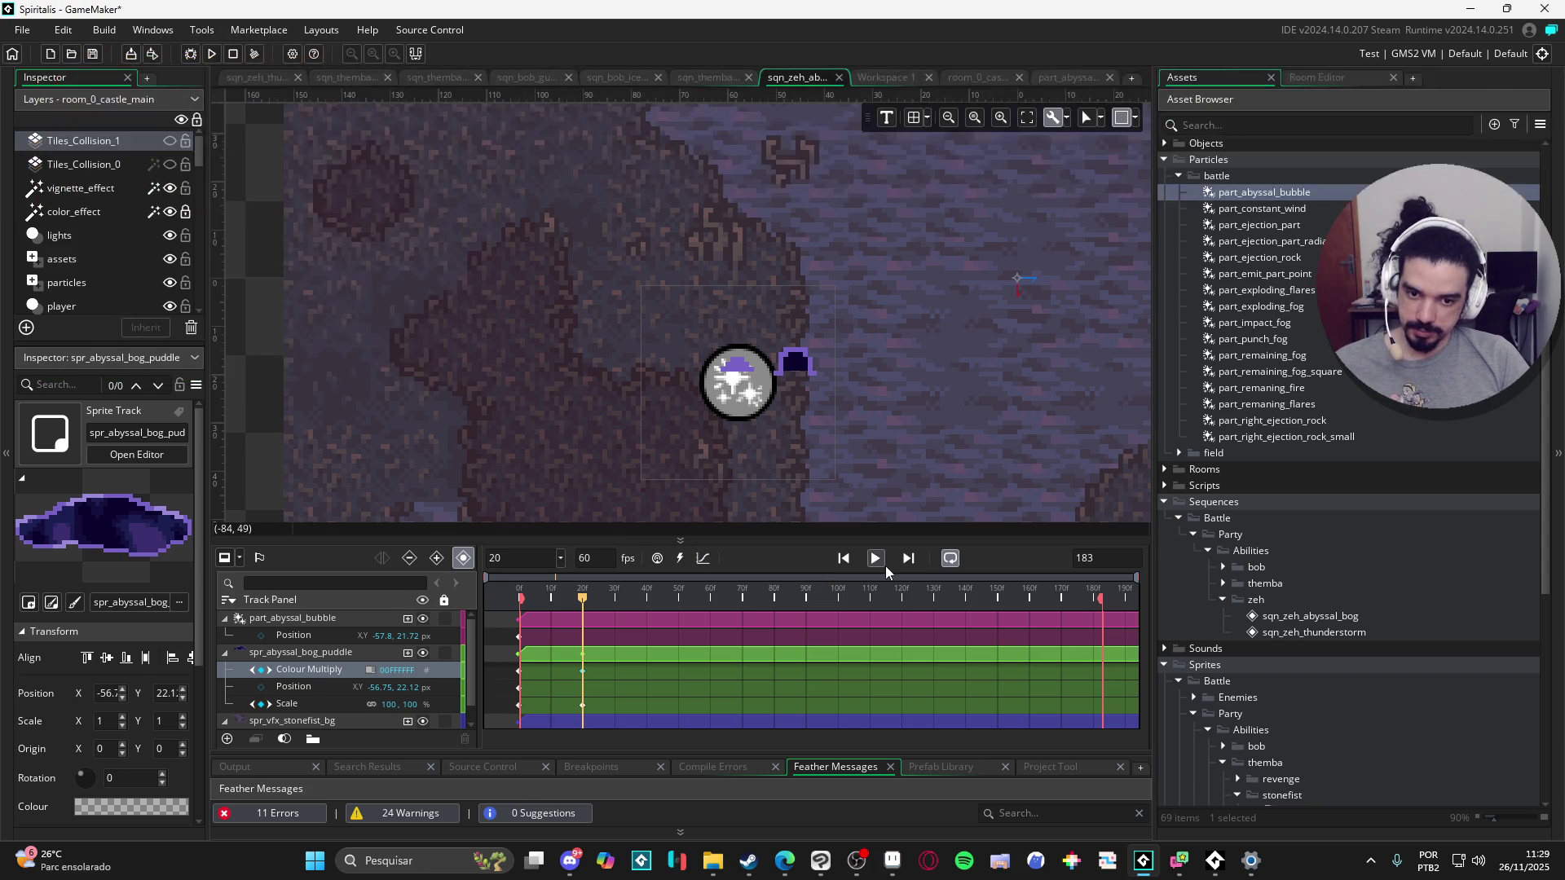
pyautogui.click(875, 559)
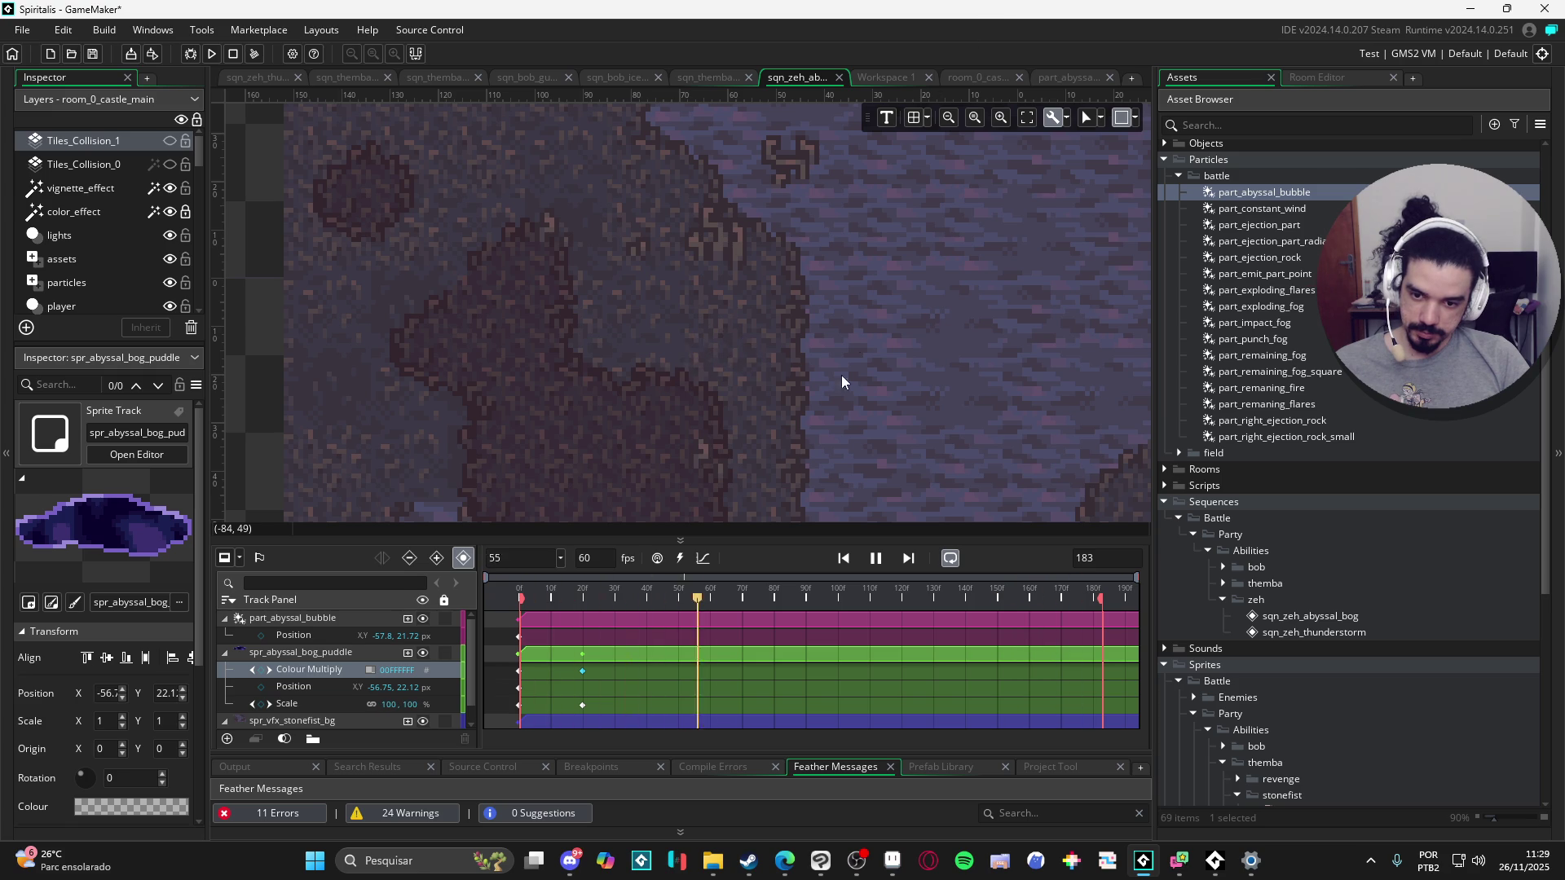
pyautogui.click(876, 558)
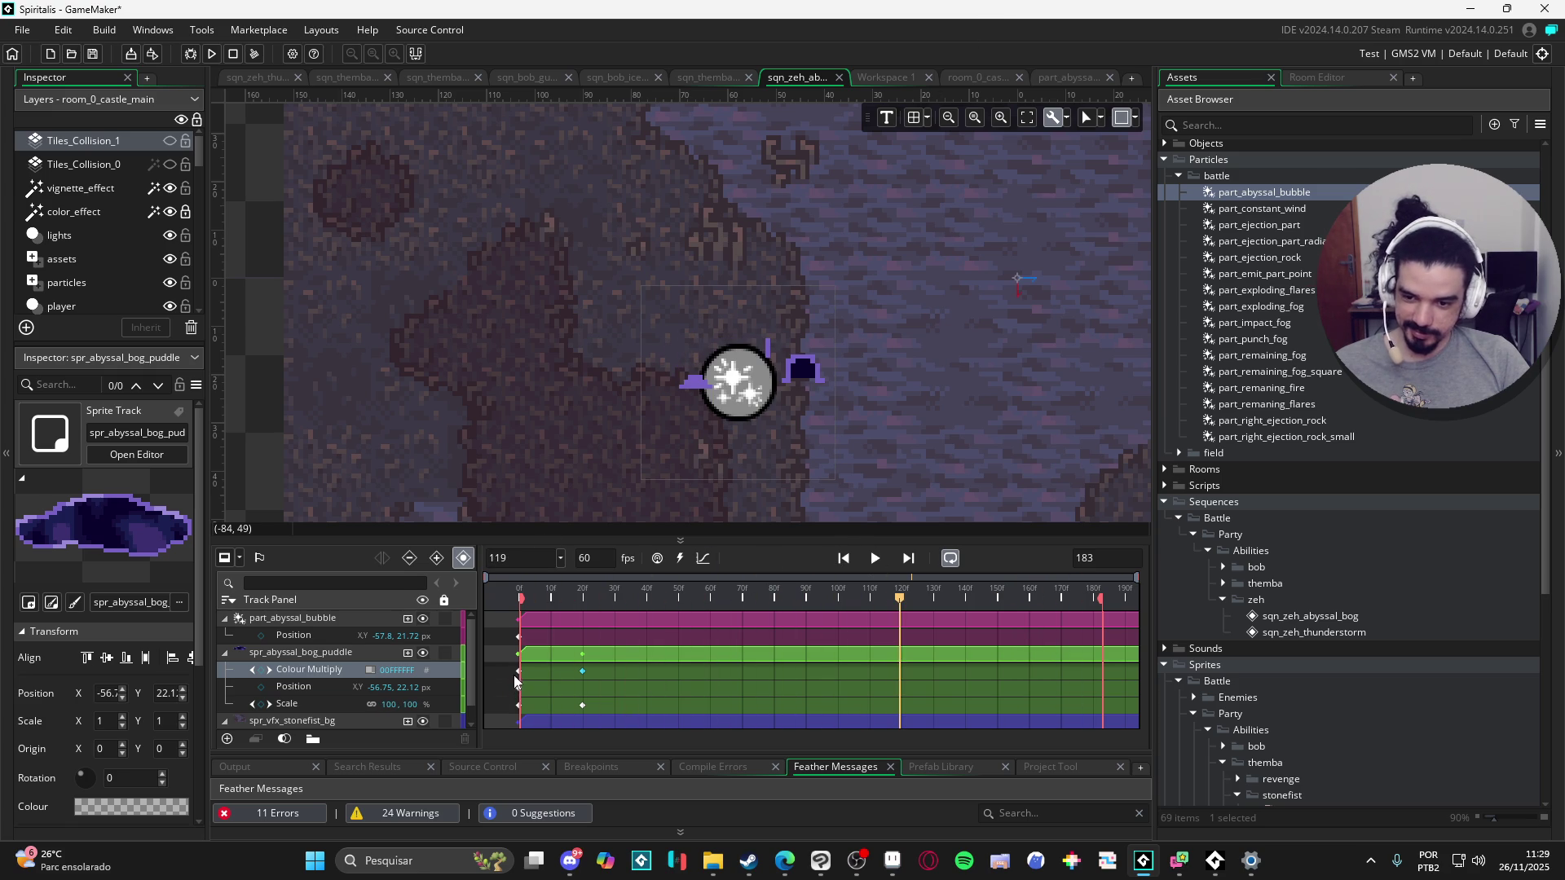
pyautogui.click(582, 671)
pyautogui.click(372, 671)
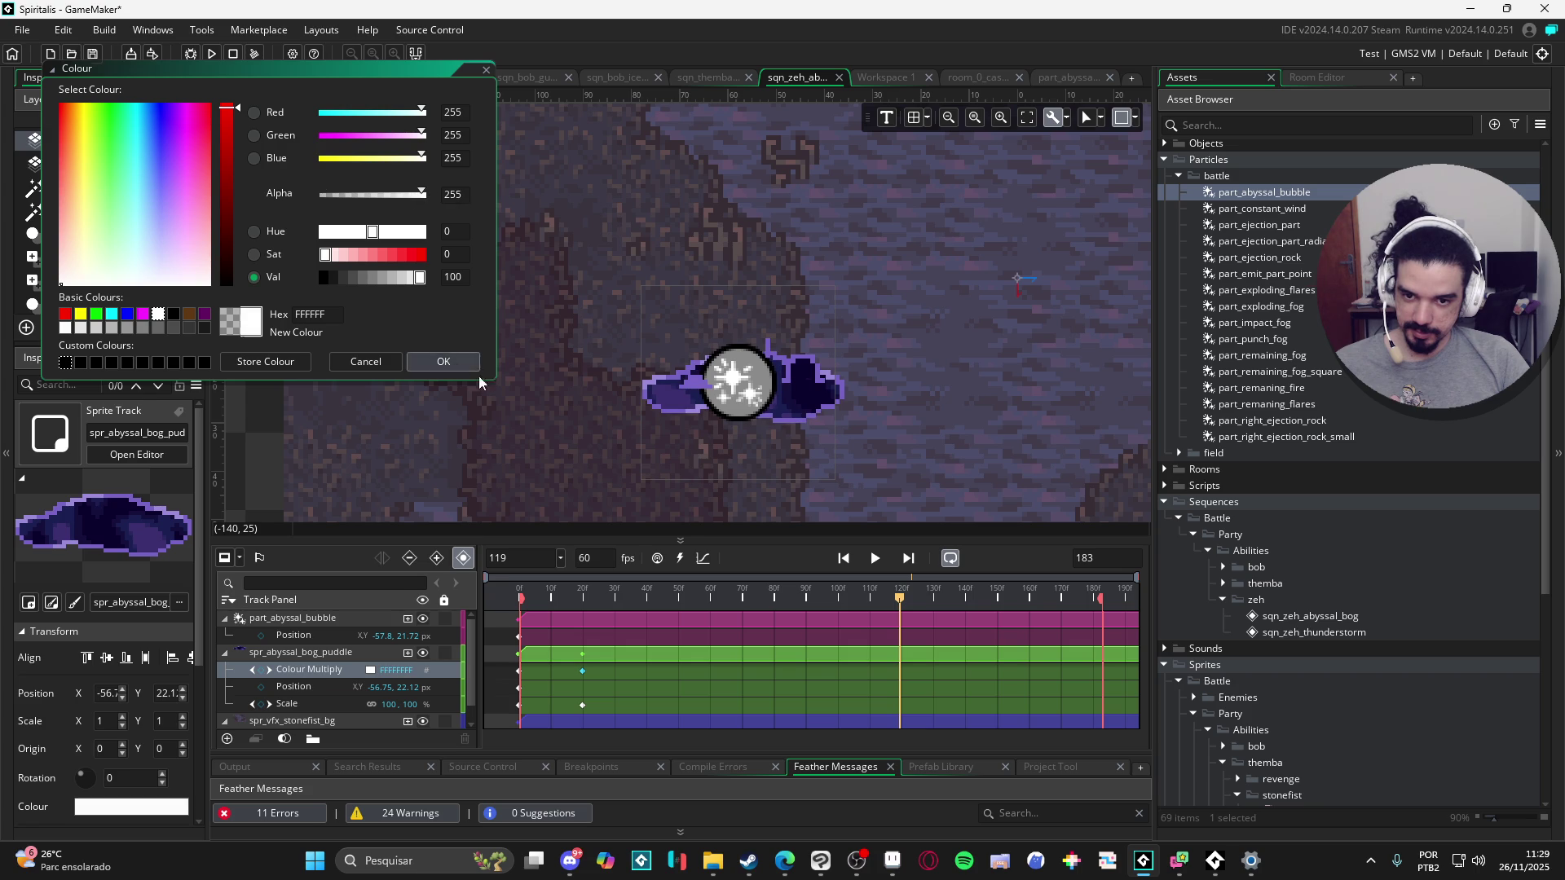
pyautogui.click(443, 361)
pyautogui.click(874, 558)
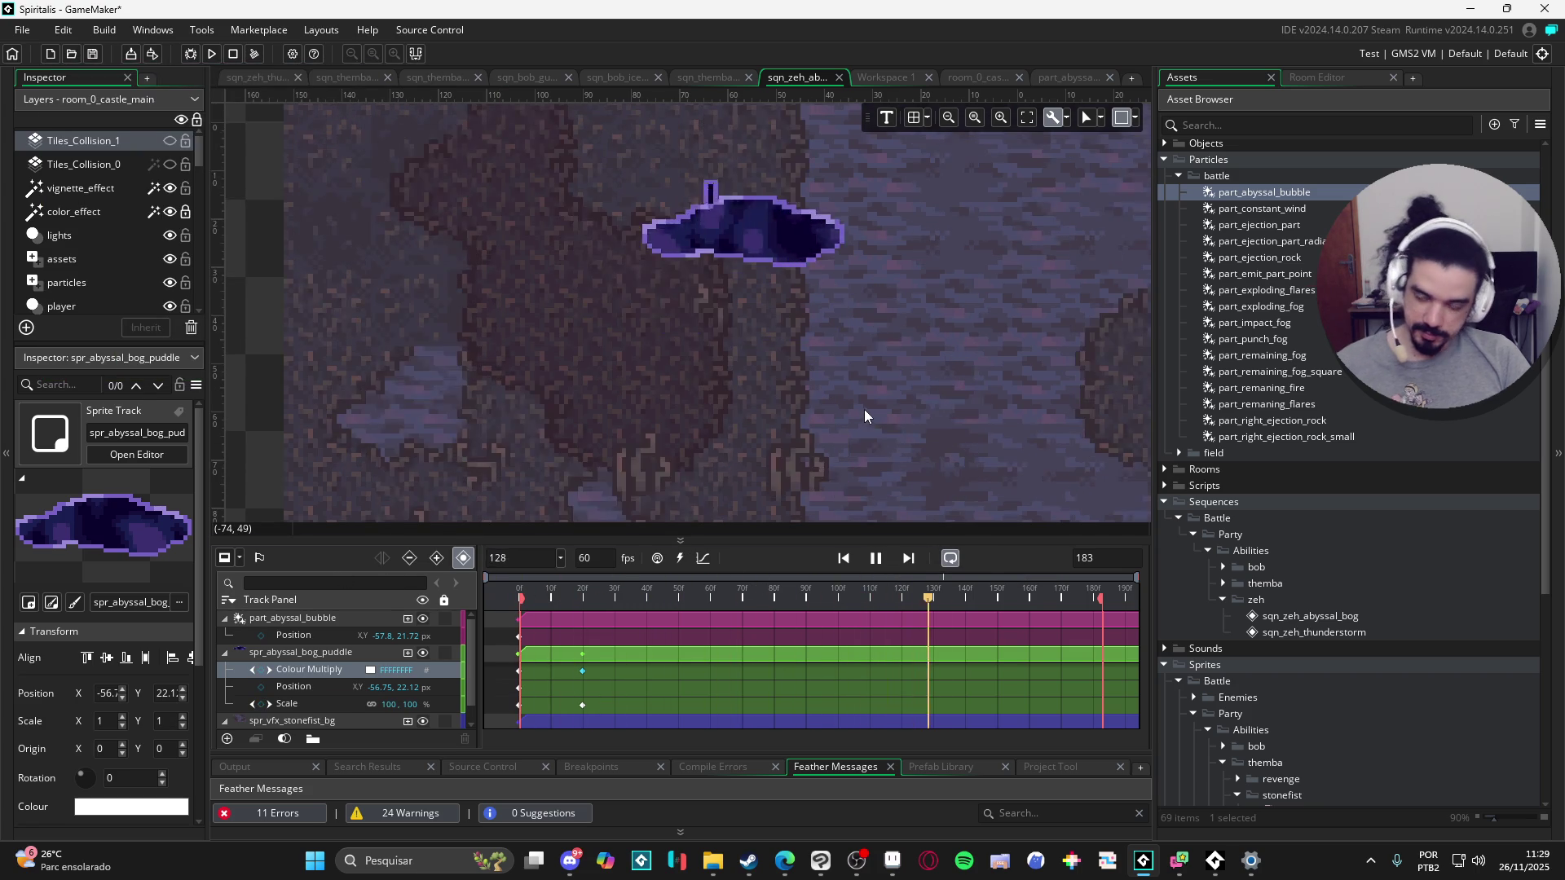
pyautogui.moveTo(838, 413); pyautogui.dragTo(667, 389)
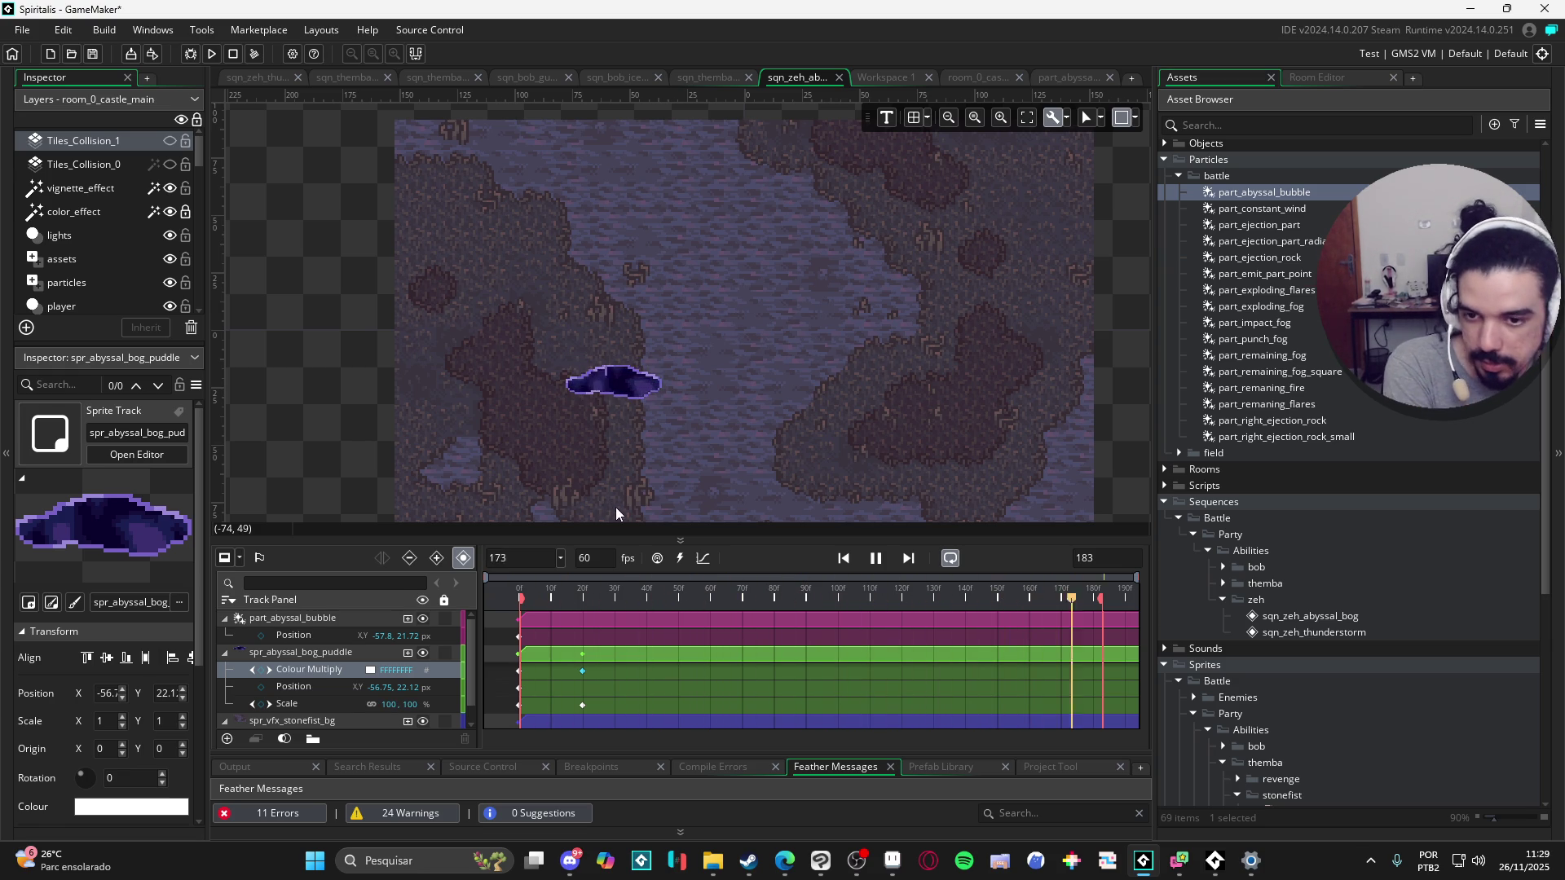
# Step: Replay the sequence preview to review the puddle and bubble timing
pyautogui.click(878, 559)
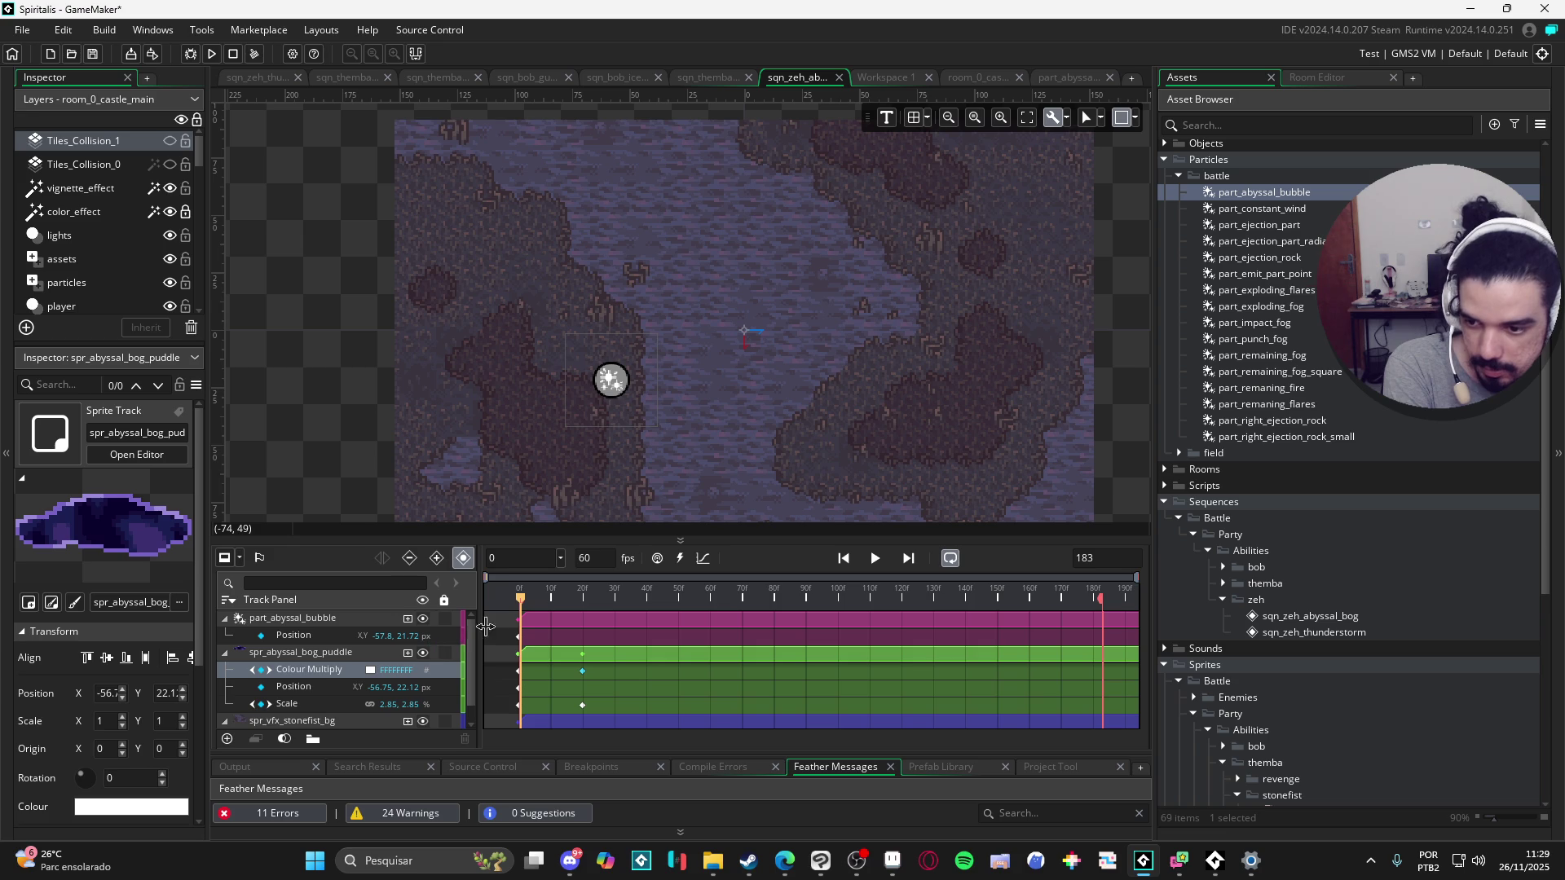
pyautogui.click(559, 622)
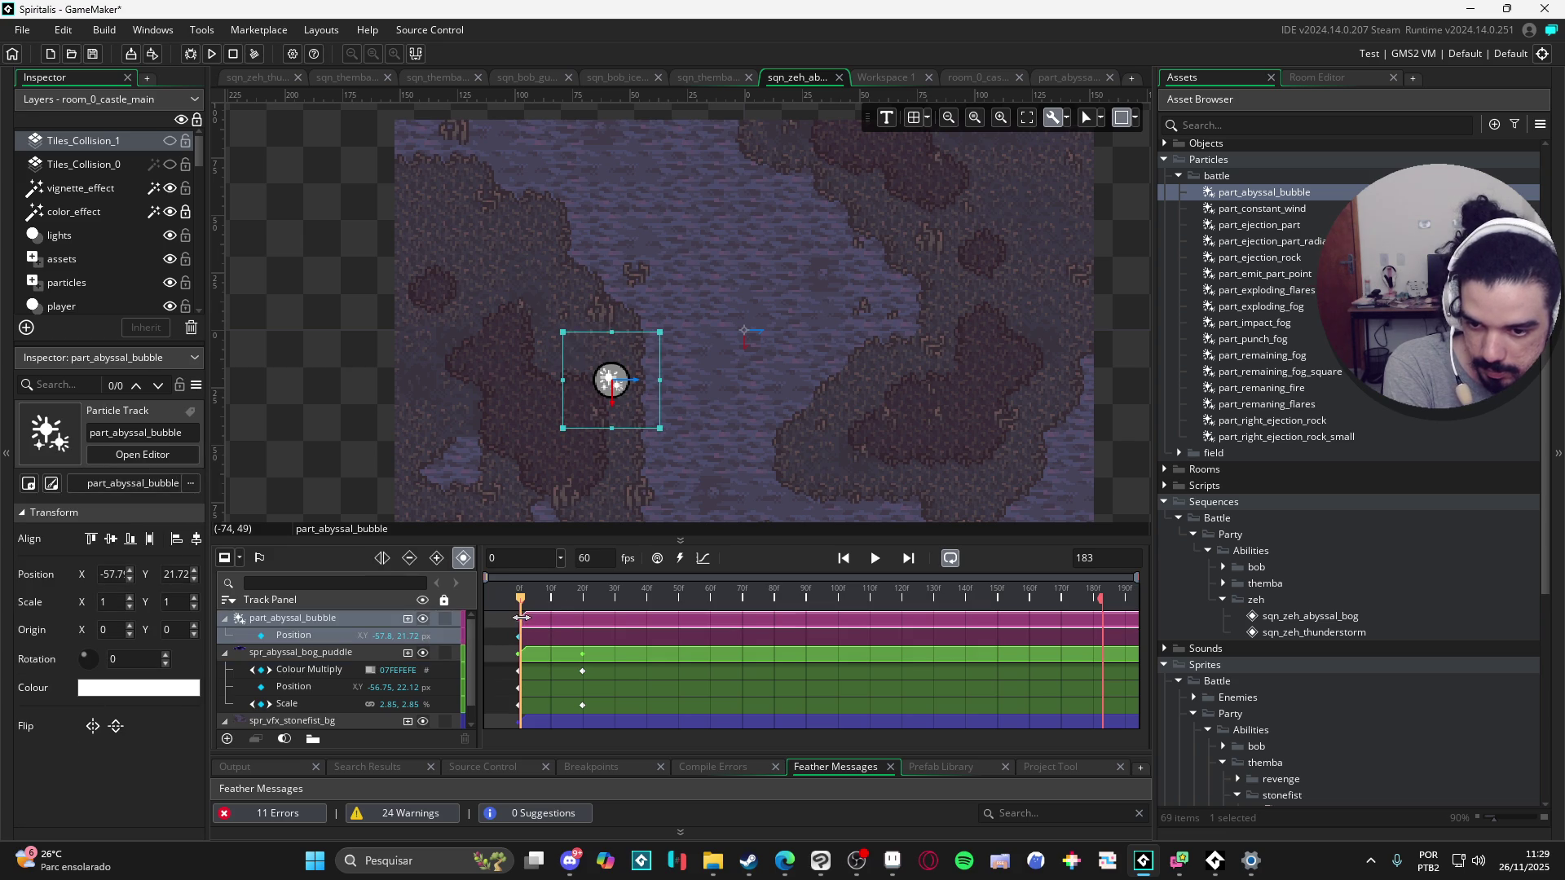
pyautogui.click(818, 575)
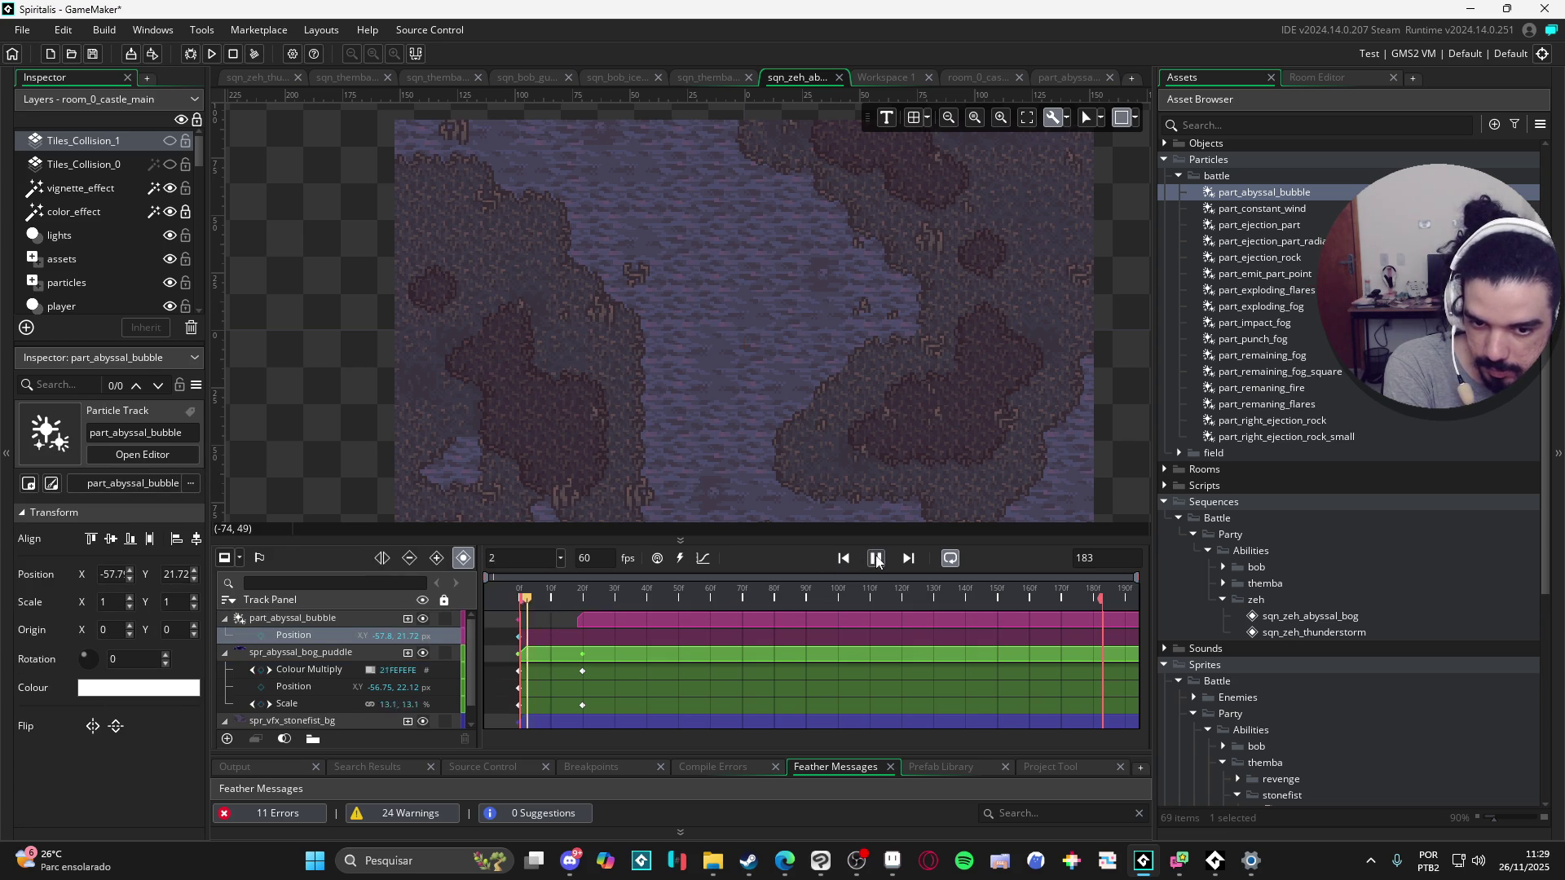
pyautogui.click(877, 559)
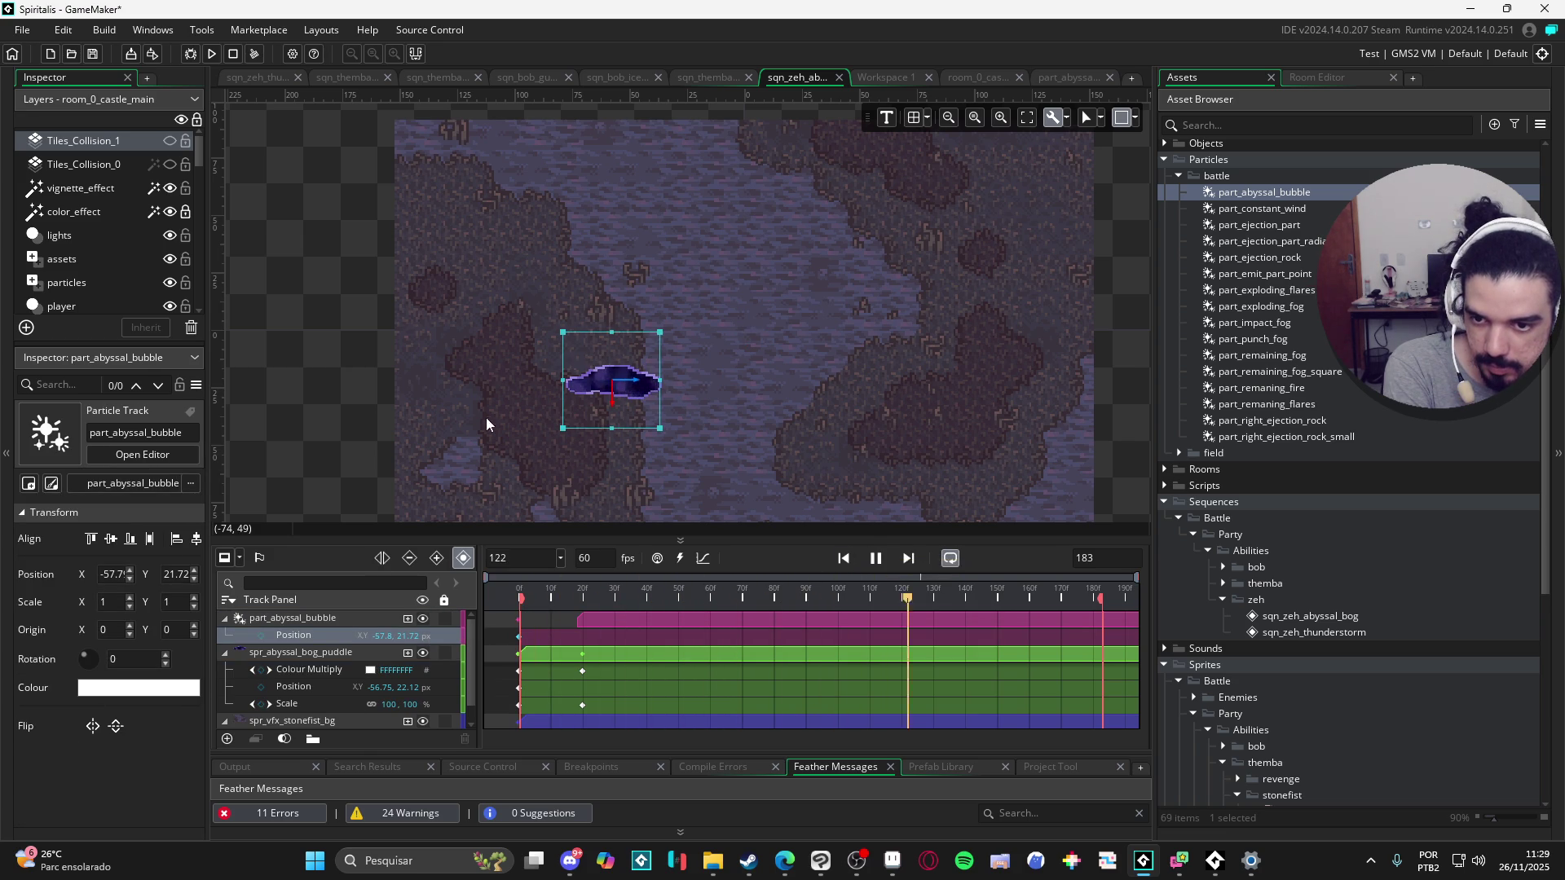
pyautogui.click(731, 506)
pyautogui.click(878, 560)
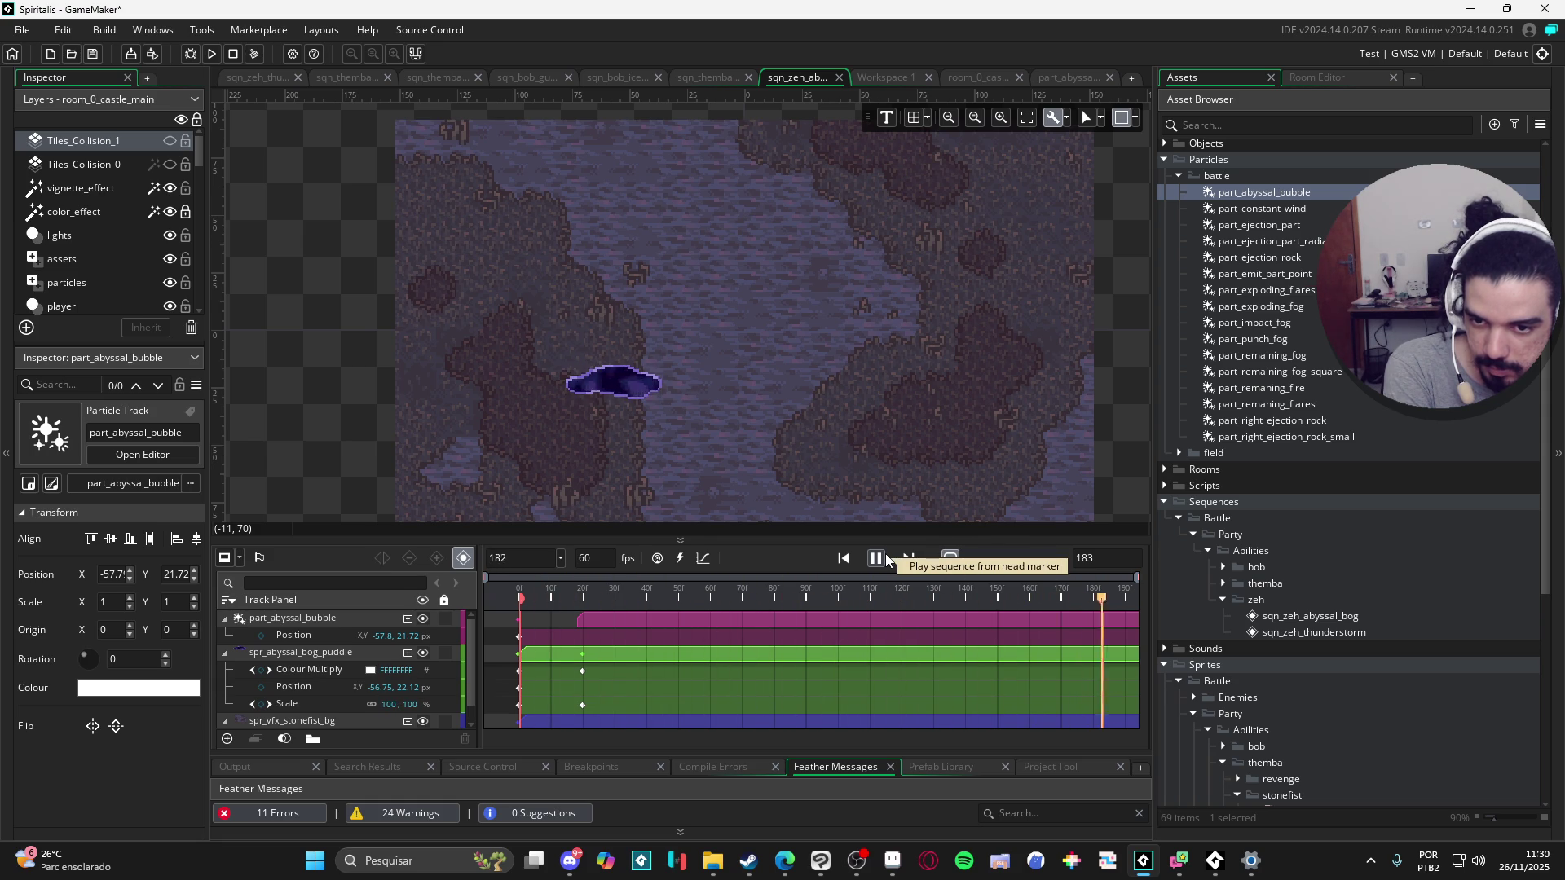
pyautogui.click(881, 559)
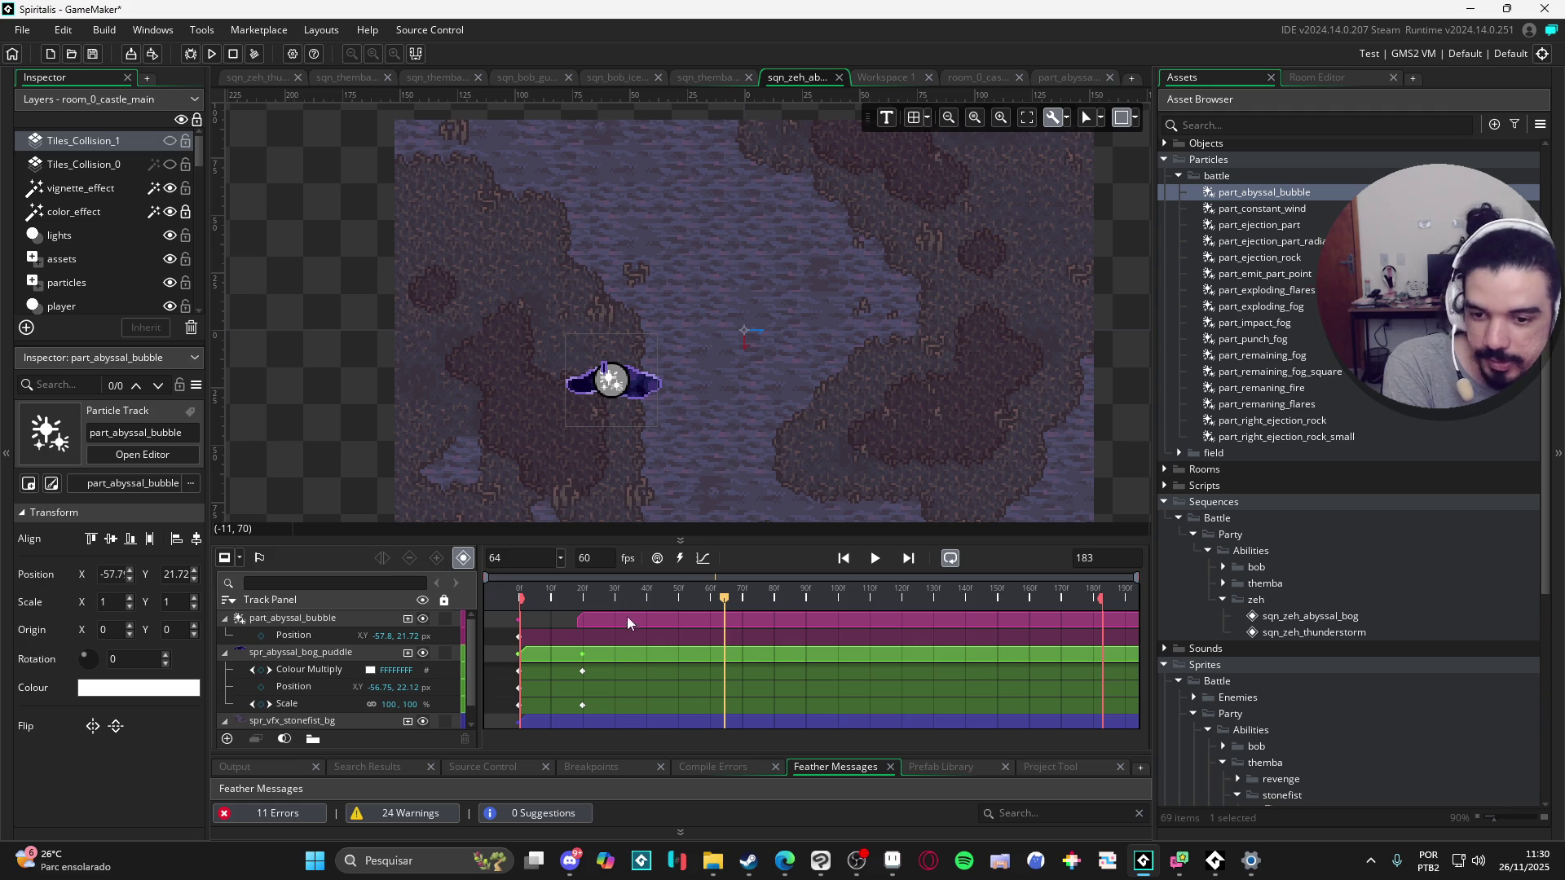
# Step: Paste a puddle Scale keyframe at frame 182 and check keys at frames 160 and 182
pyautogui.moveTo(553, 595)
pyautogui.mouseDown()
pyautogui.moveTo(699, 595)
pyautogui.moveTo(520, 593)
pyautogui.moveTo(975, 600)
pyautogui.moveTo(1063, 617)
pyautogui.moveTo(1029, 618)
pyautogui.mouseUp()
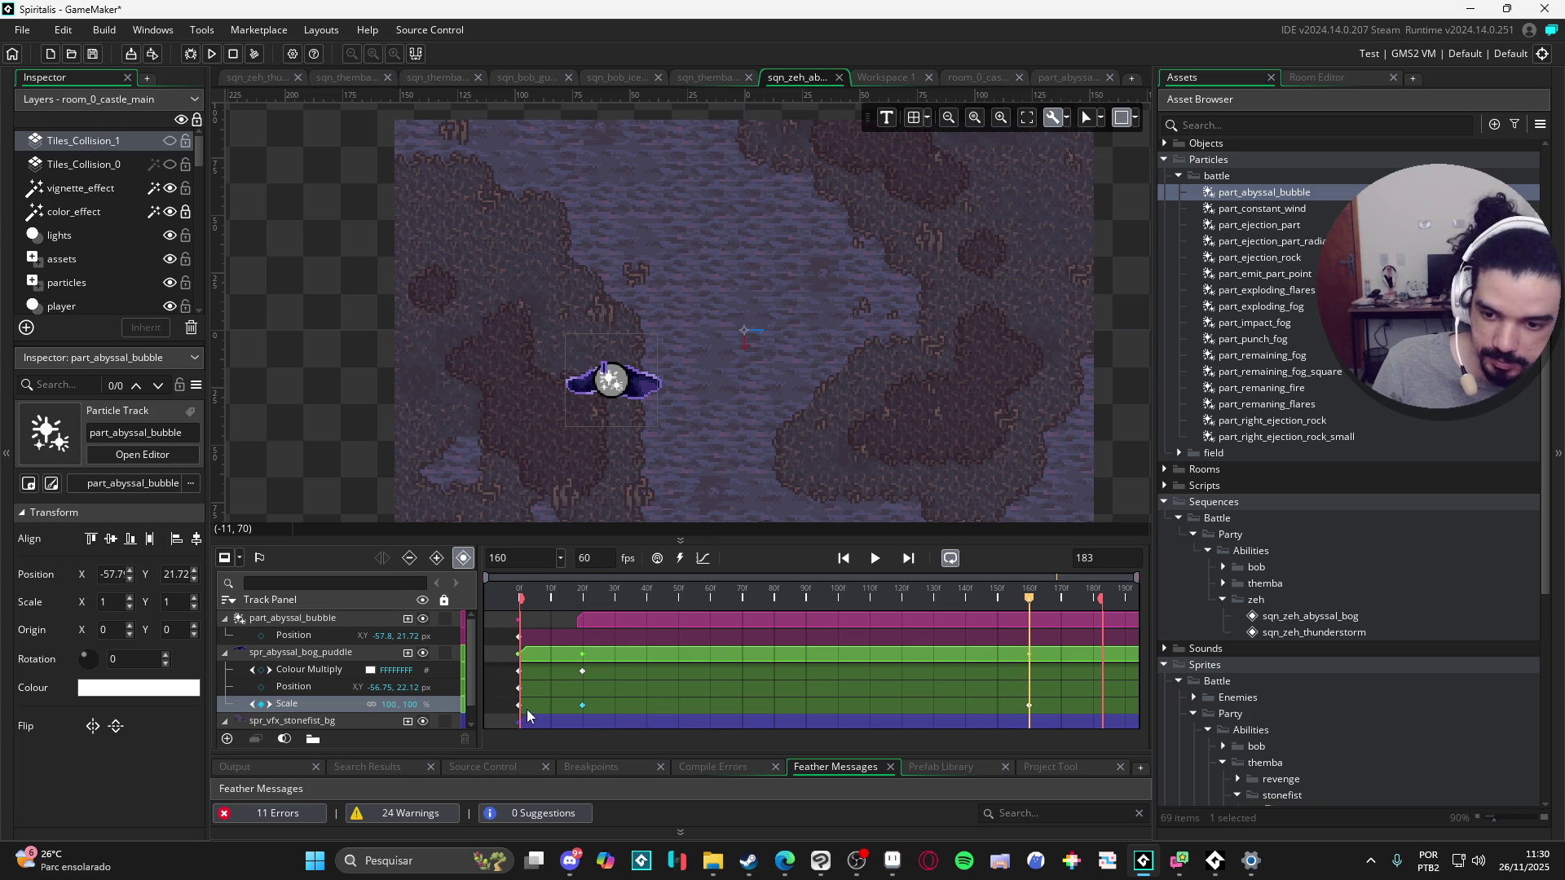
pyautogui.moveTo(1036, 604); pyautogui.dragTo(1088, 603)
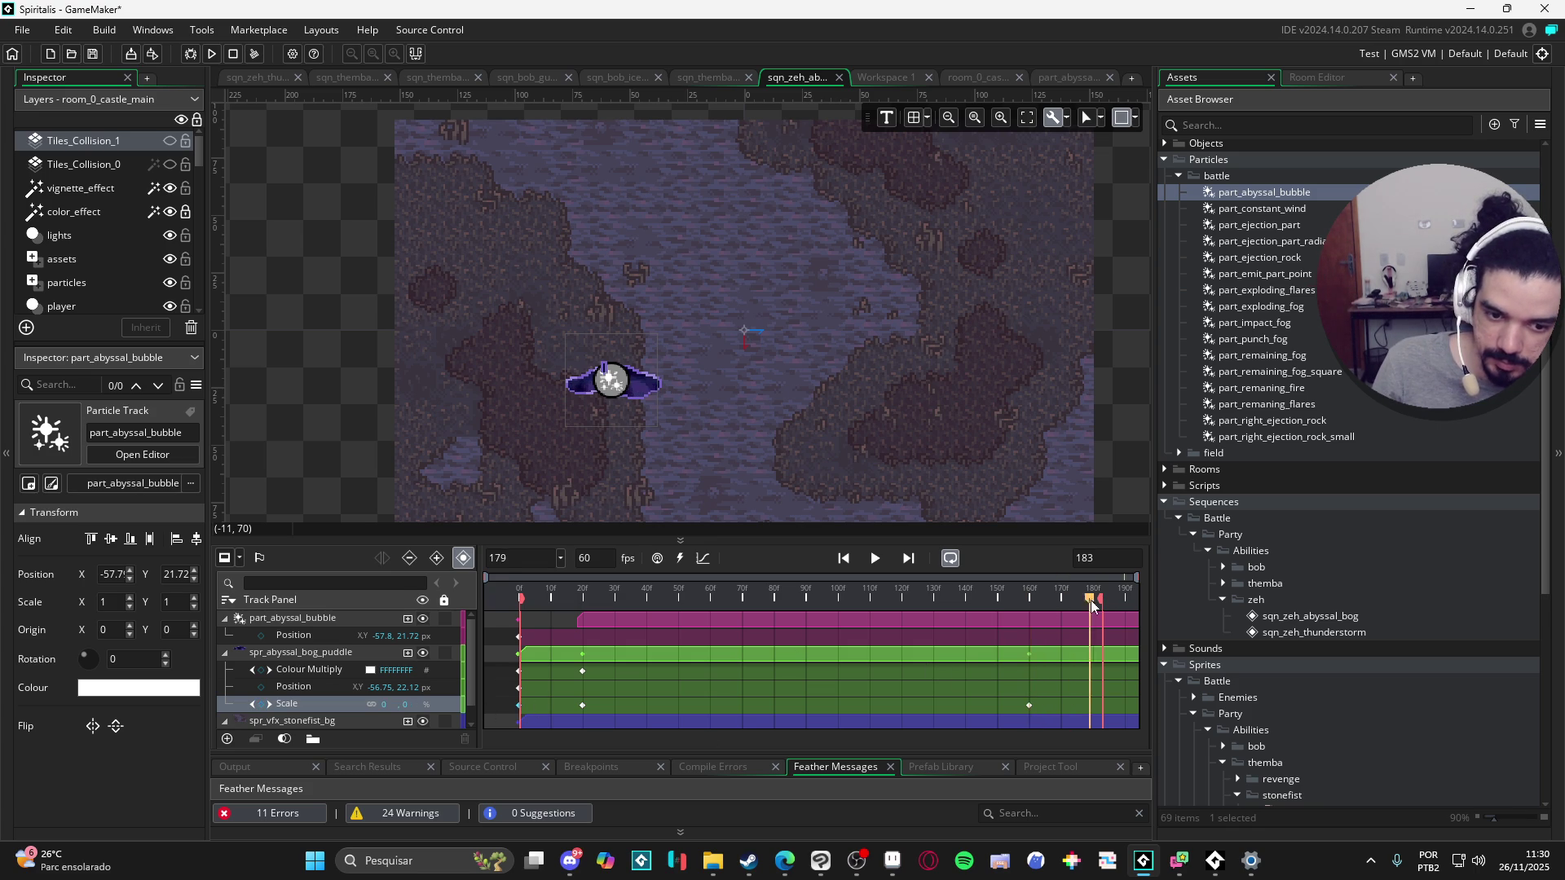
pyautogui.hotkey('ctrl', 'v')
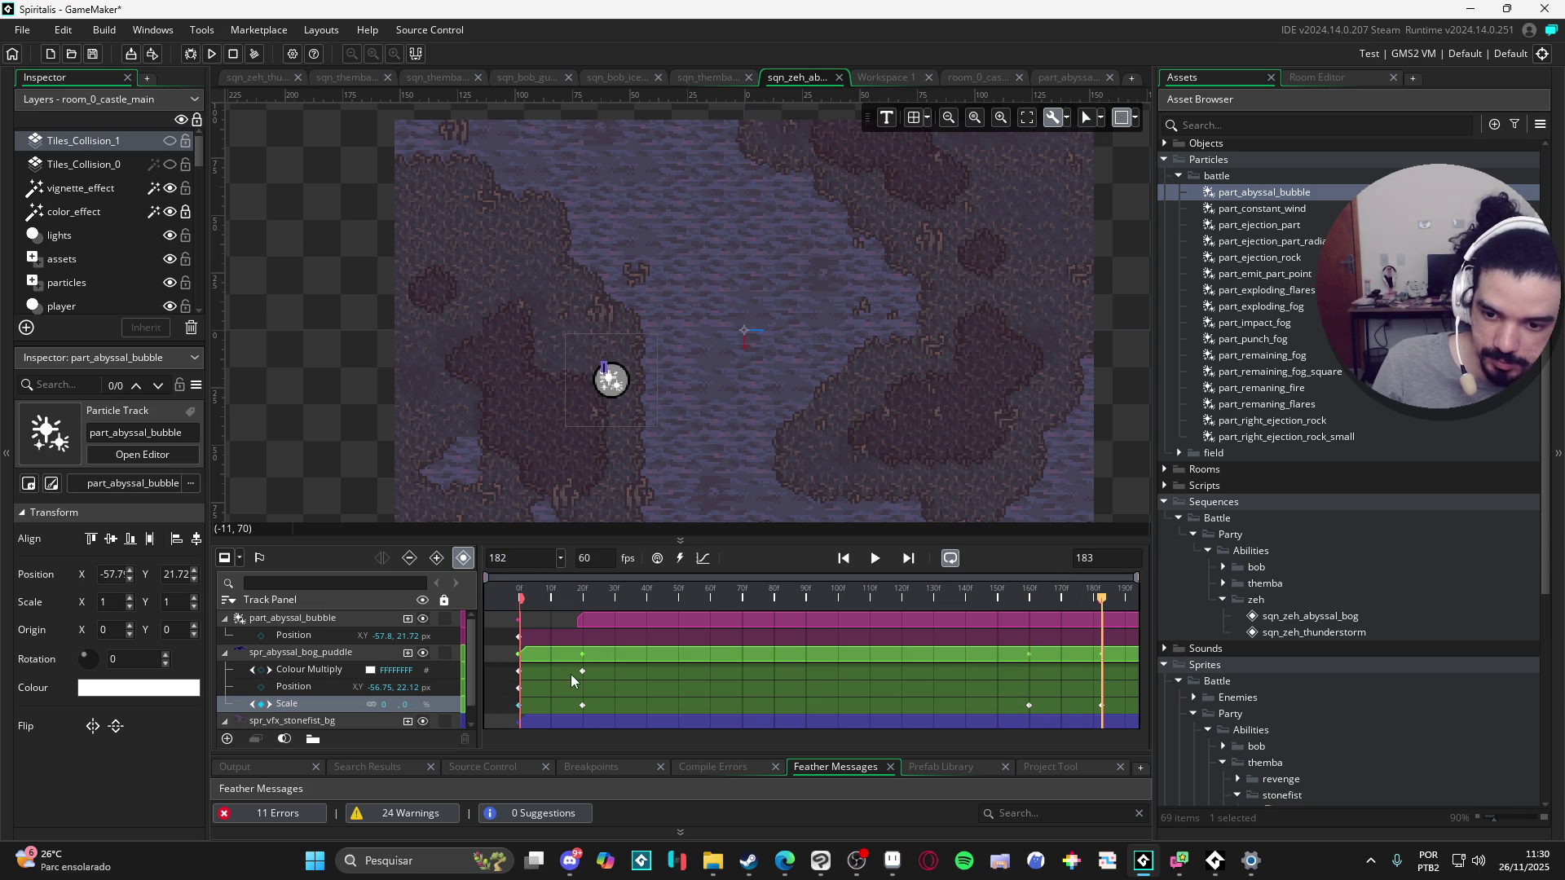
pyautogui.click(1030, 600)
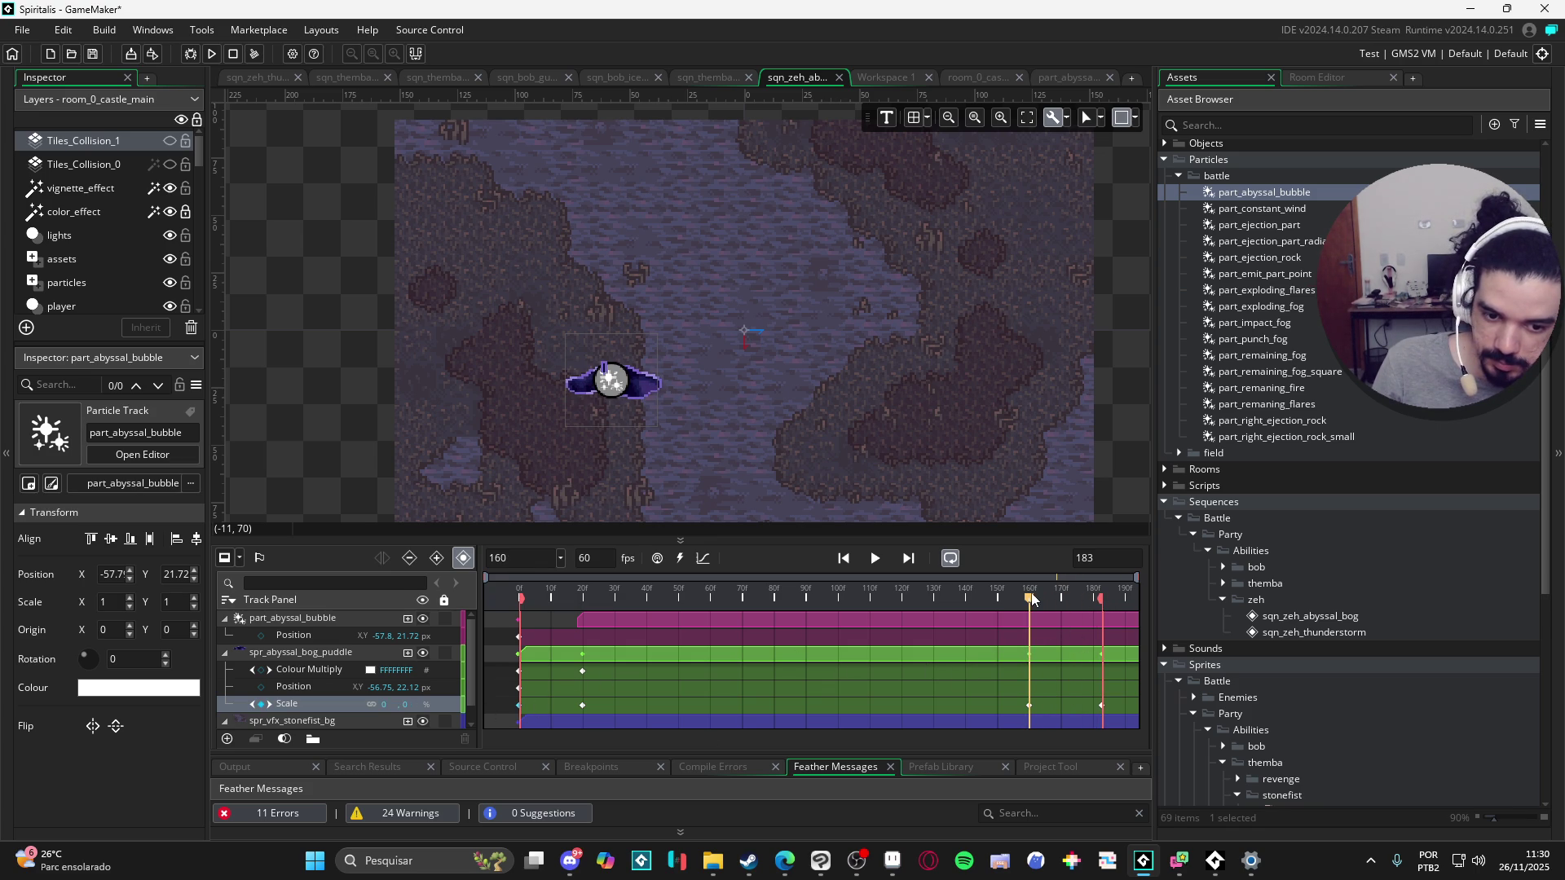
pyautogui.click(582, 672)
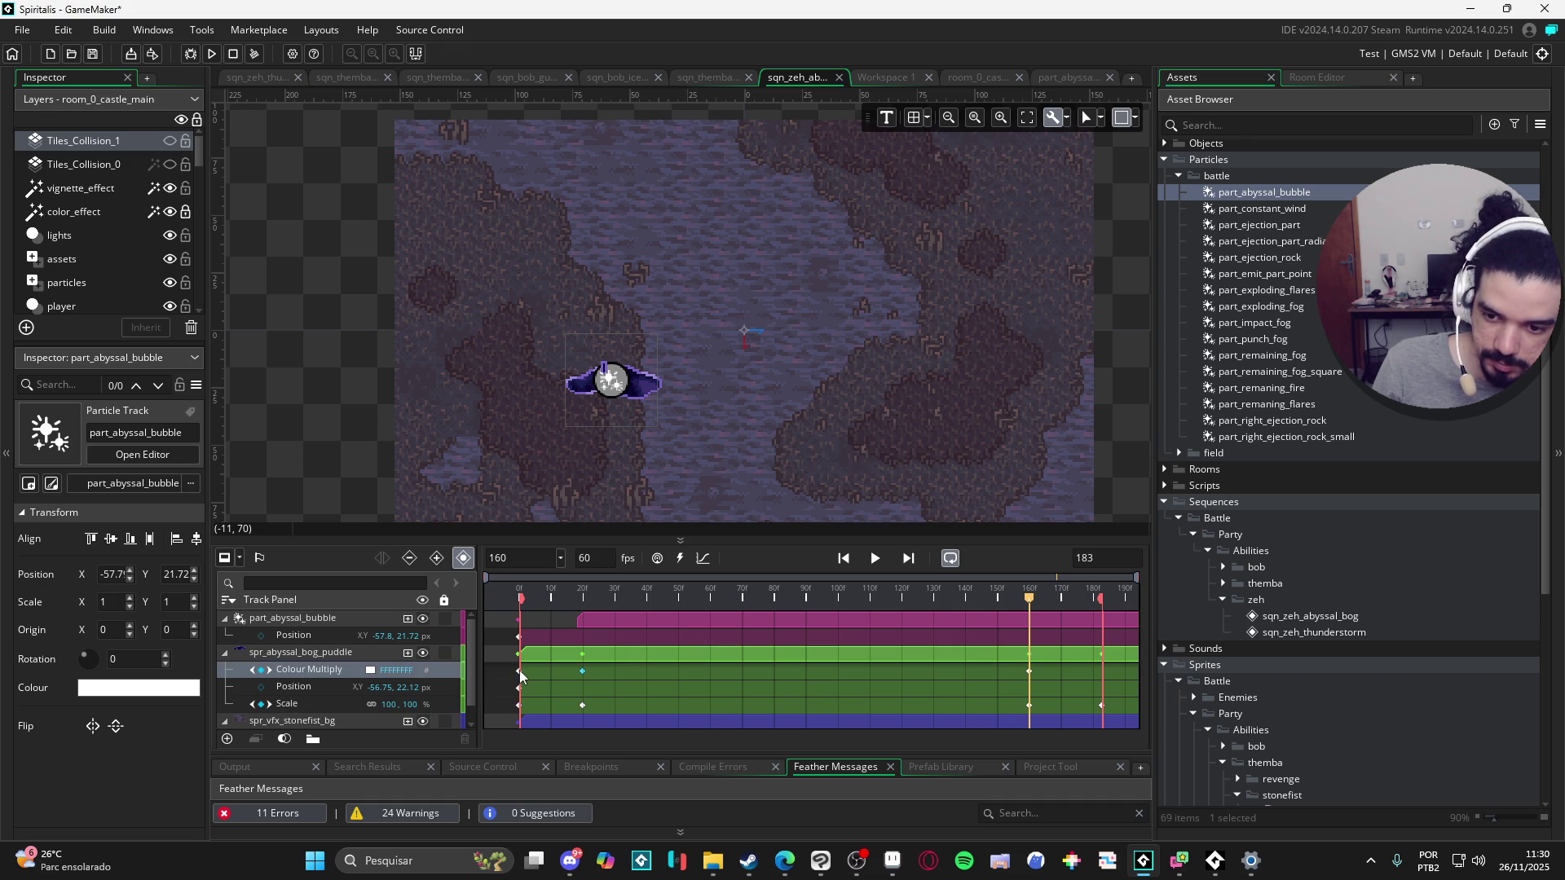
pyautogui.click(1103, 599)
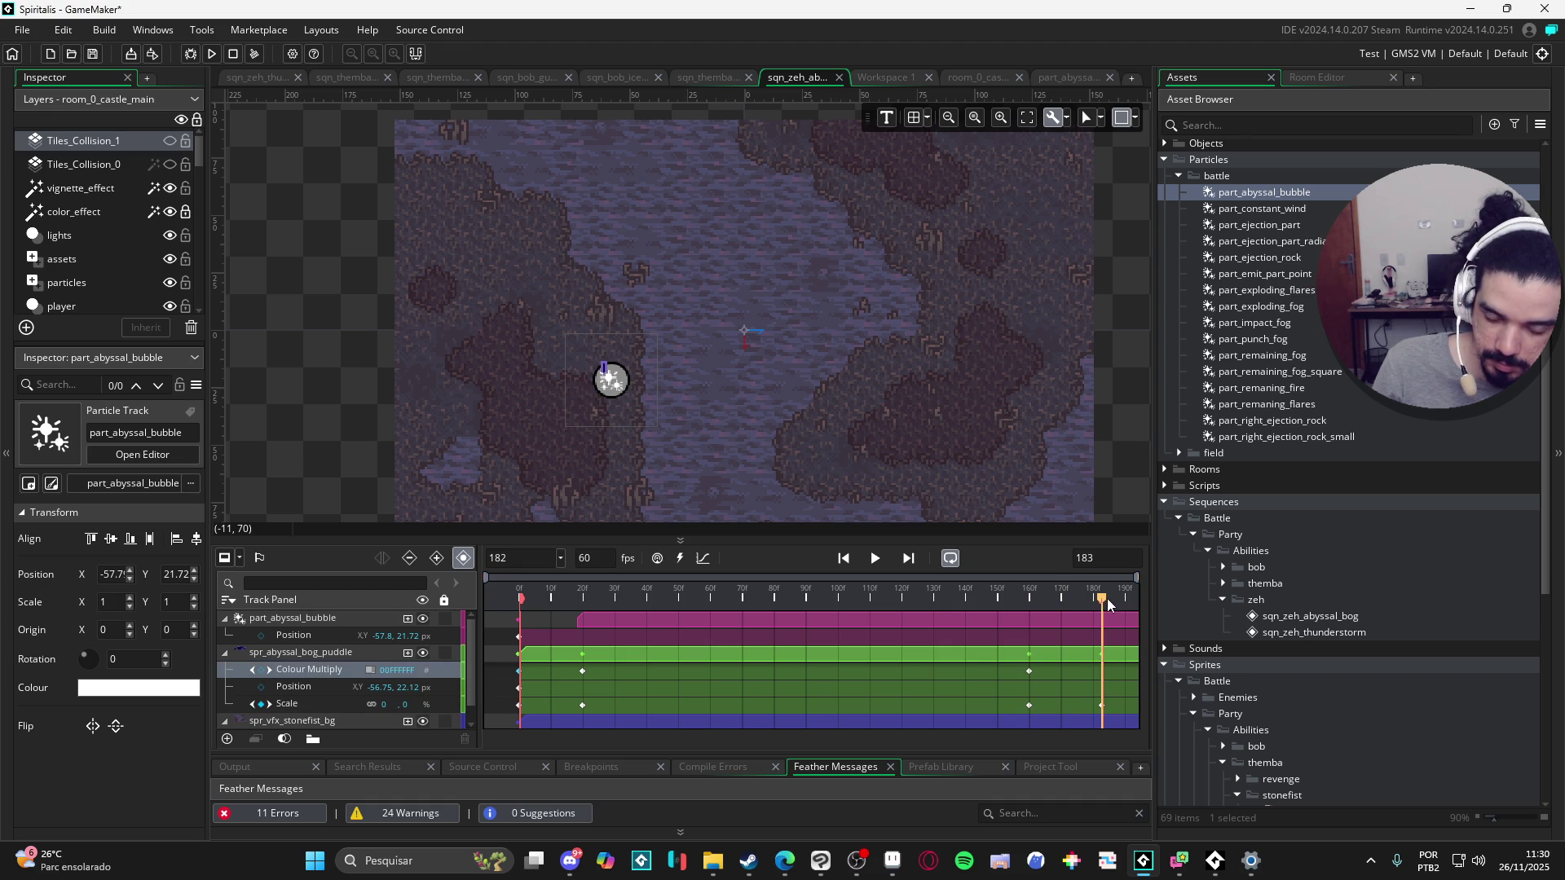
pyautogui.click(1082, 623)
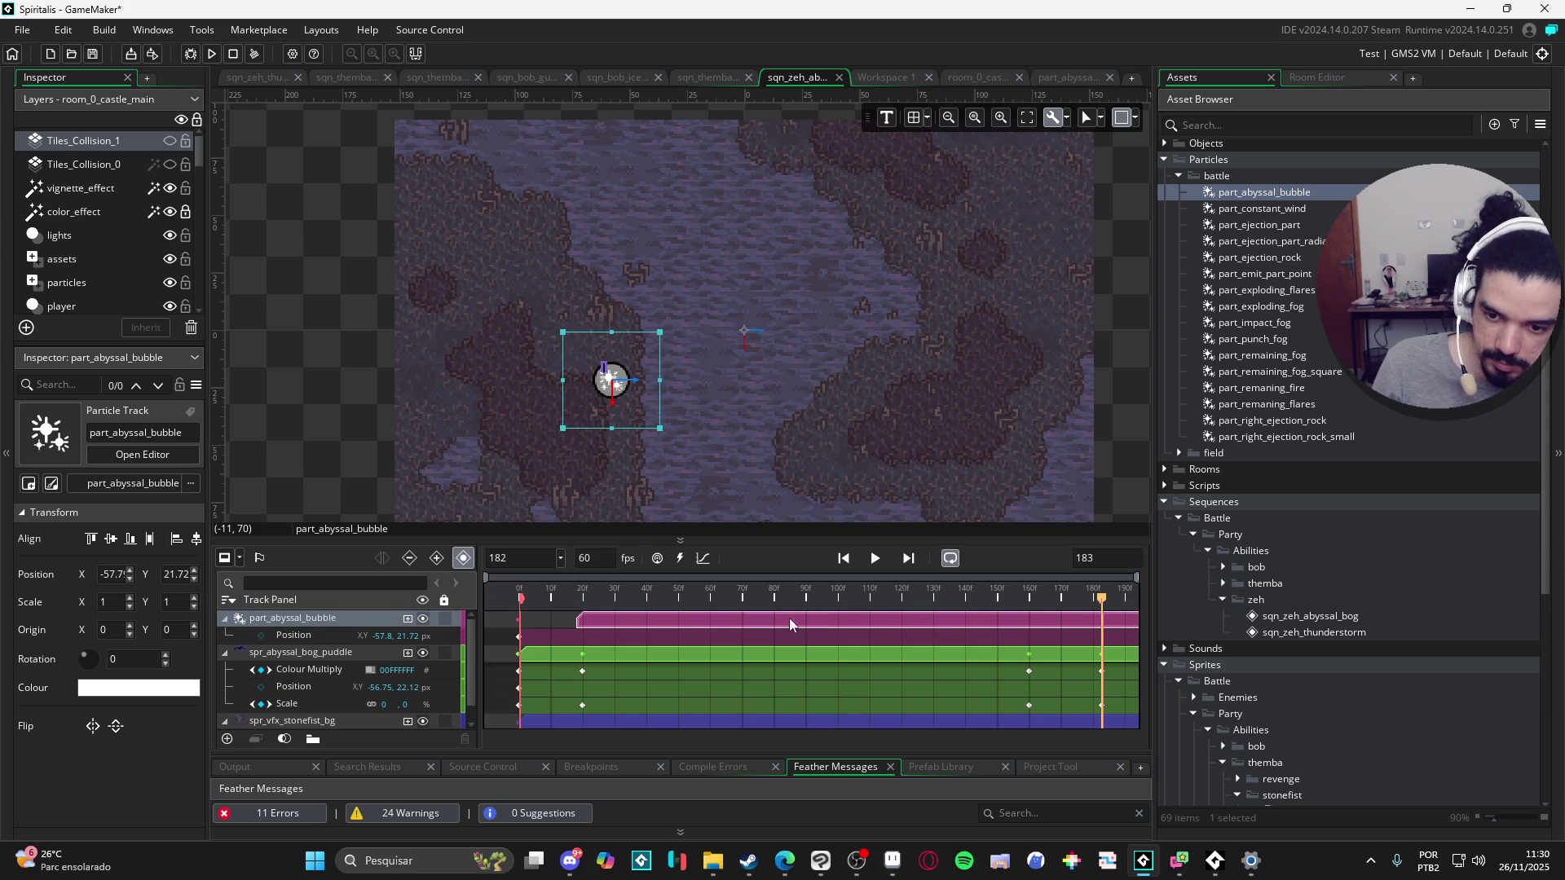
# Step: Move and trim the part_abyssal_bubble clip to span about frames 20 to 160
pyautogui.hotkey('ctrl', 'z')
pyautogui.moveTo(1035, 629); pyautogui.dragTo(848, 630)
pyautogui.moveTo(735, 621)
pyautogui.mouseDown()
pyautogui.moveTo(875, 618)
pyautogui.moveTo(863, 607)
pyautogui.mouseUp()
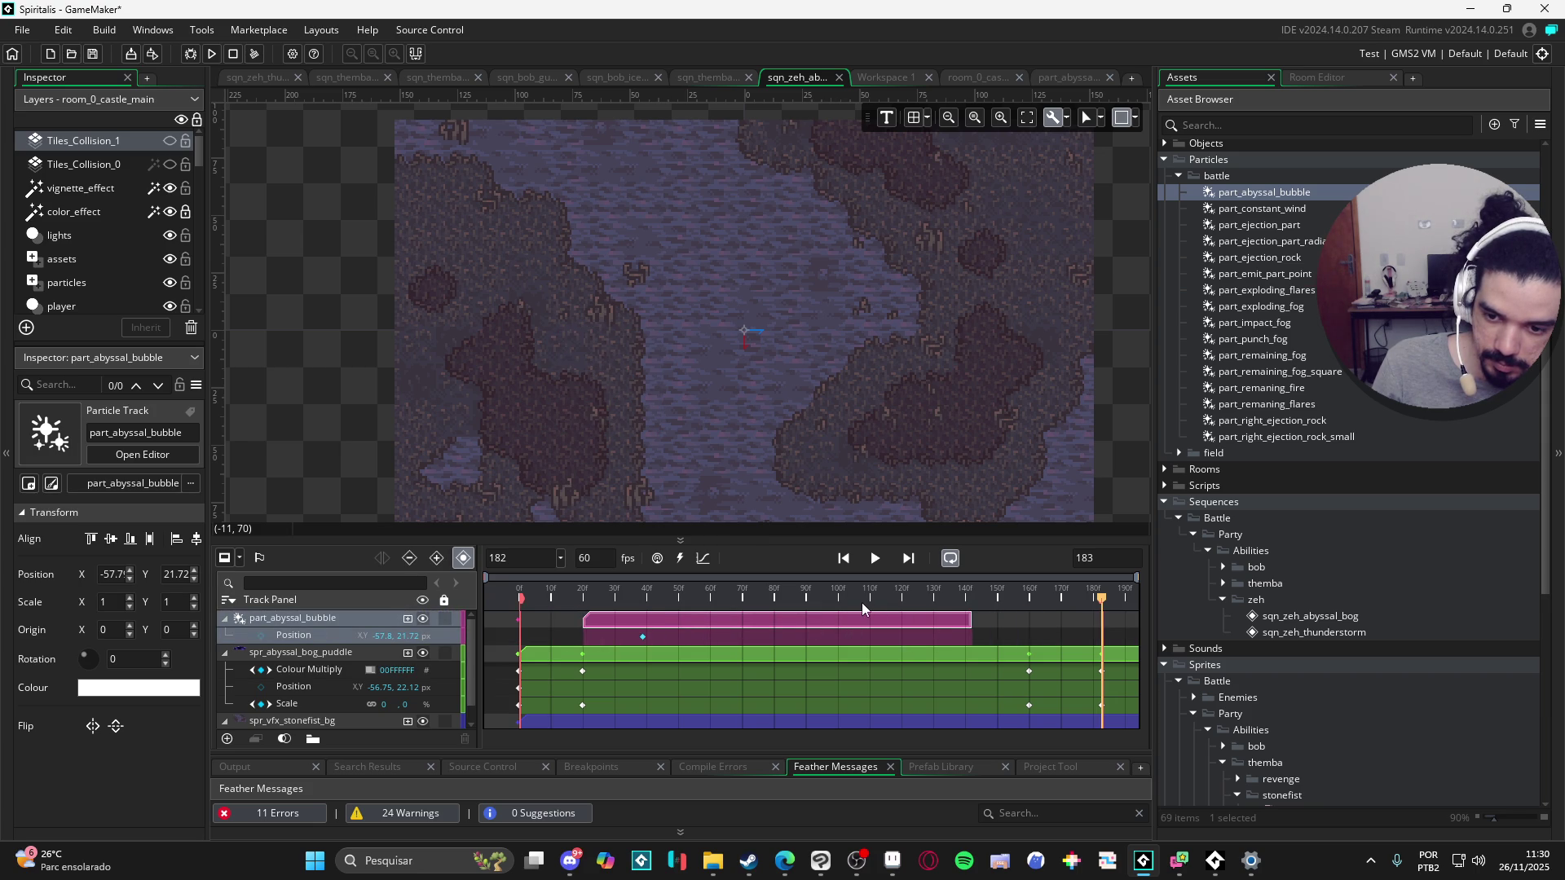
pyautogui.moveTo(971, 616); pyautogui.dragTo(1029, 619)
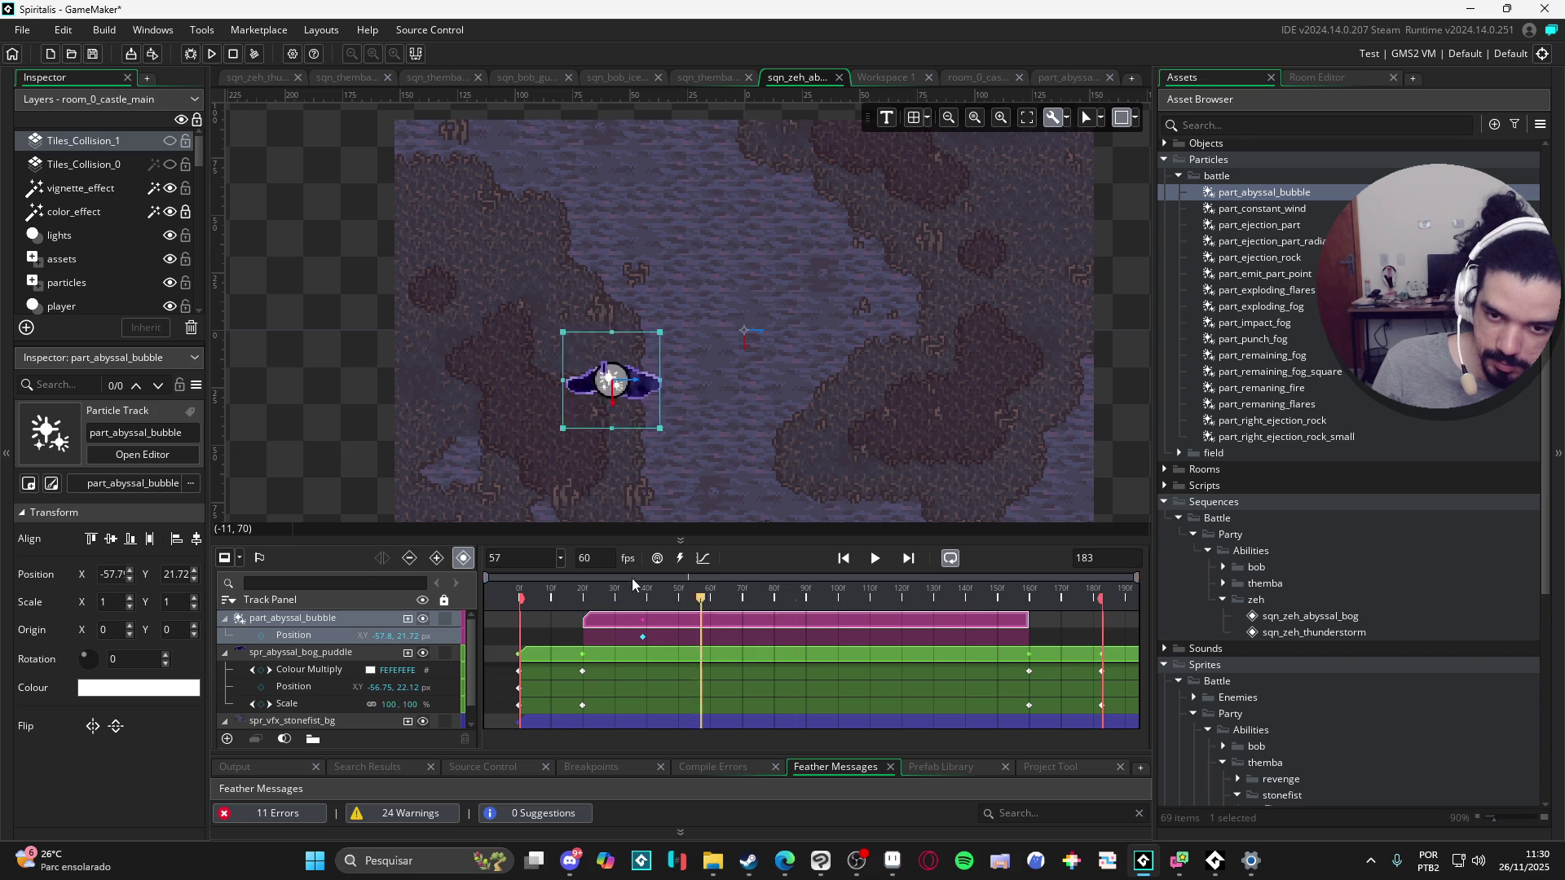
# Step: Play the sequence from the start to preview the bubble timing
pyautogui.press('Home')
pyautogui.click(876, 559)
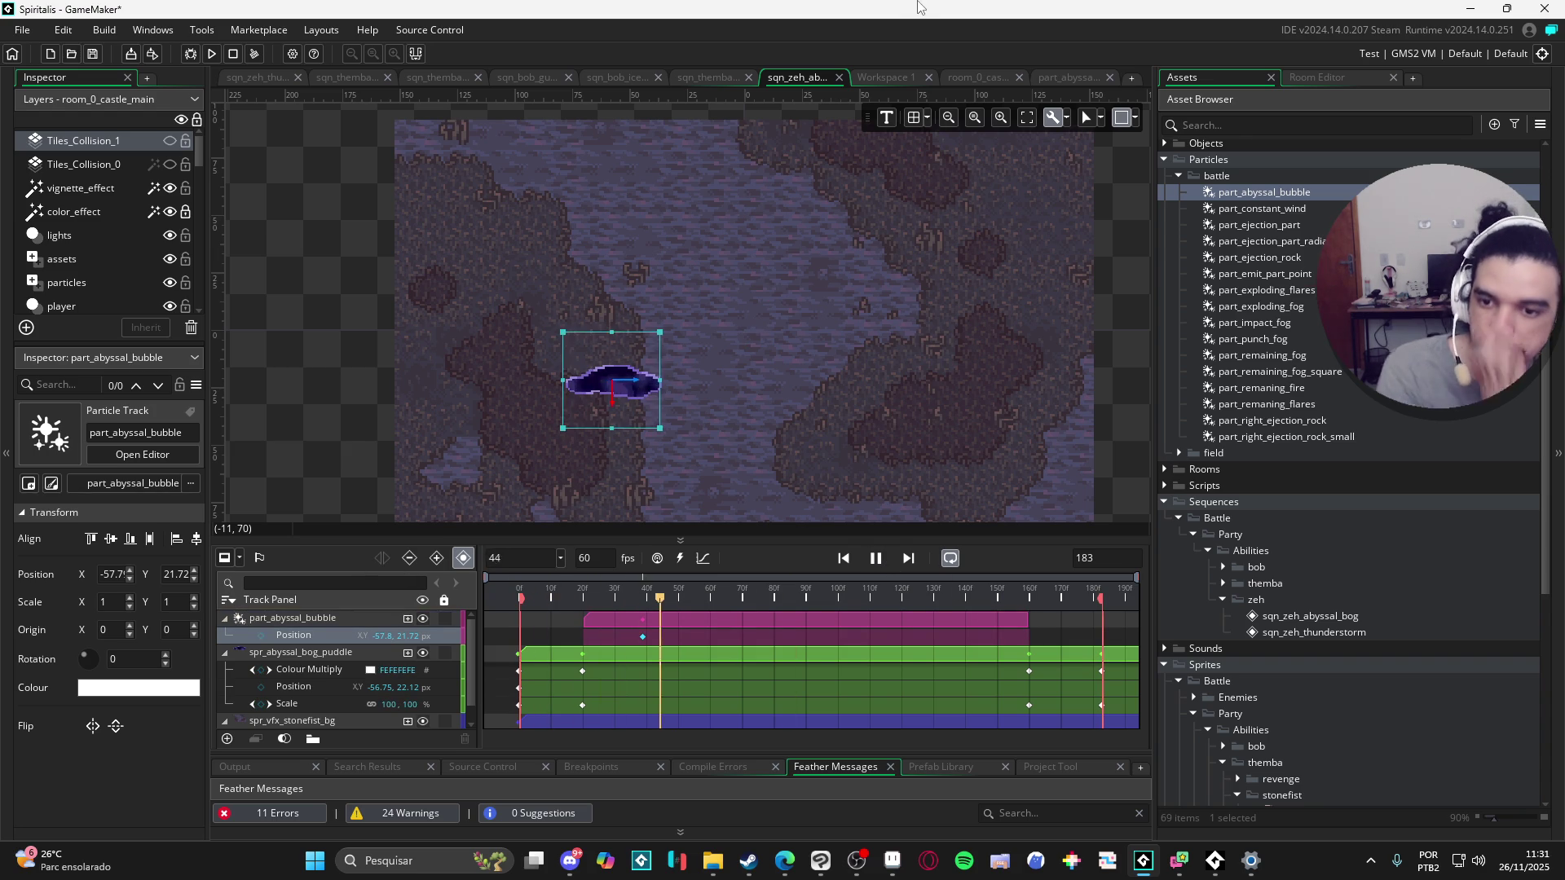
pyautogui.click(376, 348)
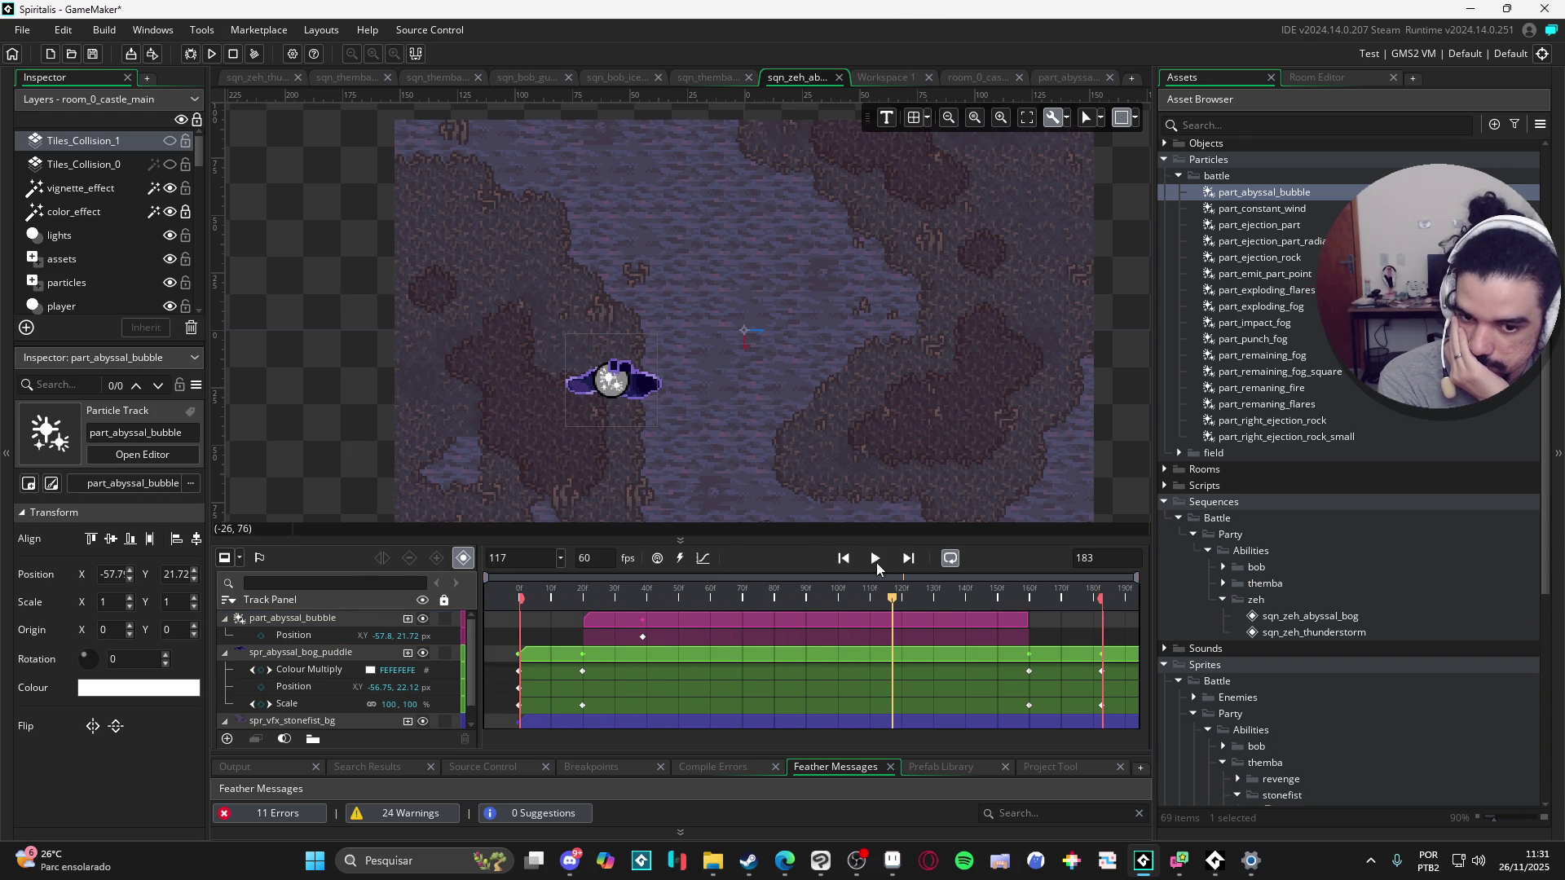
pyautogui.click(884, 561)
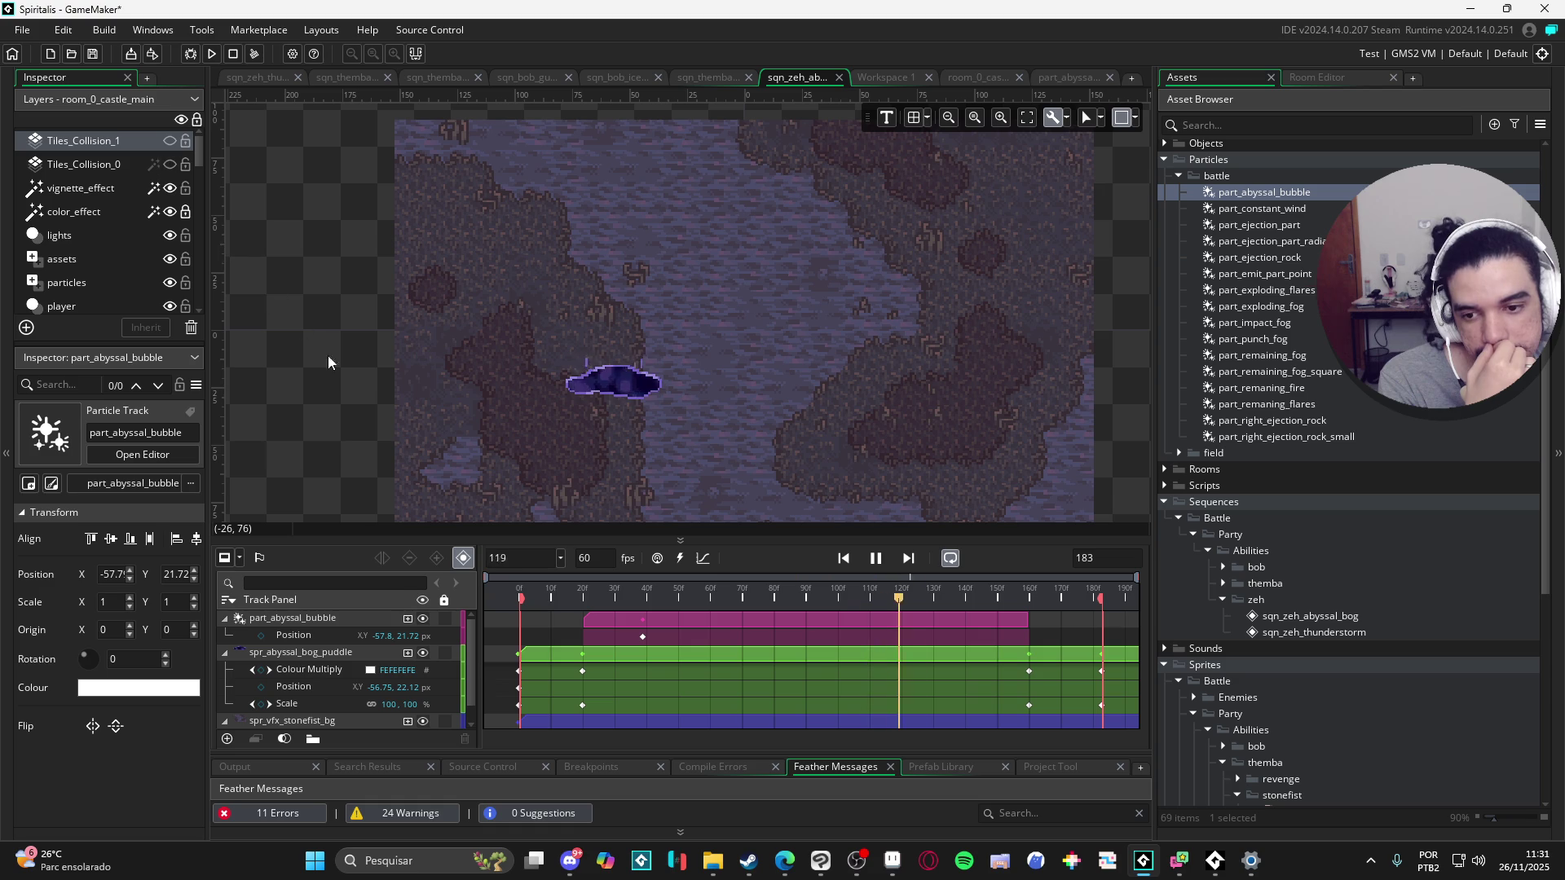
# Step: Convert the puddle's Colour Multiply keys to a curve, then select the Scale track
pyautogui.click(876, 558)
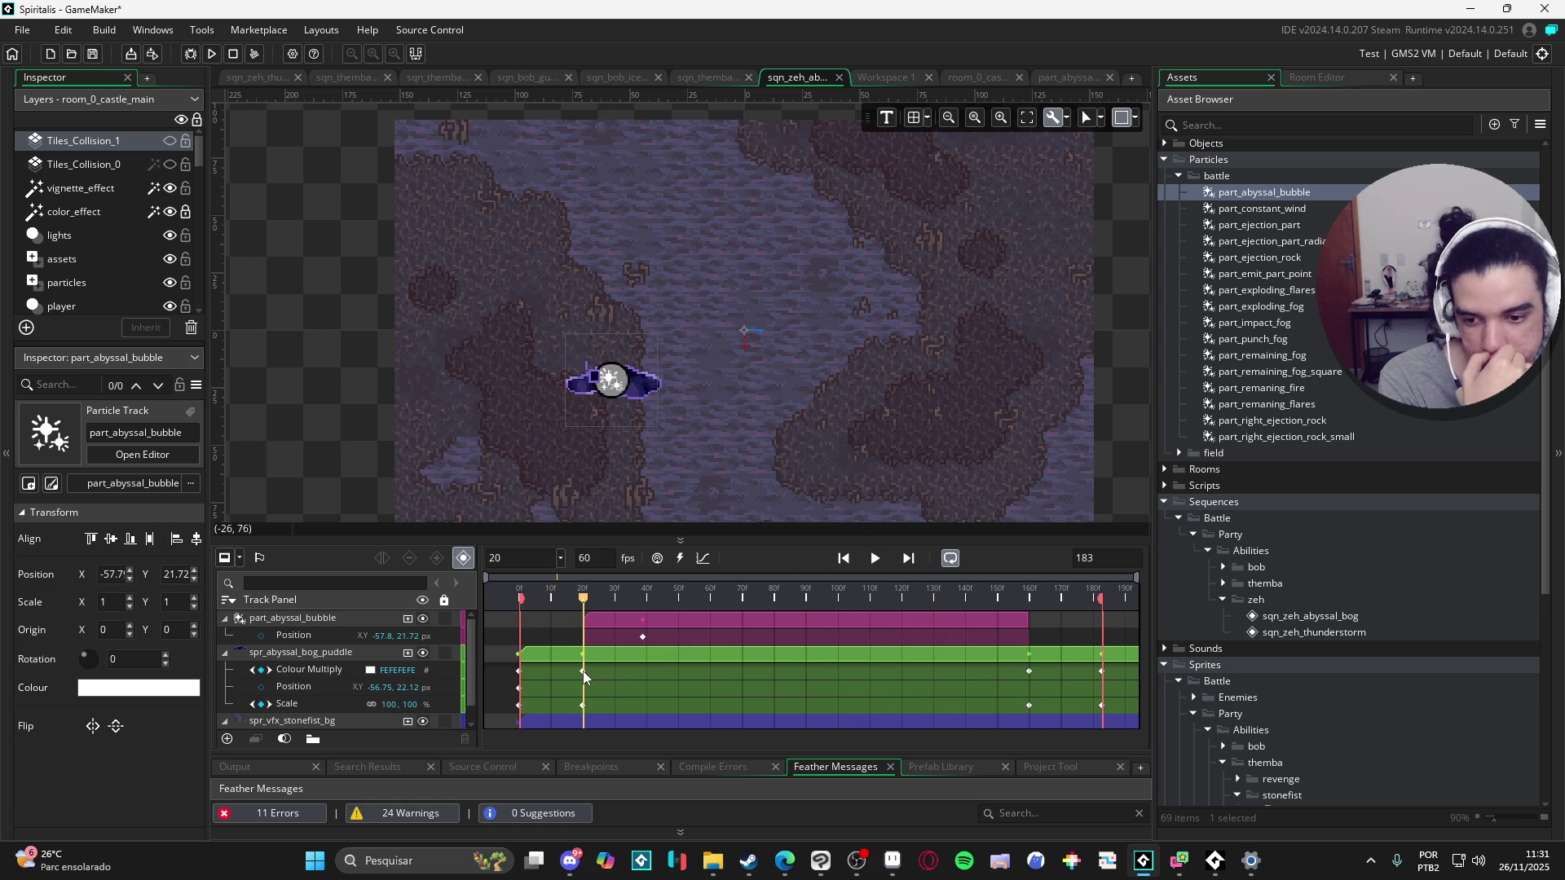
pyautogui.moveTo(582, 671); pyautogui.dragTo(570, 672)
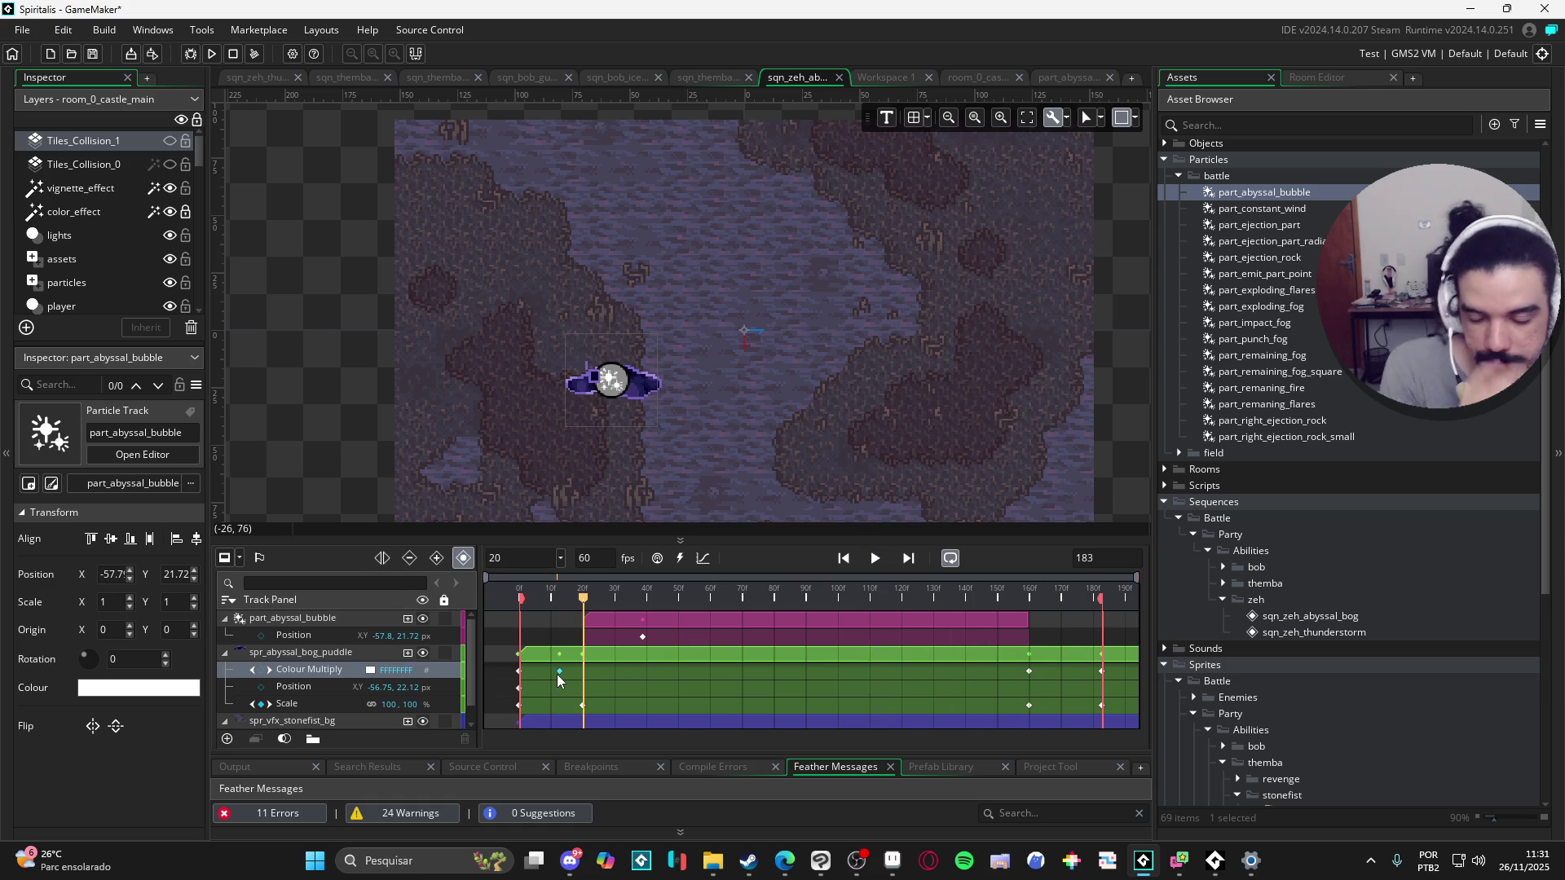
pyautogui.hotkey('ctrl', 'z')
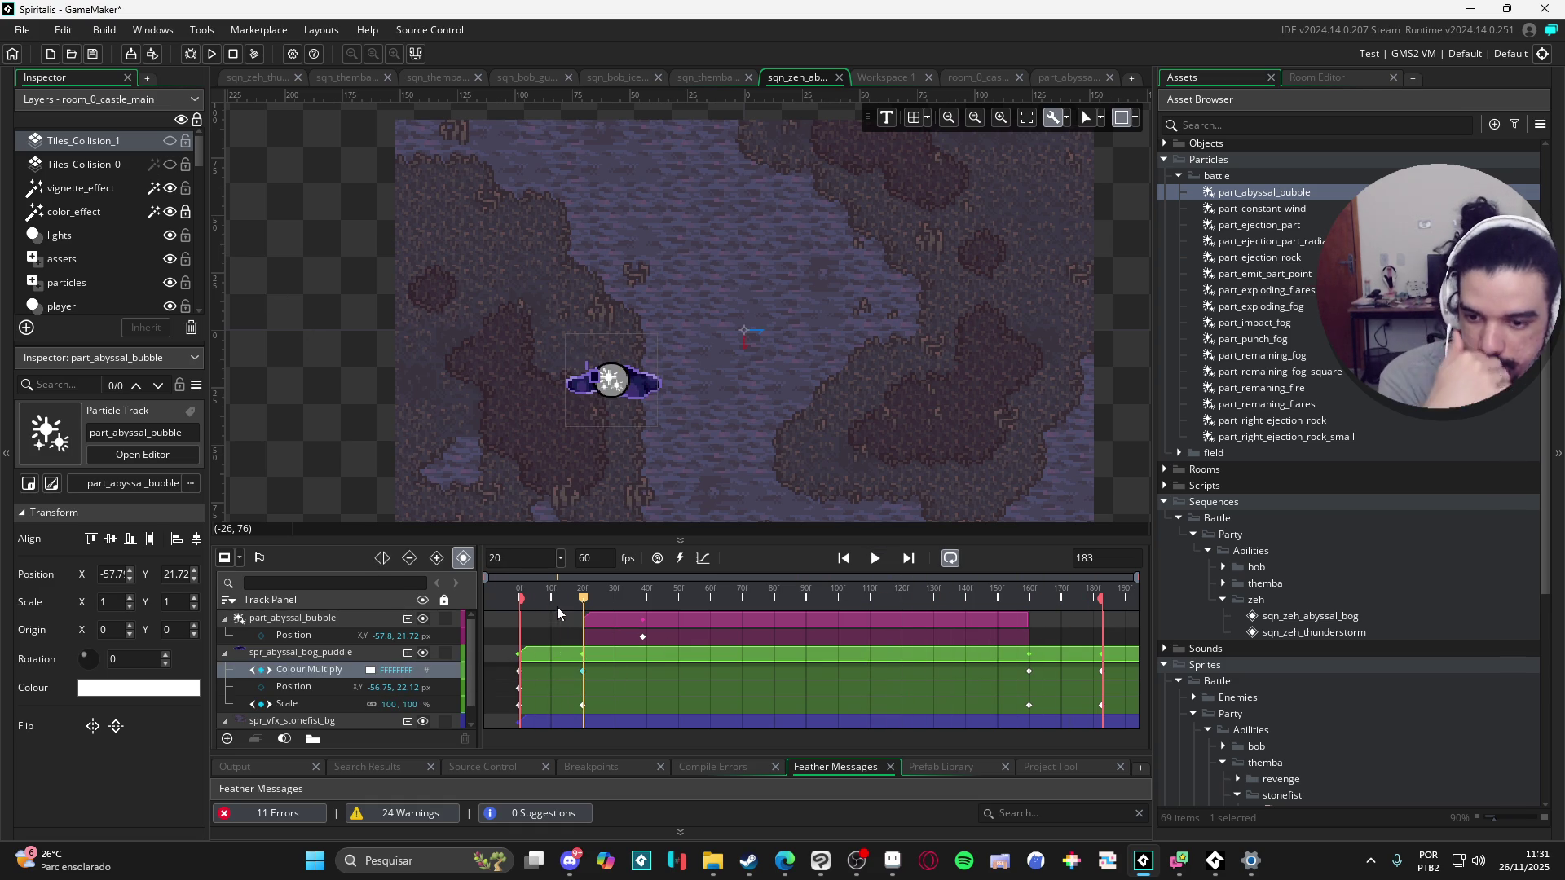
pyautogui.moveTo(555, 606); pyautogui.dragTo(465, 599)
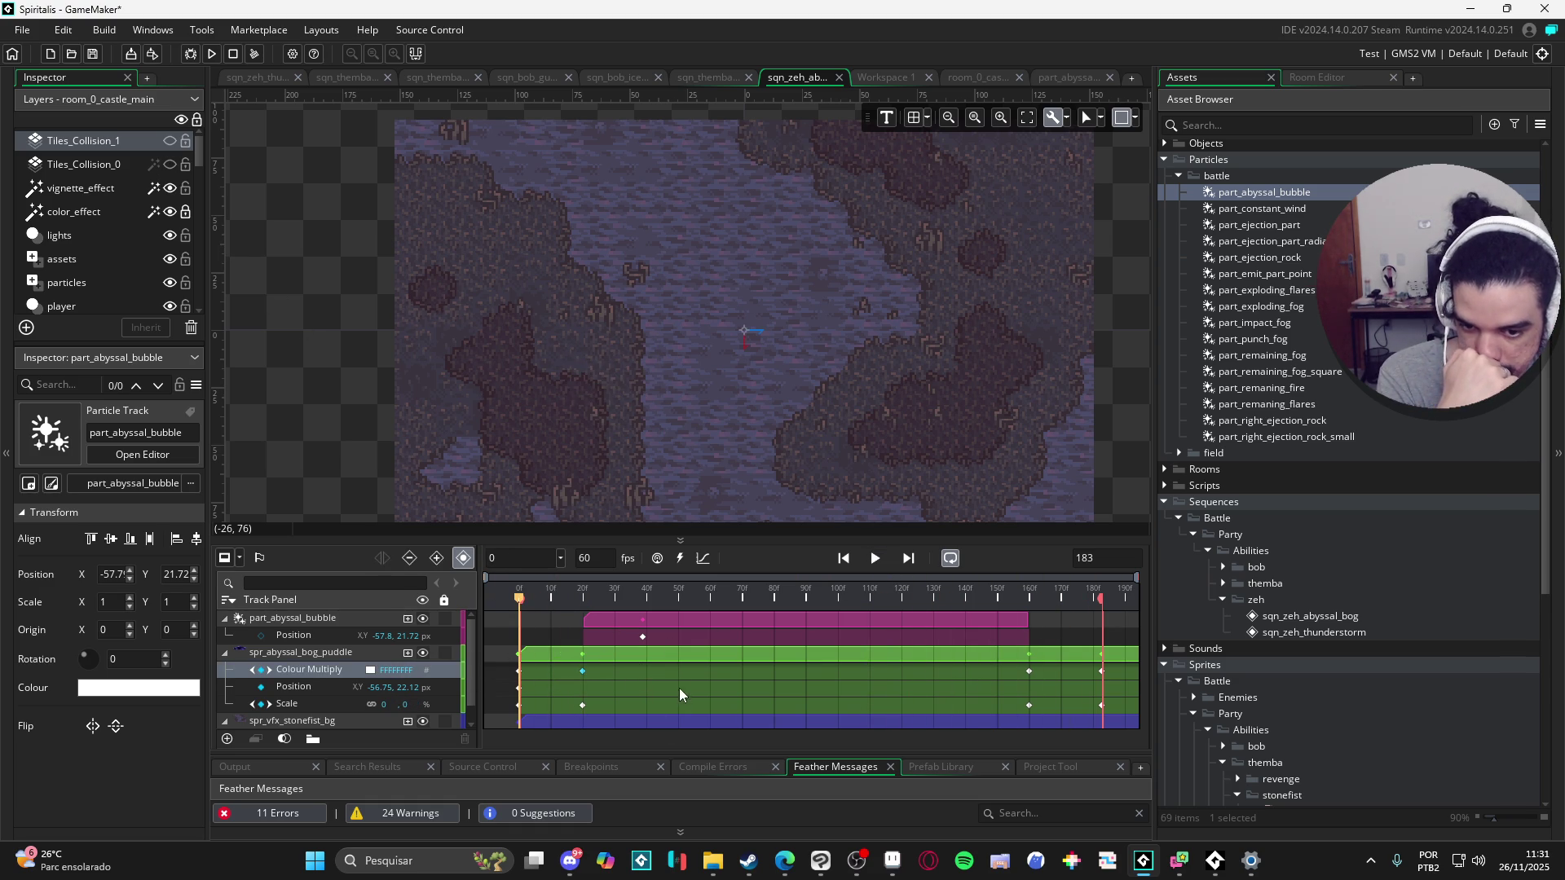
pyautogui.click(704, 558)
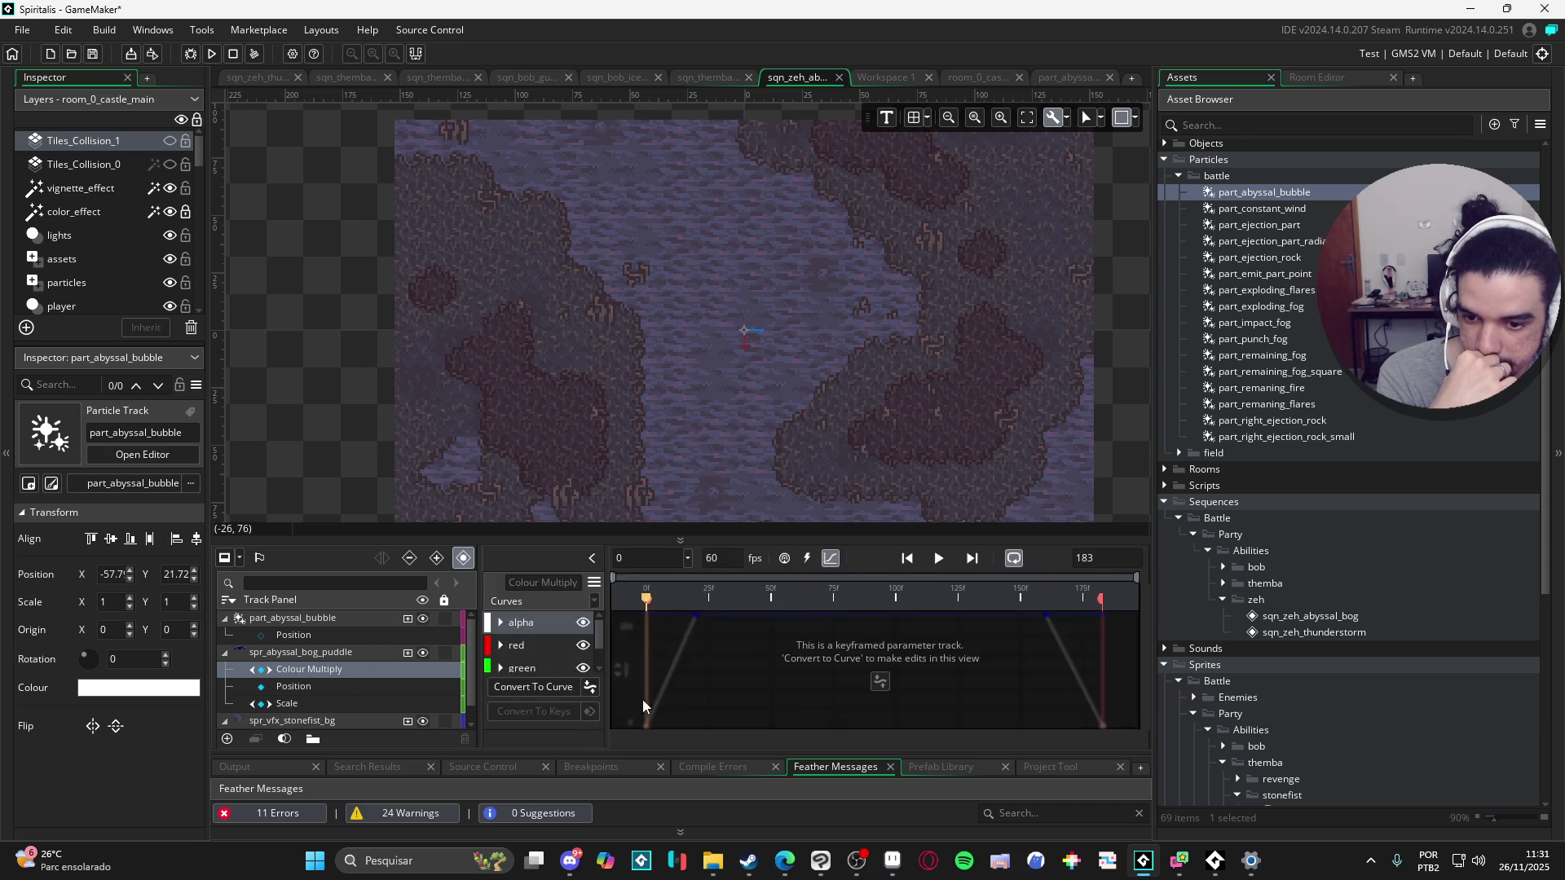
pyautogui.click(560, 689)
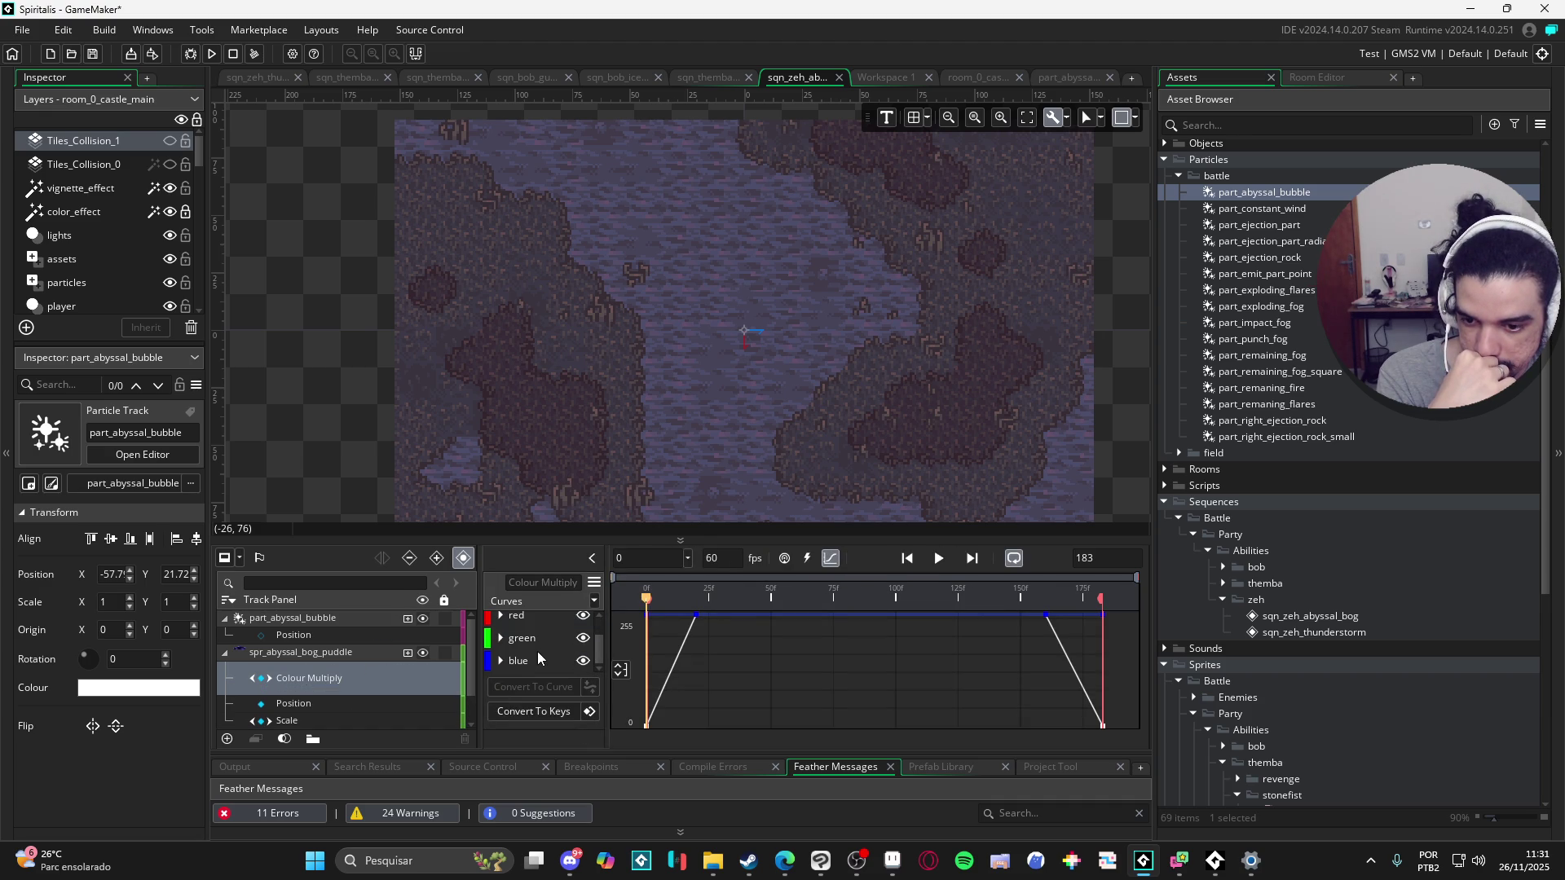
pyautogui.scroll(1, 541, 624)
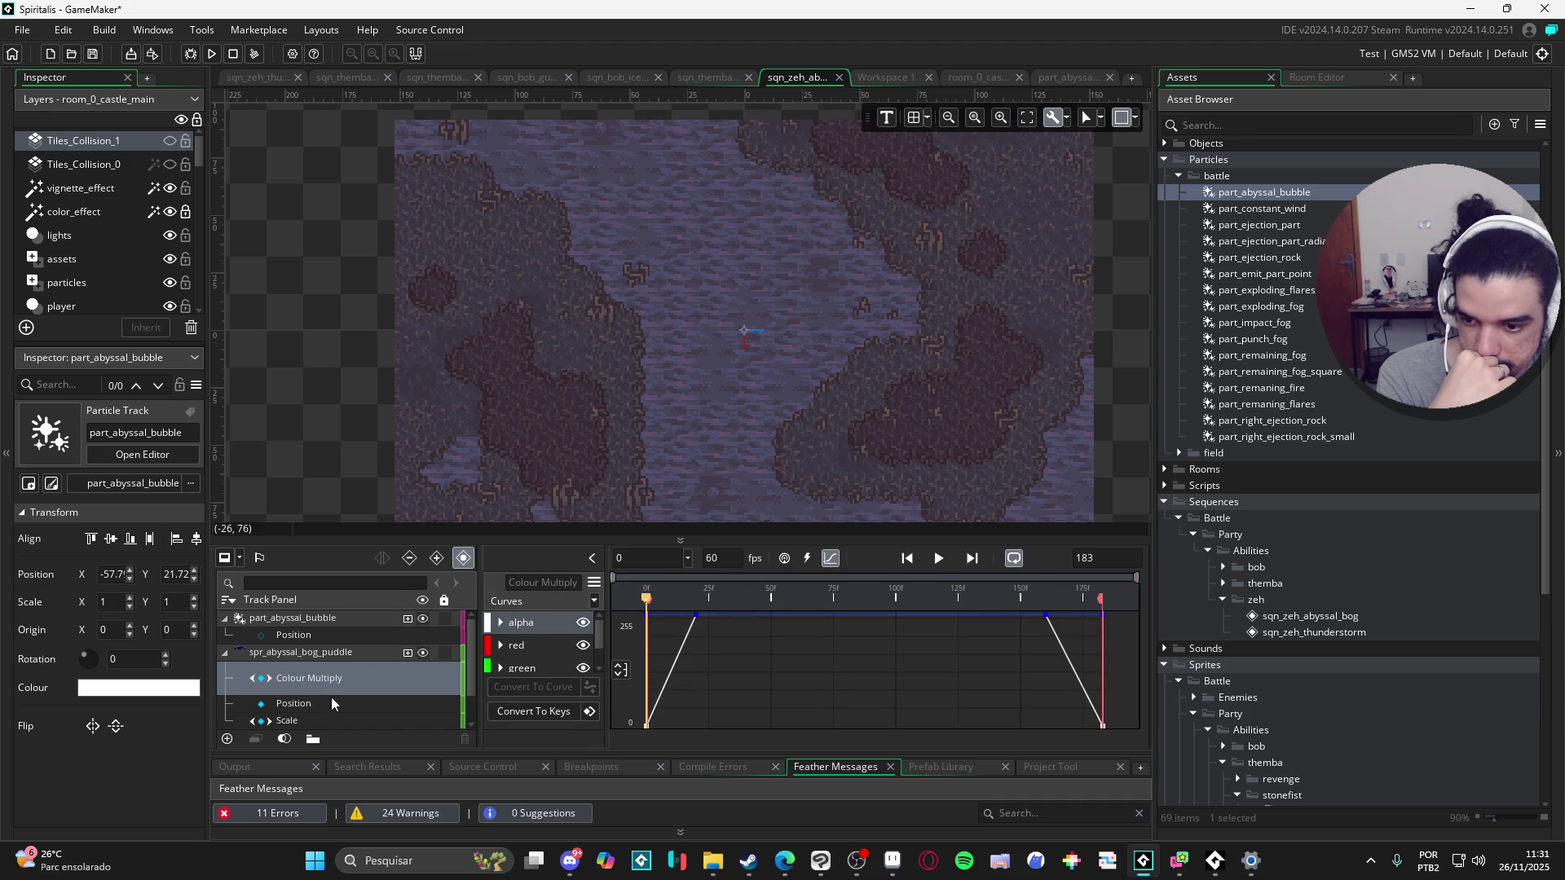
pyautogui.click(325, 720)
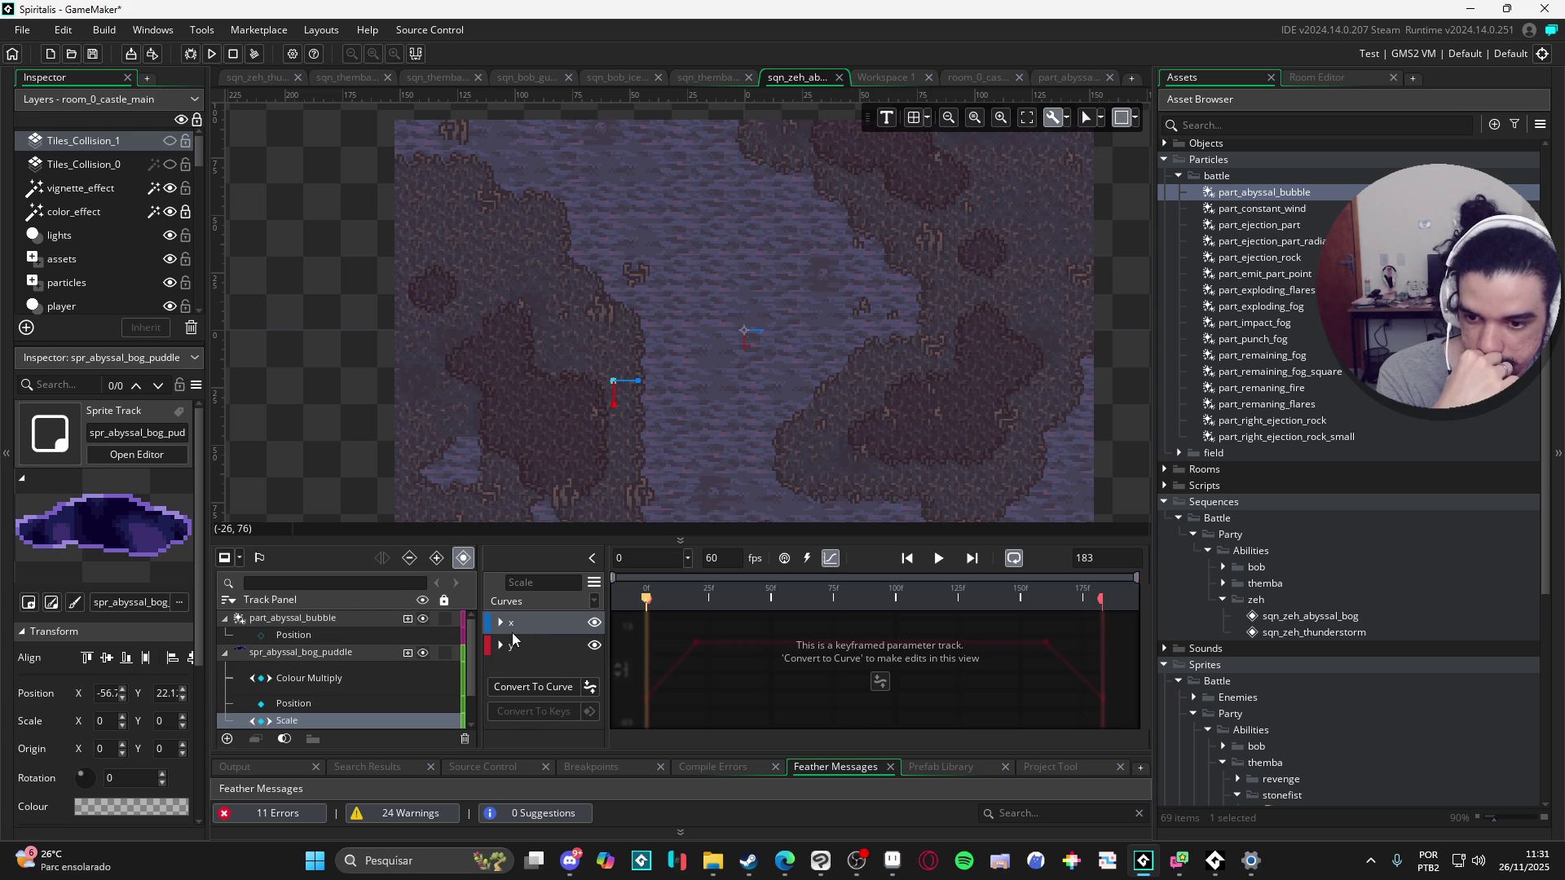
# Step: Convert the Scale keys to a curve and apply a Circ ease to the x curve
pyautogui.click(541, 685)
pyautogui.click(595, 585)
pyautogui.click(540, 592)
pyautogui.click(596, 605)
pyautogui.click(644, 493)
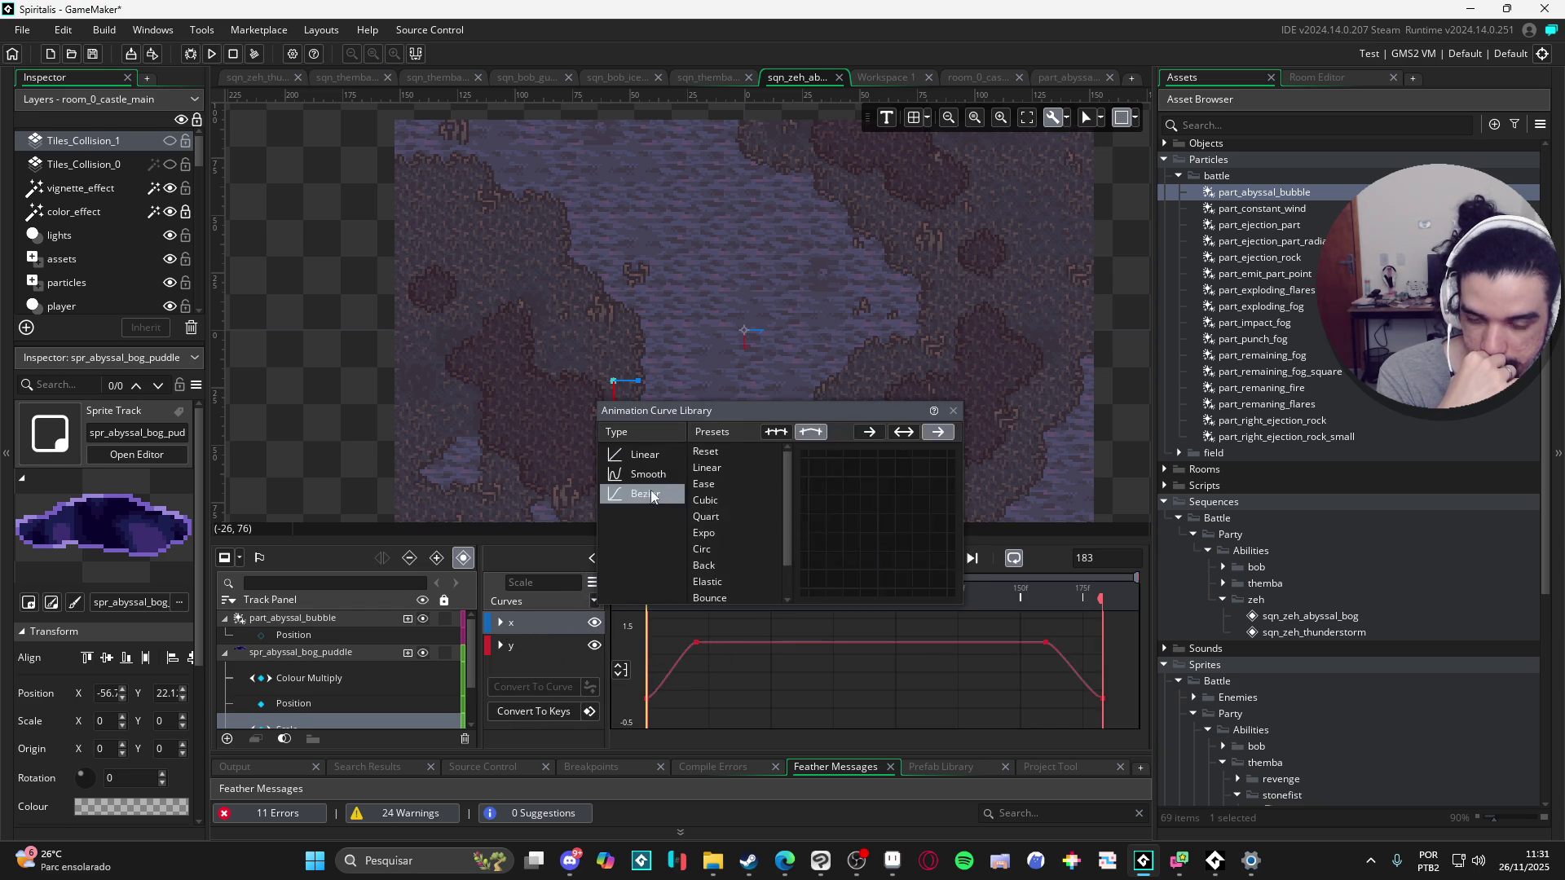
pyautogui.click(737, 516)
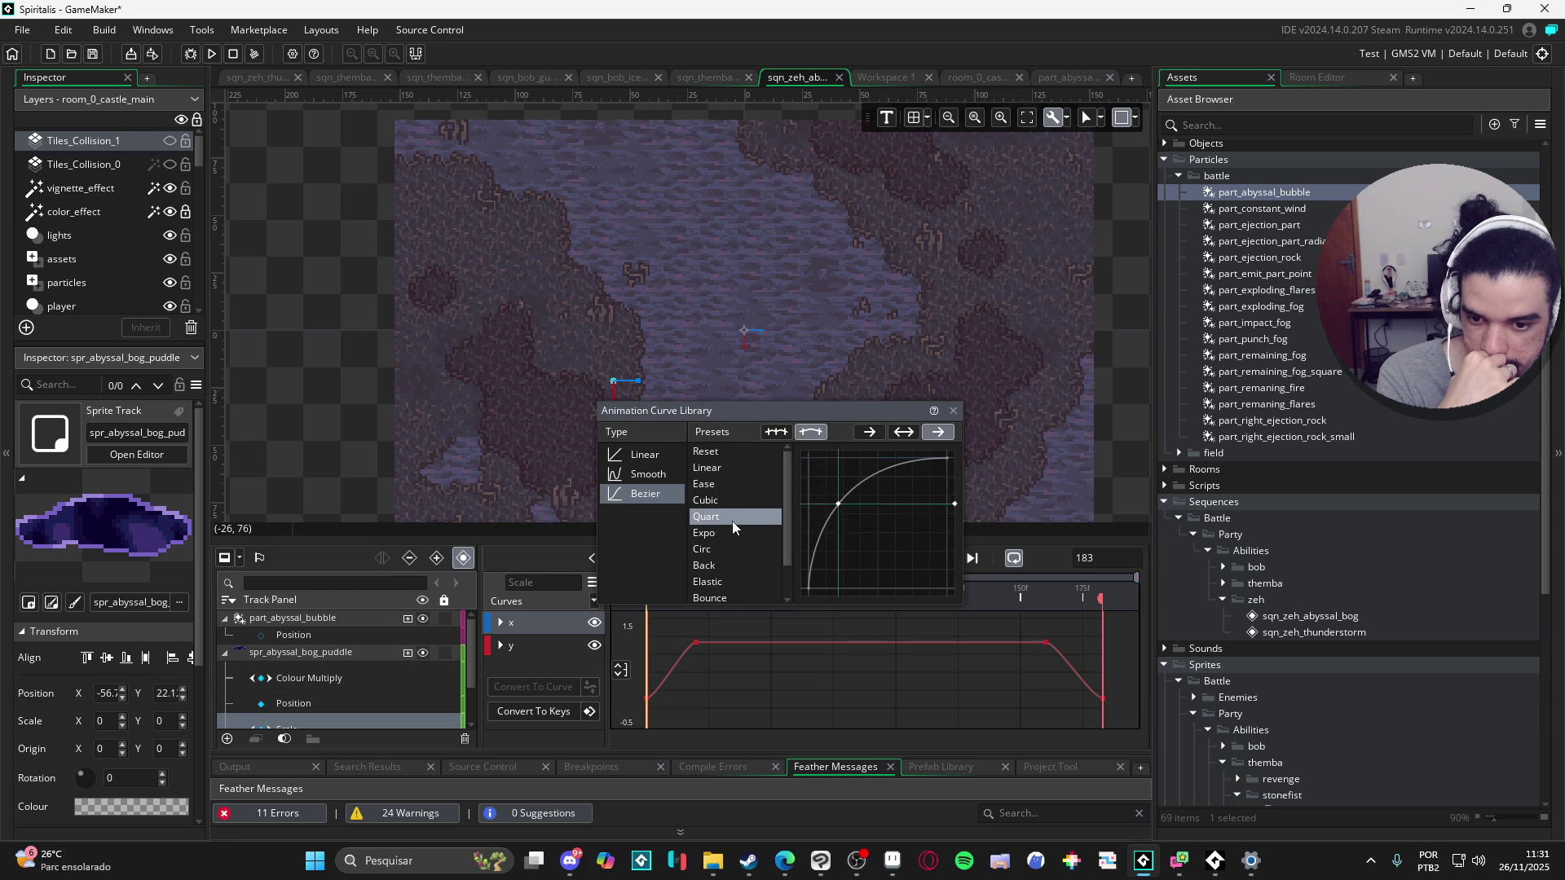
pyautogui.click(732, 526)
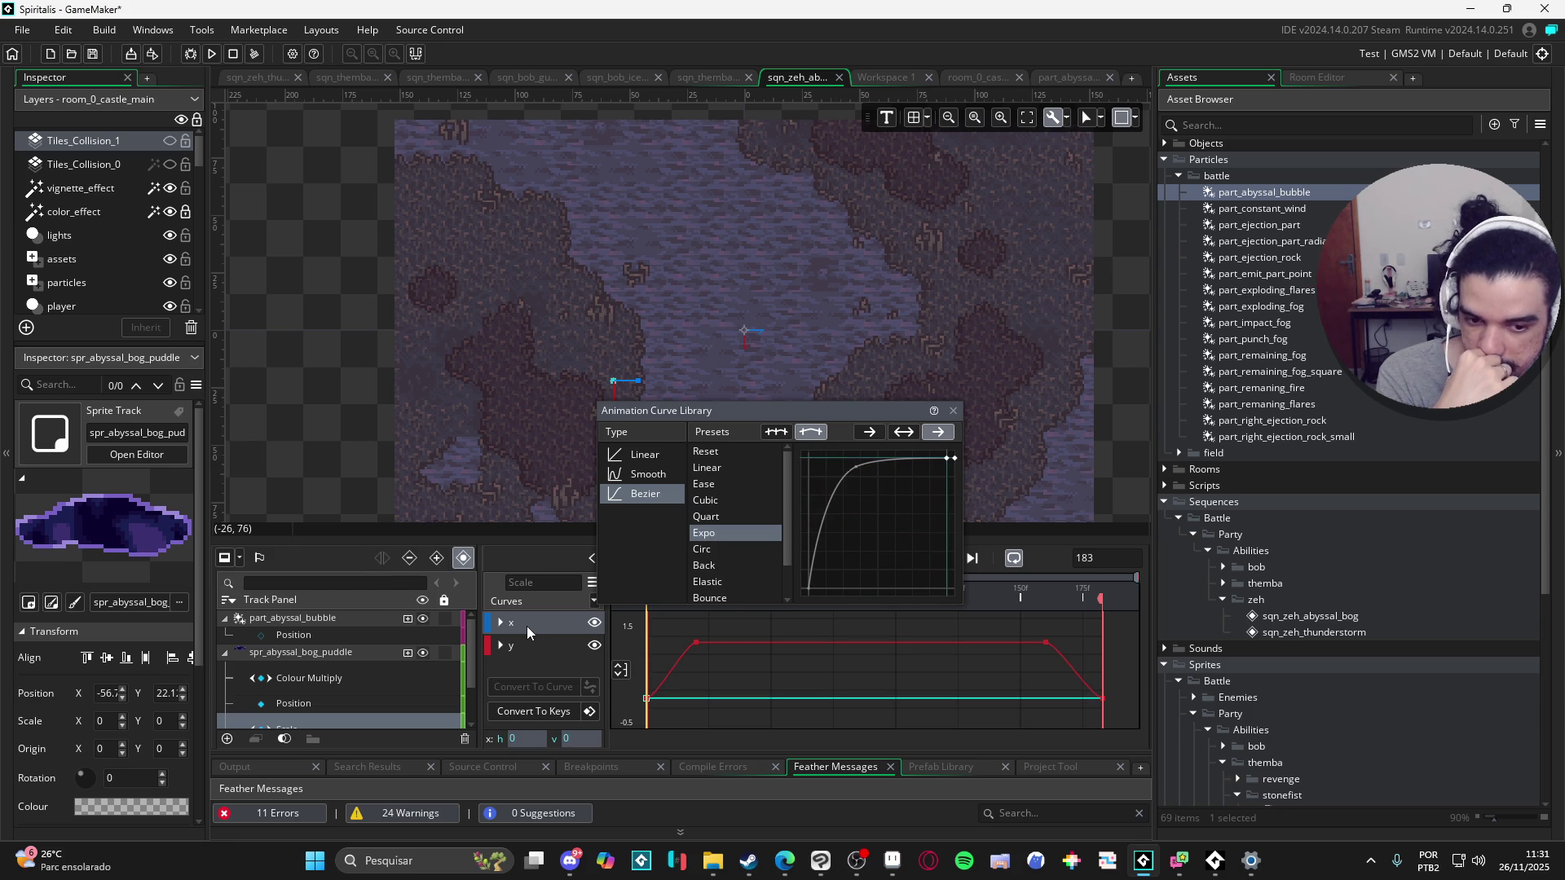
pyautogui.click(712, 549)
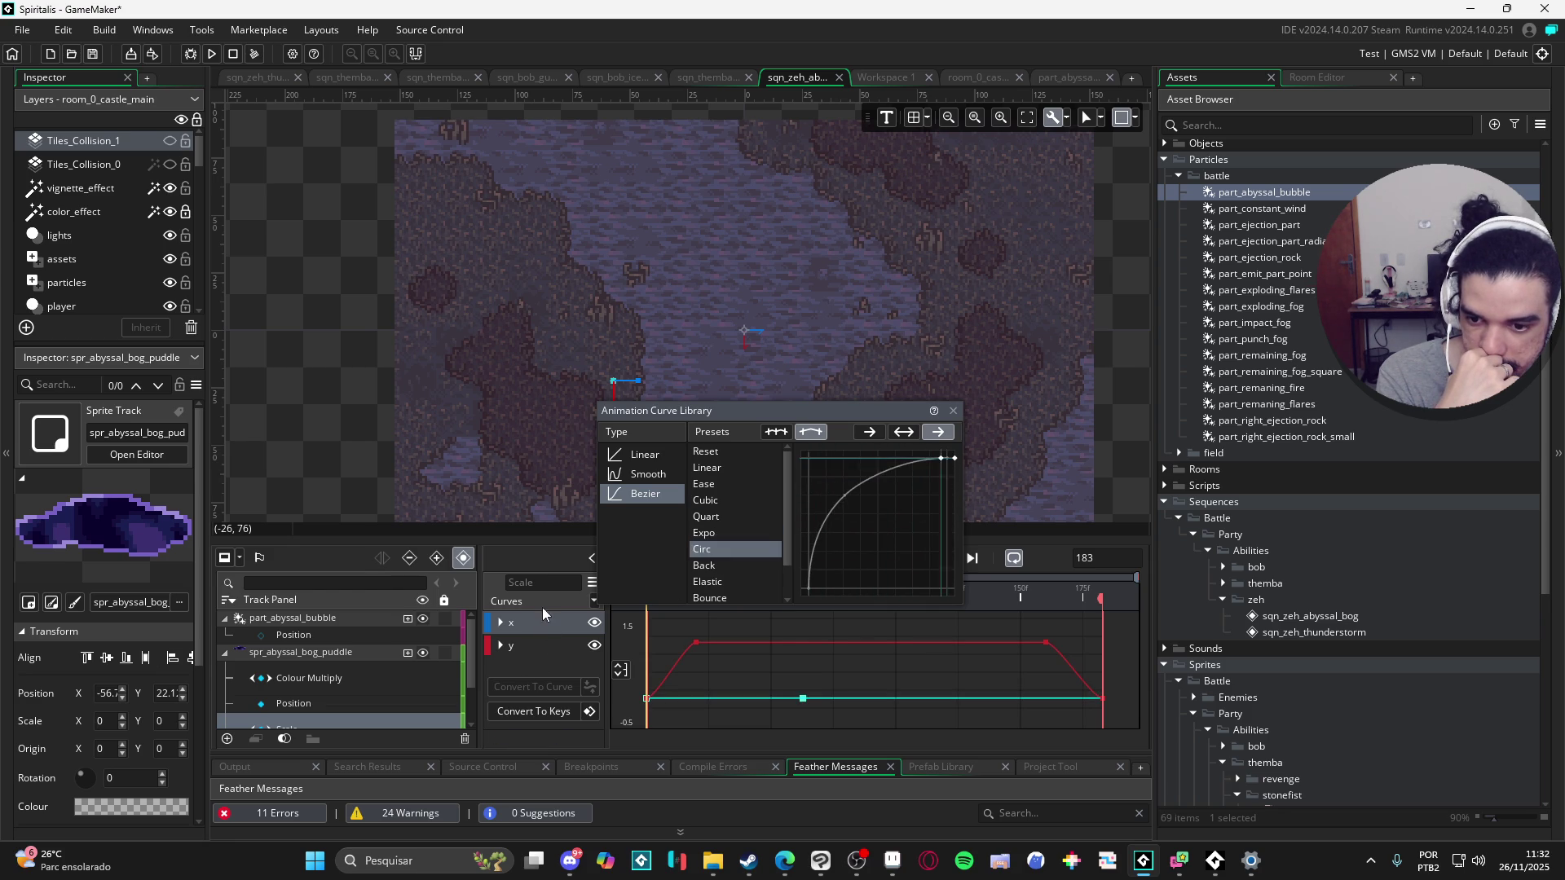
pyautogui.click(522, 648)
pyautogui.click(516, 652)
# Step: Give the y curve's first segment an Expo ease from the Animation Curve Library
pyautogui.scroll(2, 512, 652)
pyautogui.click(501, 655)
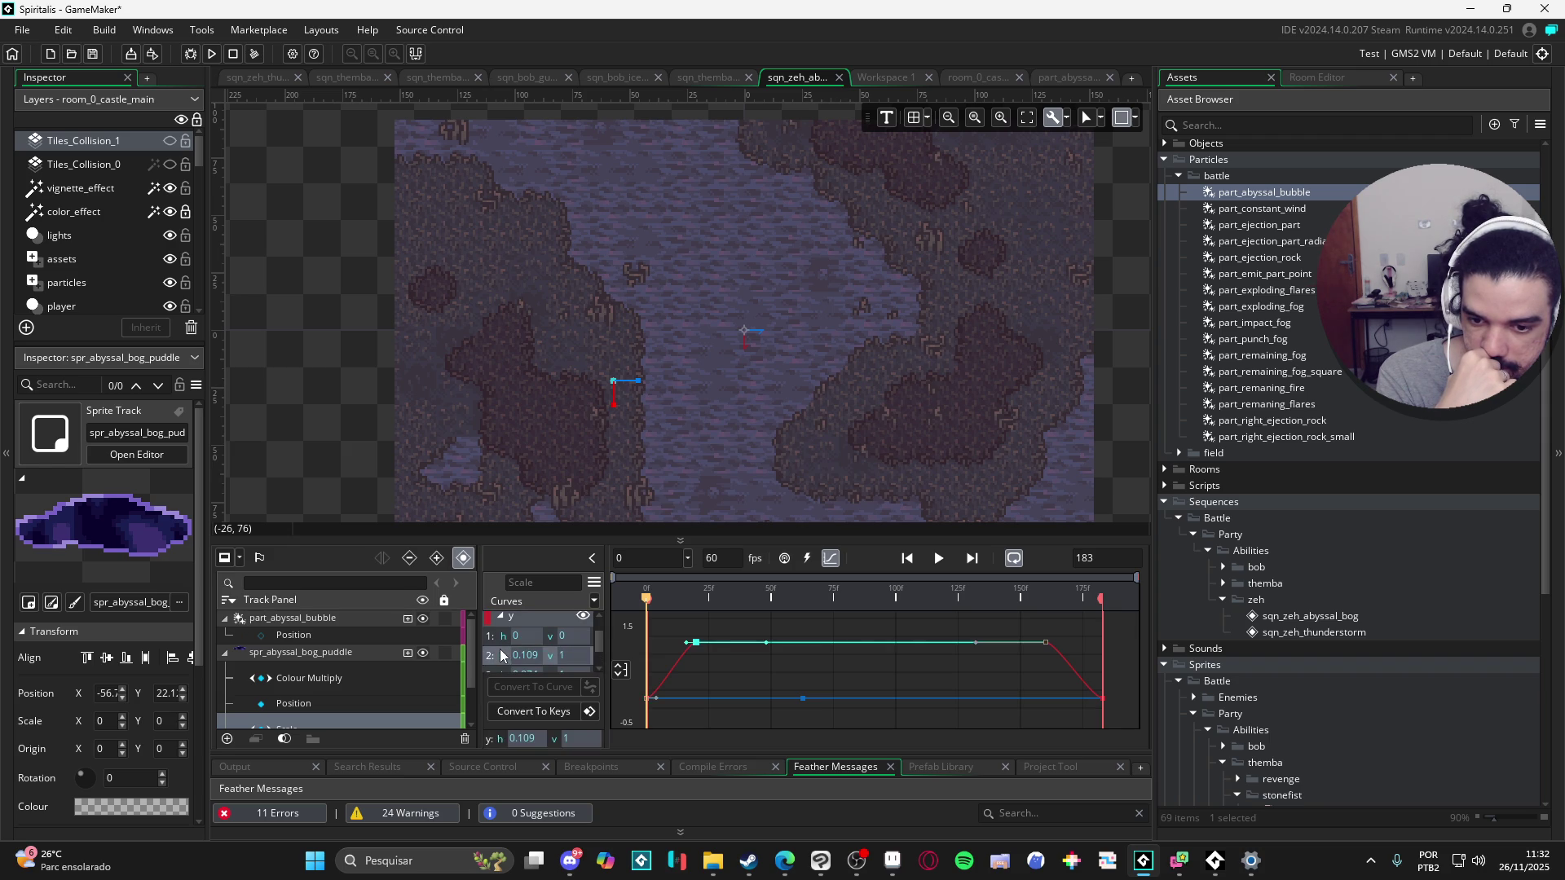
pyautogui.click(493, 637)
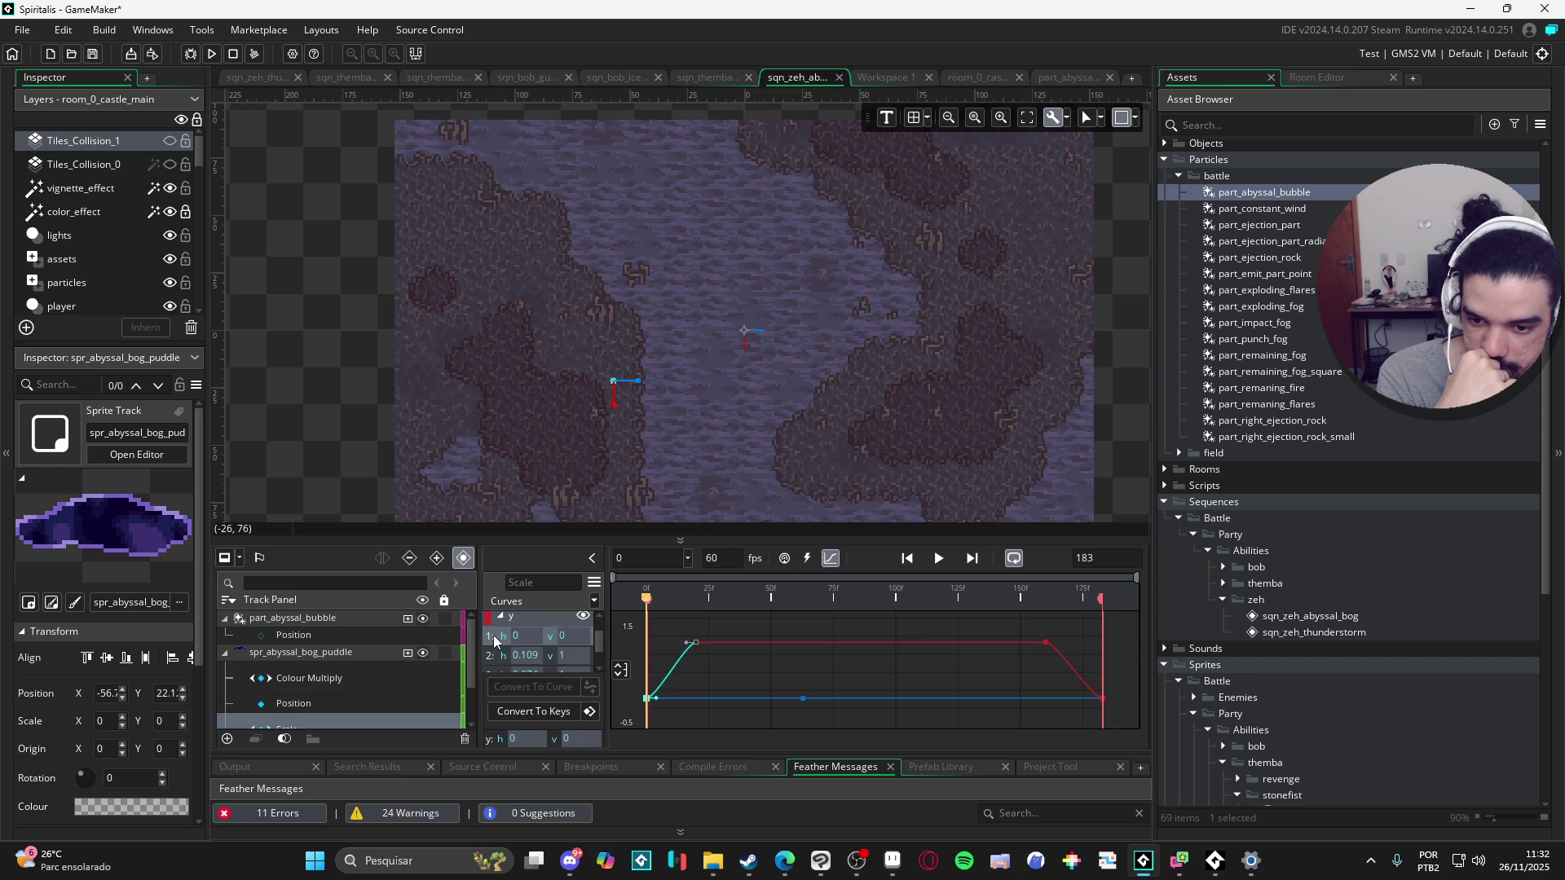
pyautogui.scroll(2, 492, 634)
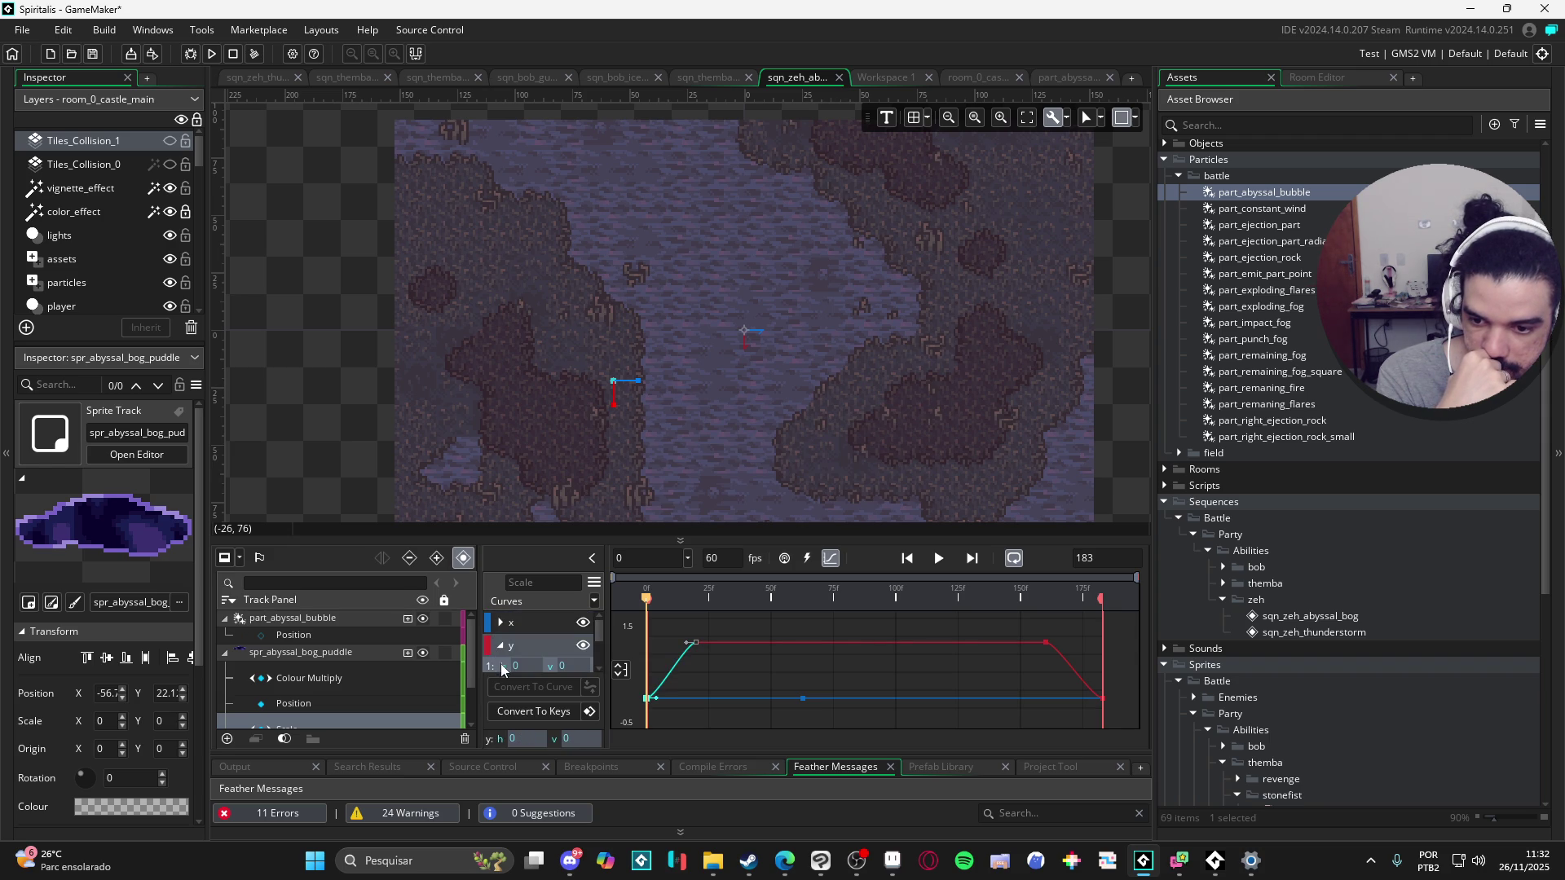
pyautogui.click(591, 601)
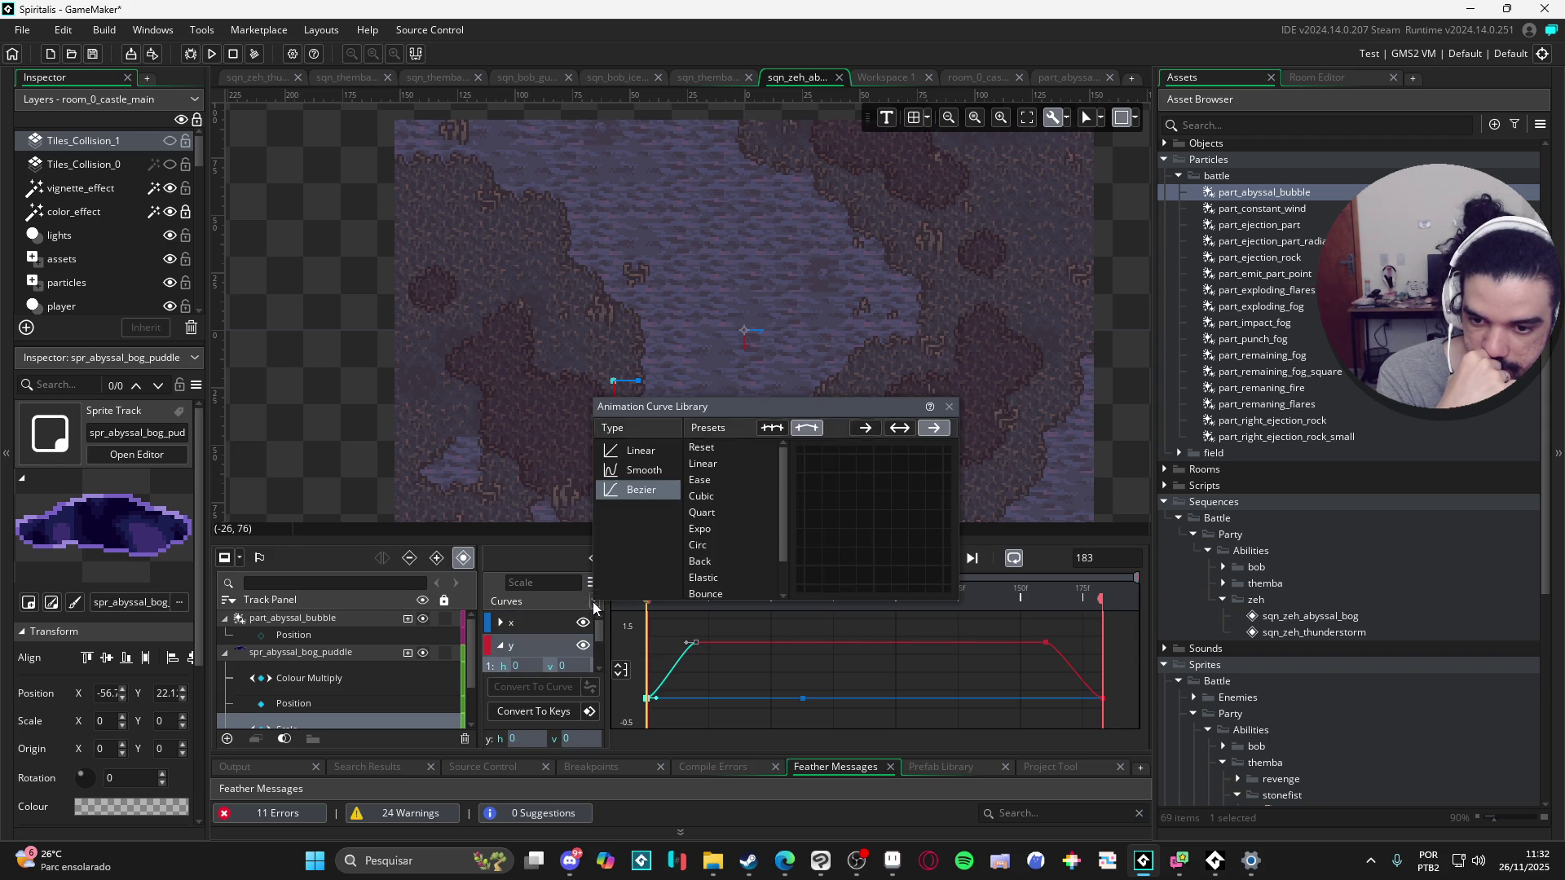
pyautogui.click(707, 529)
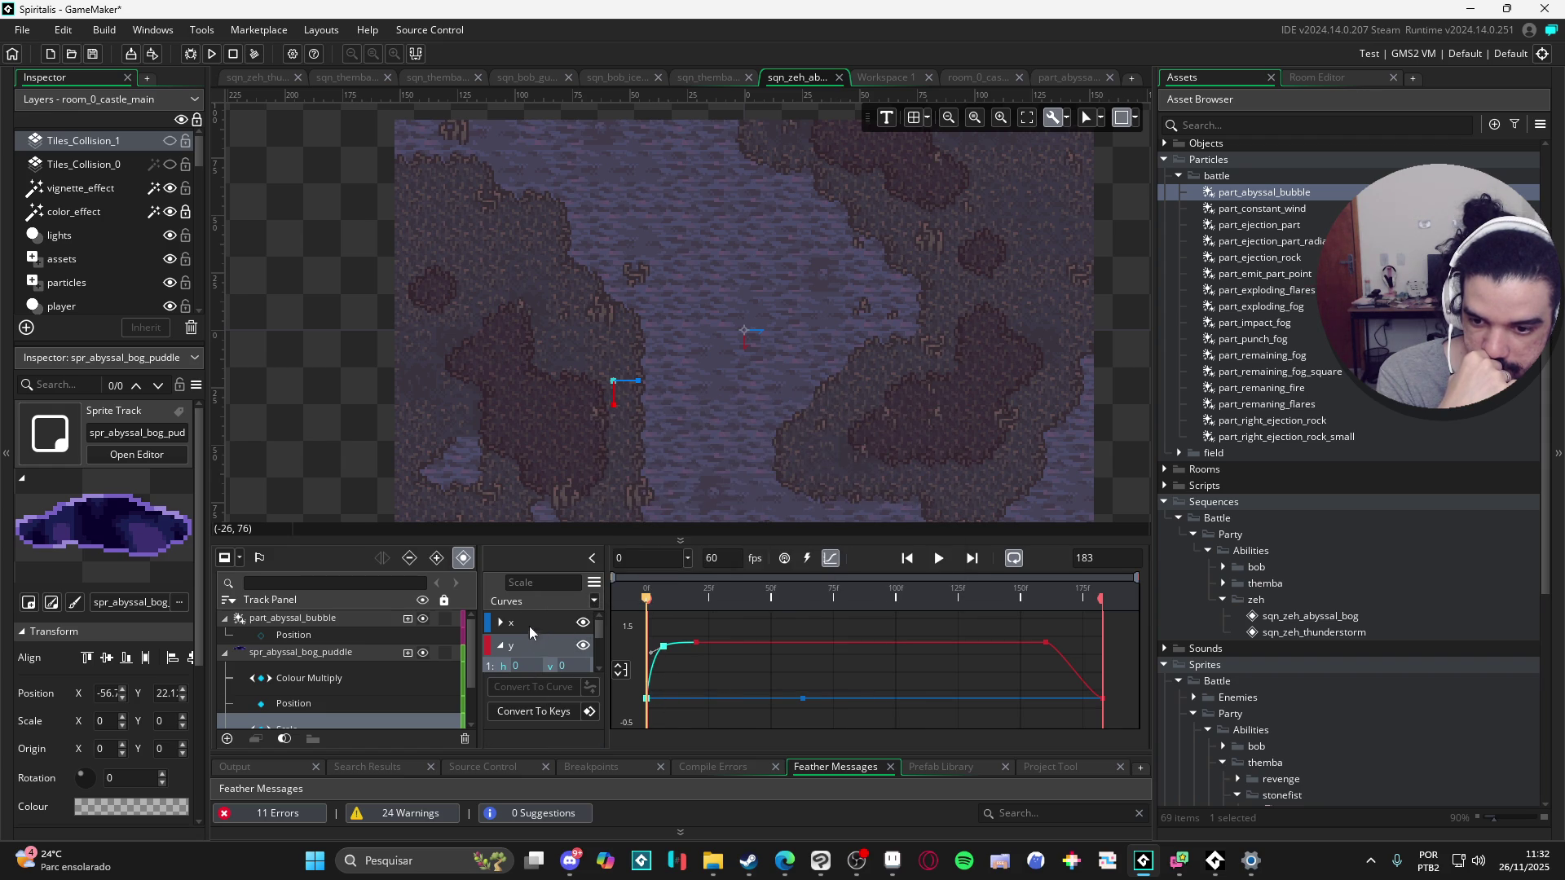
pyautogui.click(501, 623)
pyautogui.click(492, 663)
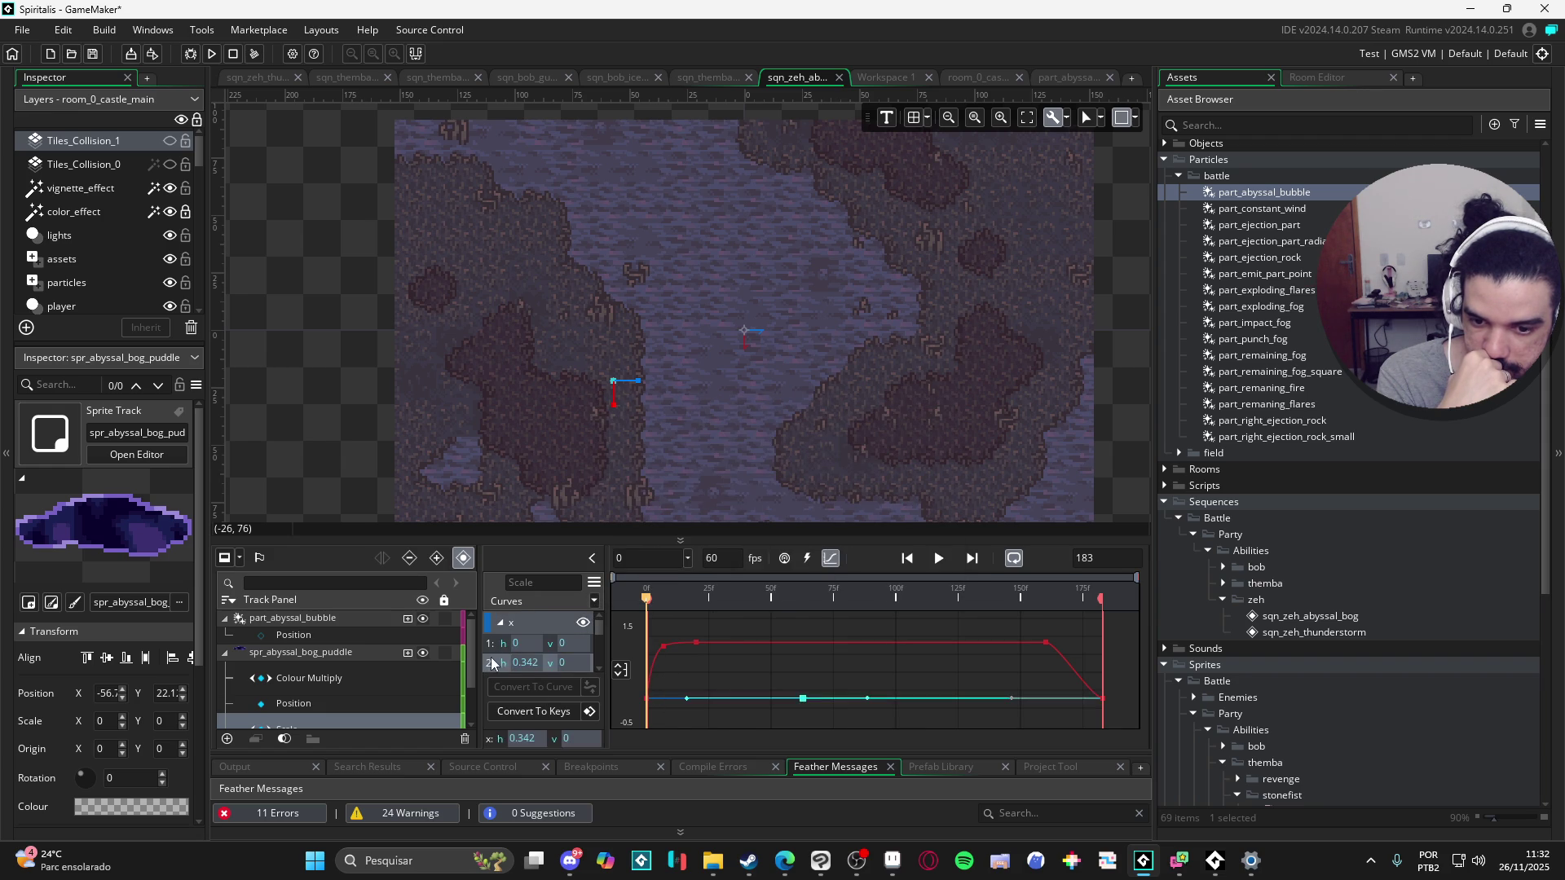
pyautogui.click(491, 645)
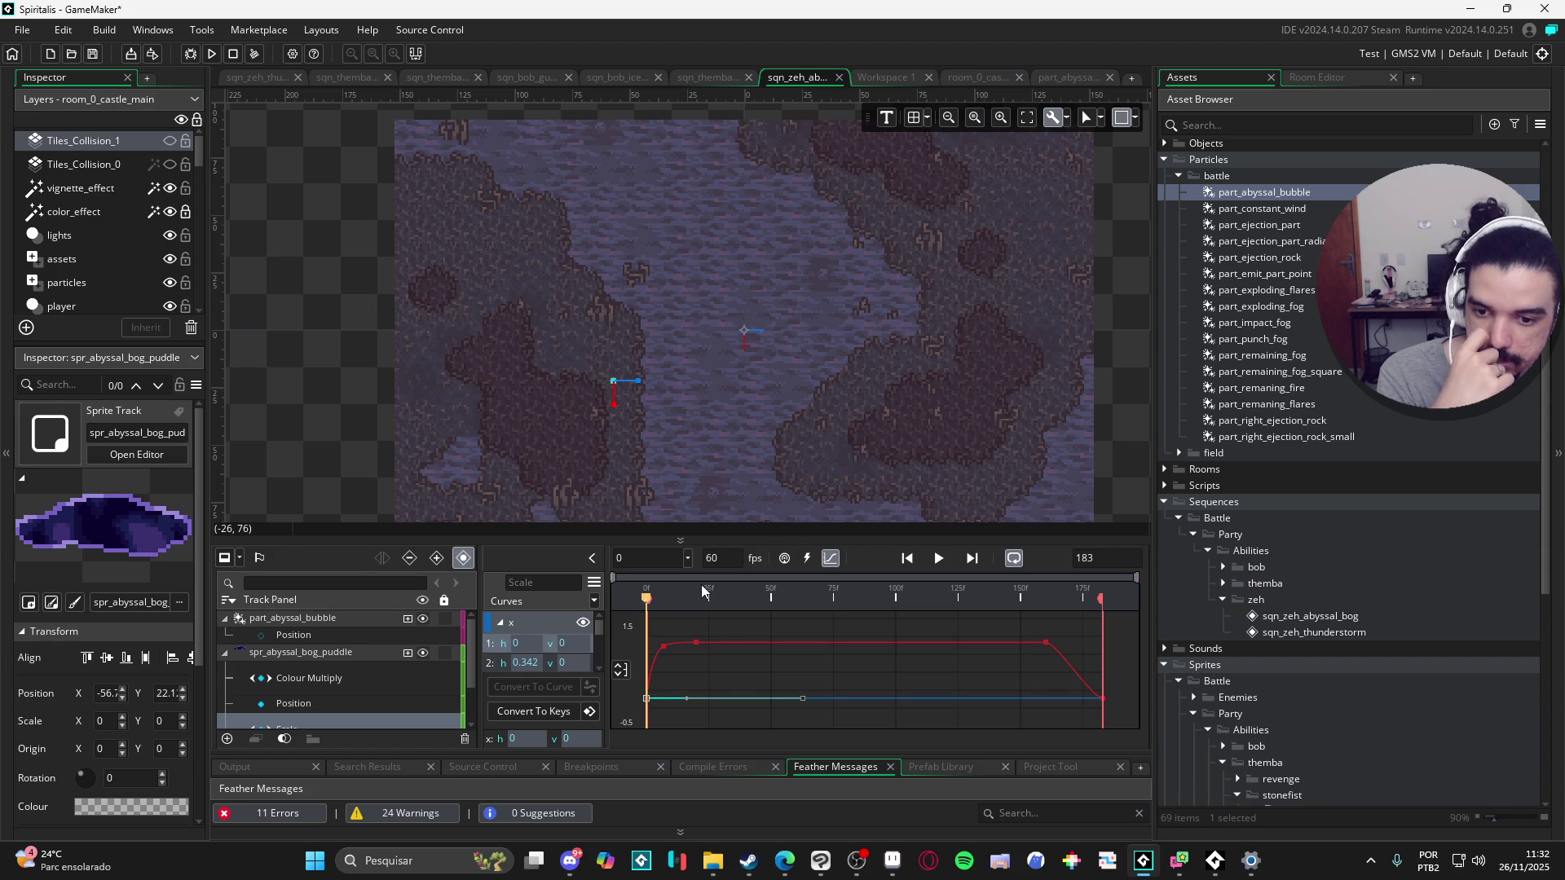
pyautogui.moveTo(621, 584)
pyautogui.mouseDown()
pyautogui.moveTo(738, 609)
pyautogui.moveTo(613, 590)
pyautogui.mouseUp()
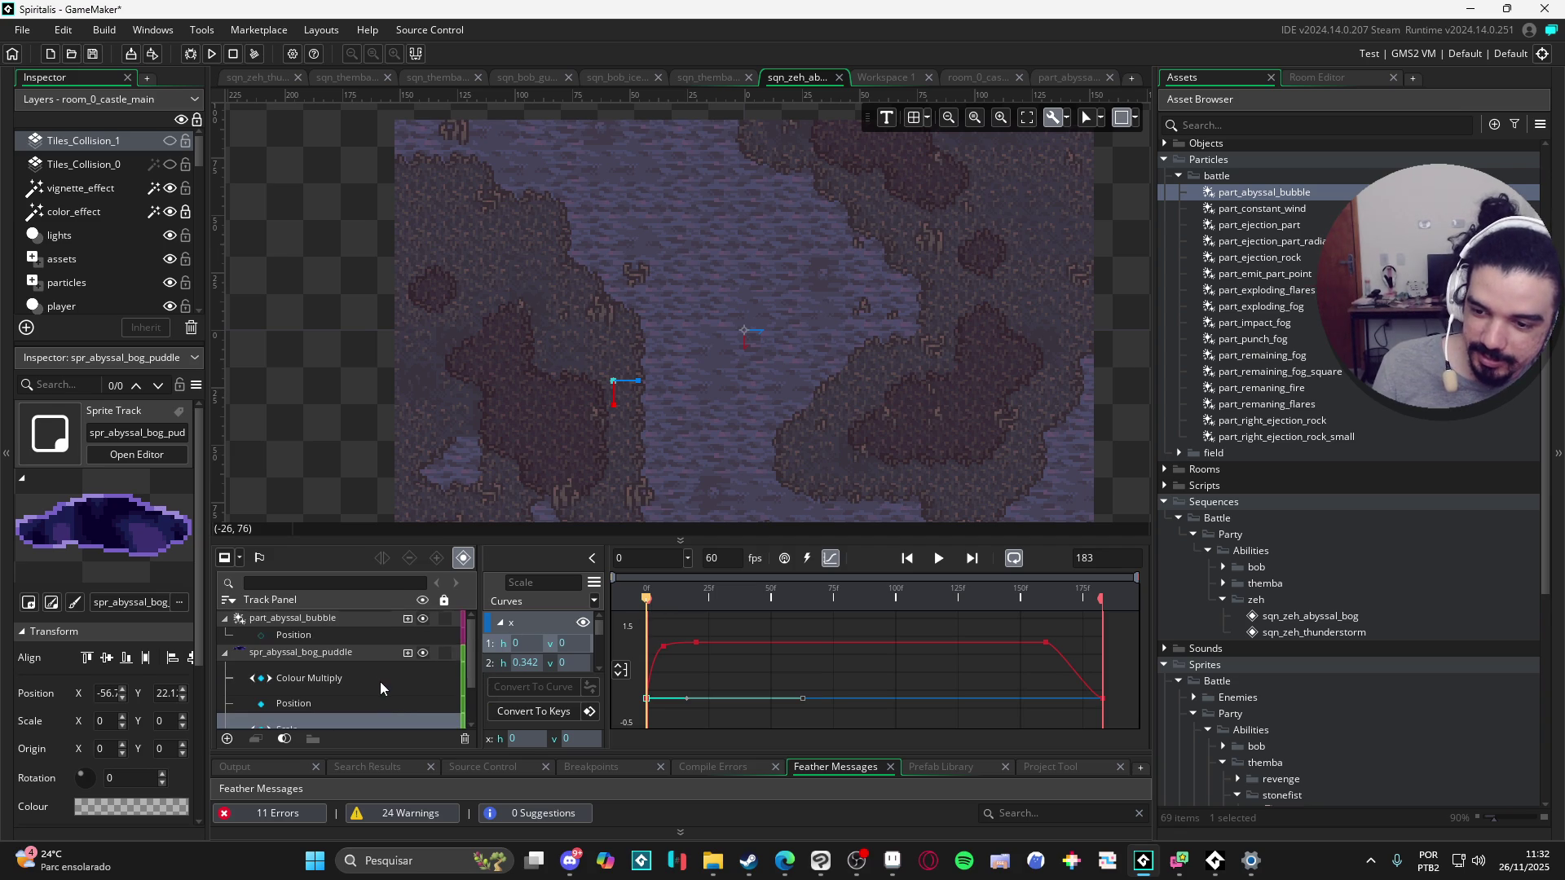
# Step: Bend the x curve into an arc that drops steeply at the end, then preview it
pyautogui.click(937, 559)
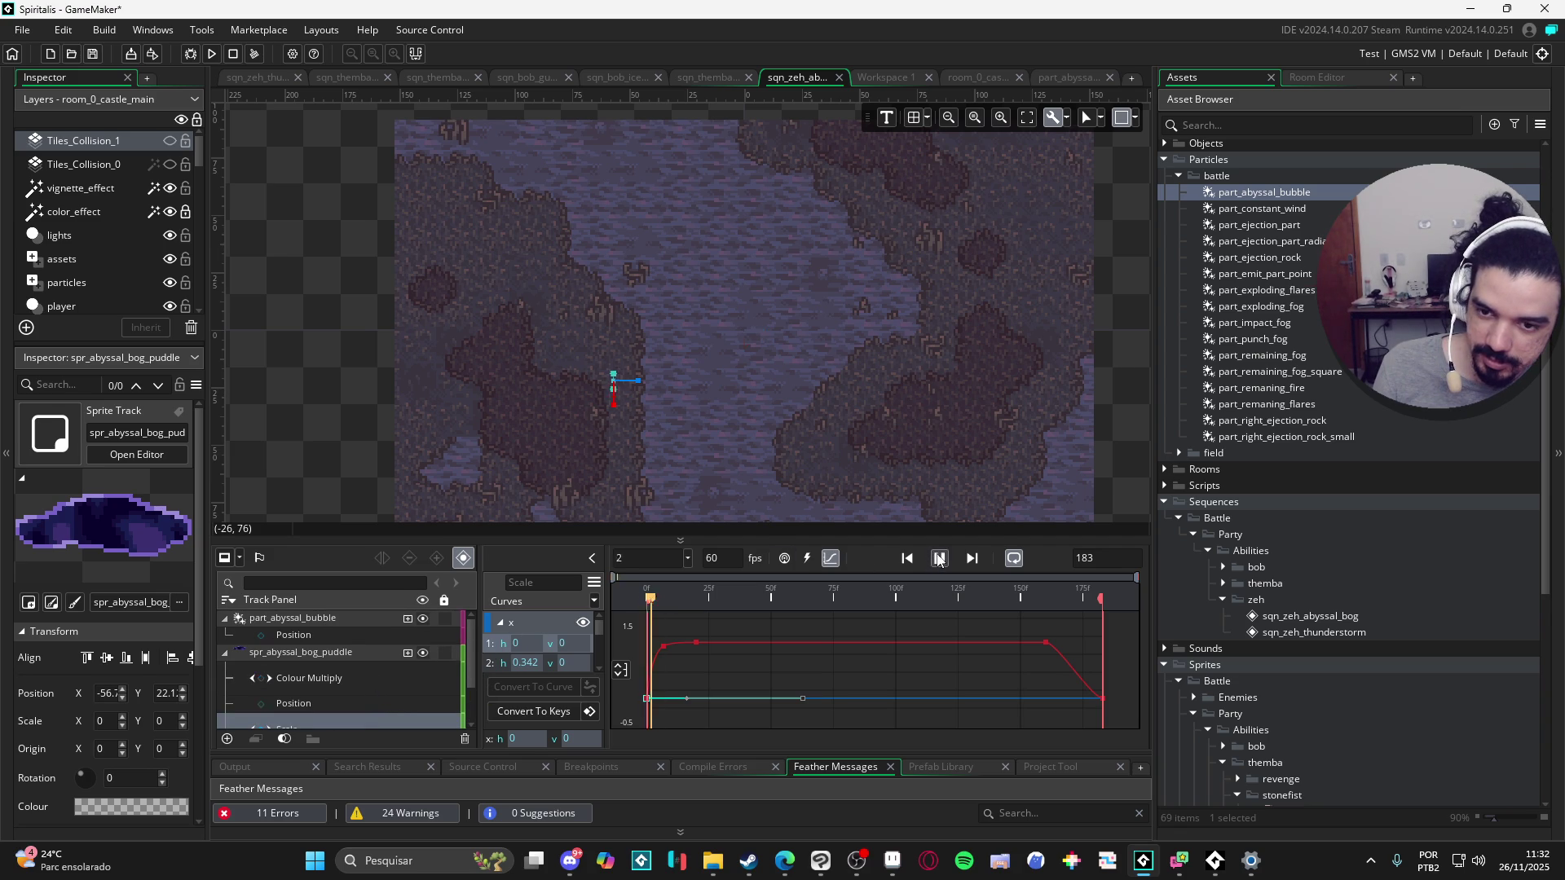
pyautogui.click(938, 559)
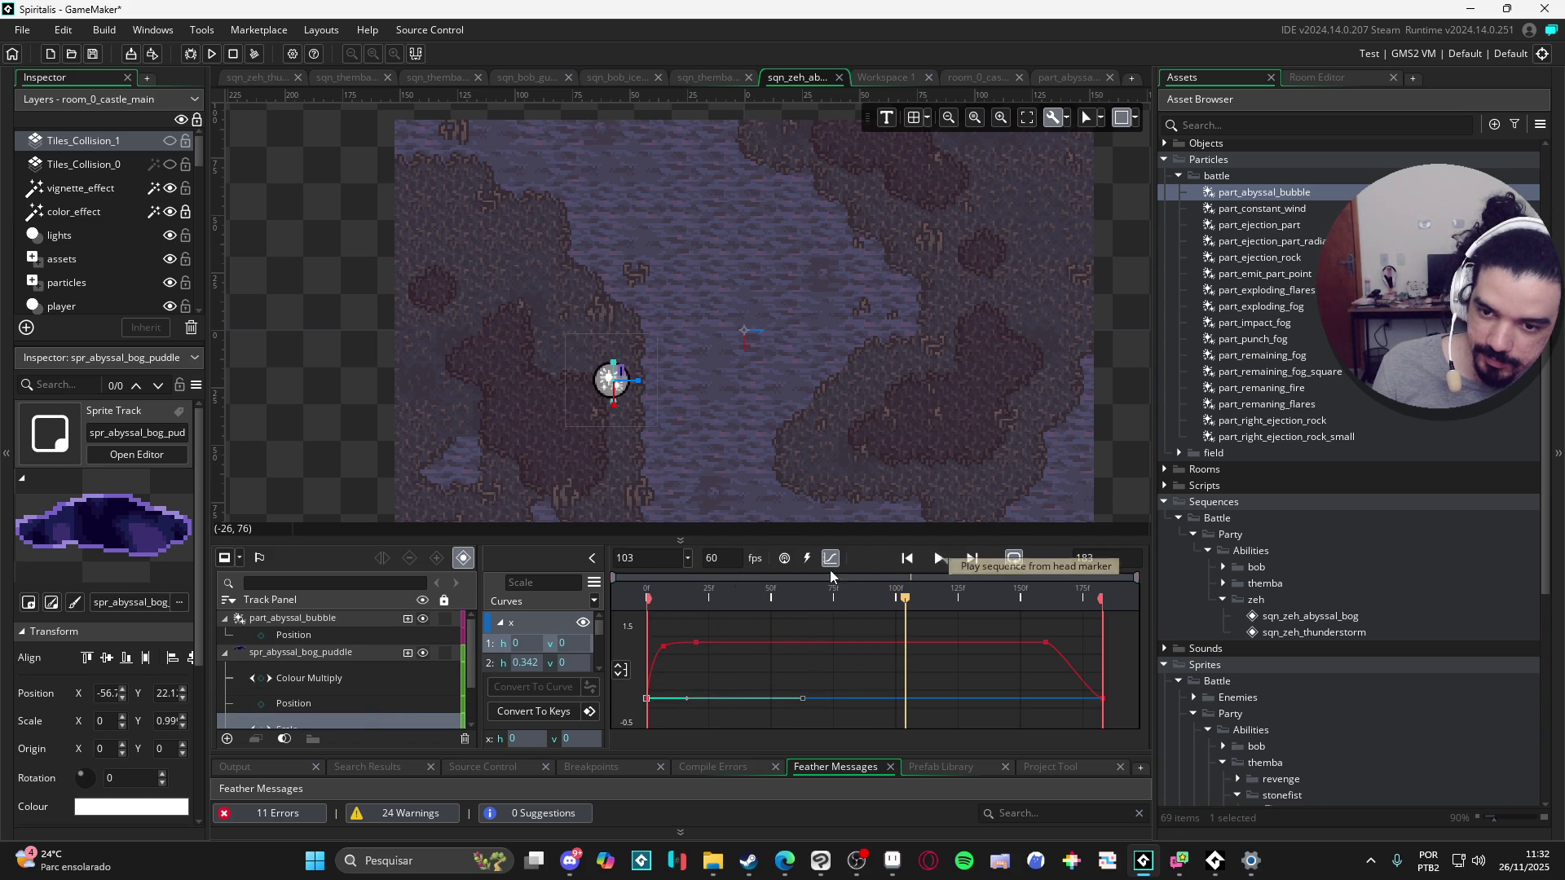
pyautogui.moveTo(687, 697); pyautogui.dragTo(689, 644)
pyautogui.hotkey('ctrl', 'z')
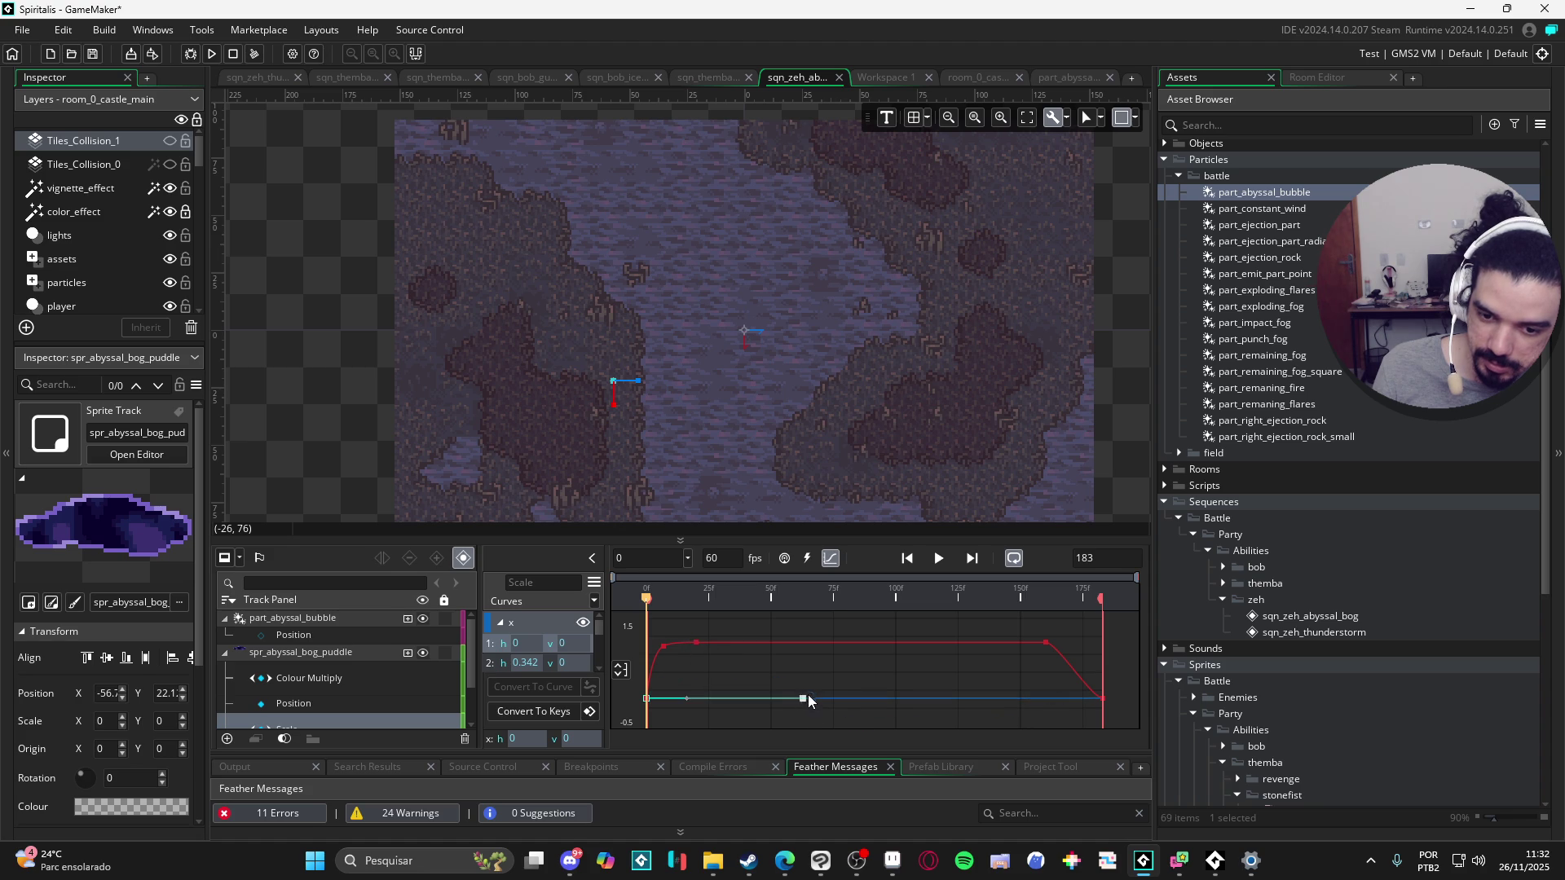
pyautogui.moveTo(804, 701)
pyautogui.mouseDown()
pyautogui.moveTo(697, 661)
pyautogui.moveTo(698, 644)
pyautogui.mouseUp()
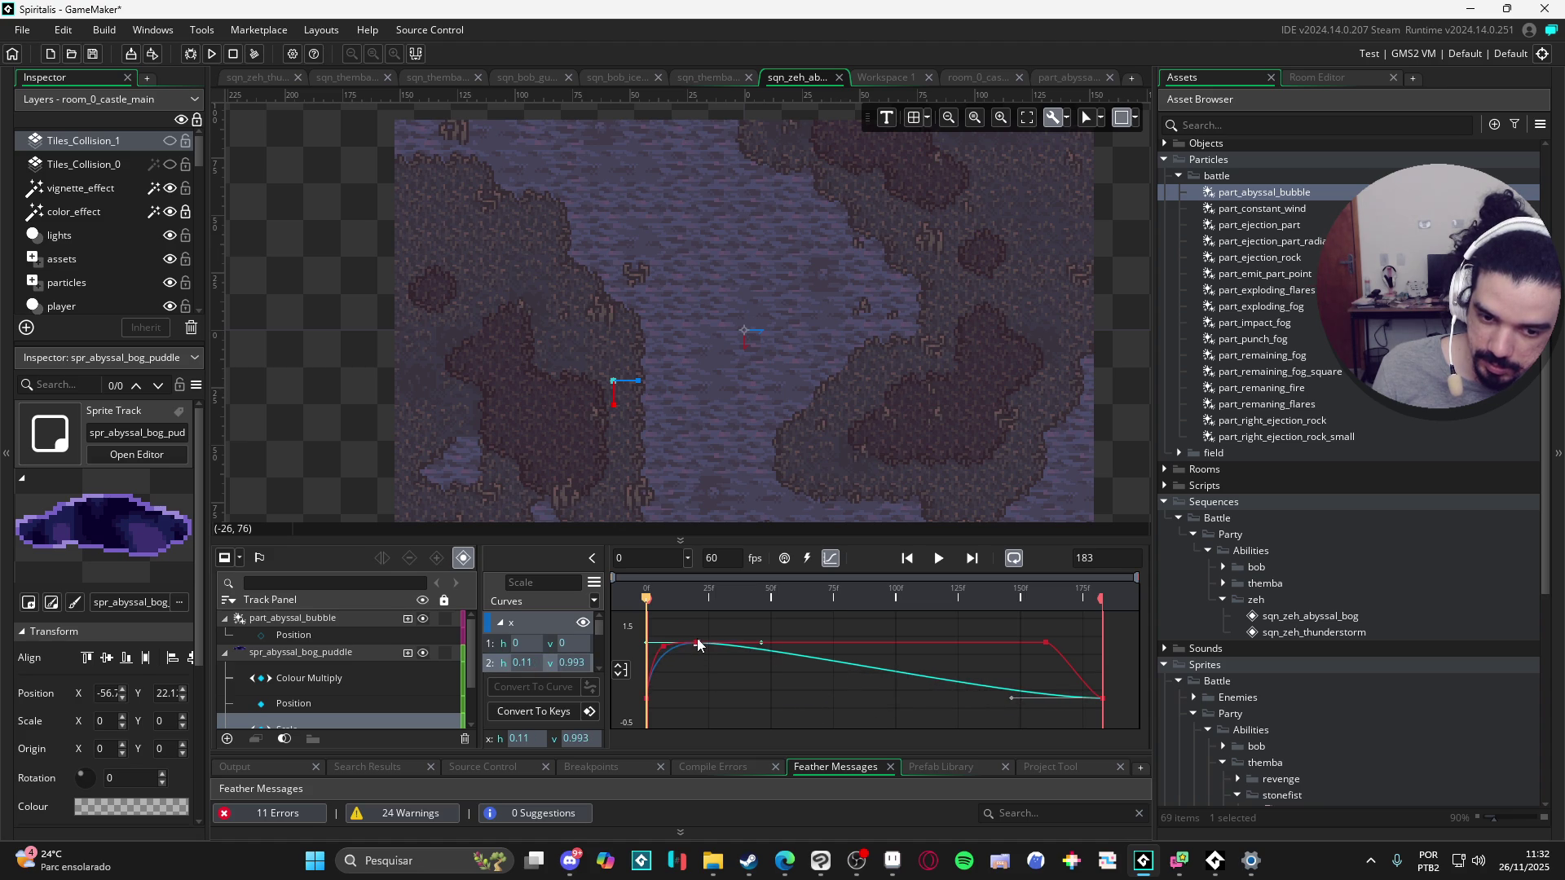
pyautogui.moveTo(1008, 699)
pyautogui.mouseDown()
pyautogui.moveTo(1052, 621)
pyautogui.moveTo(937, 601)
pyautogui.mouseUp()
pyautogui.click(941, 564)
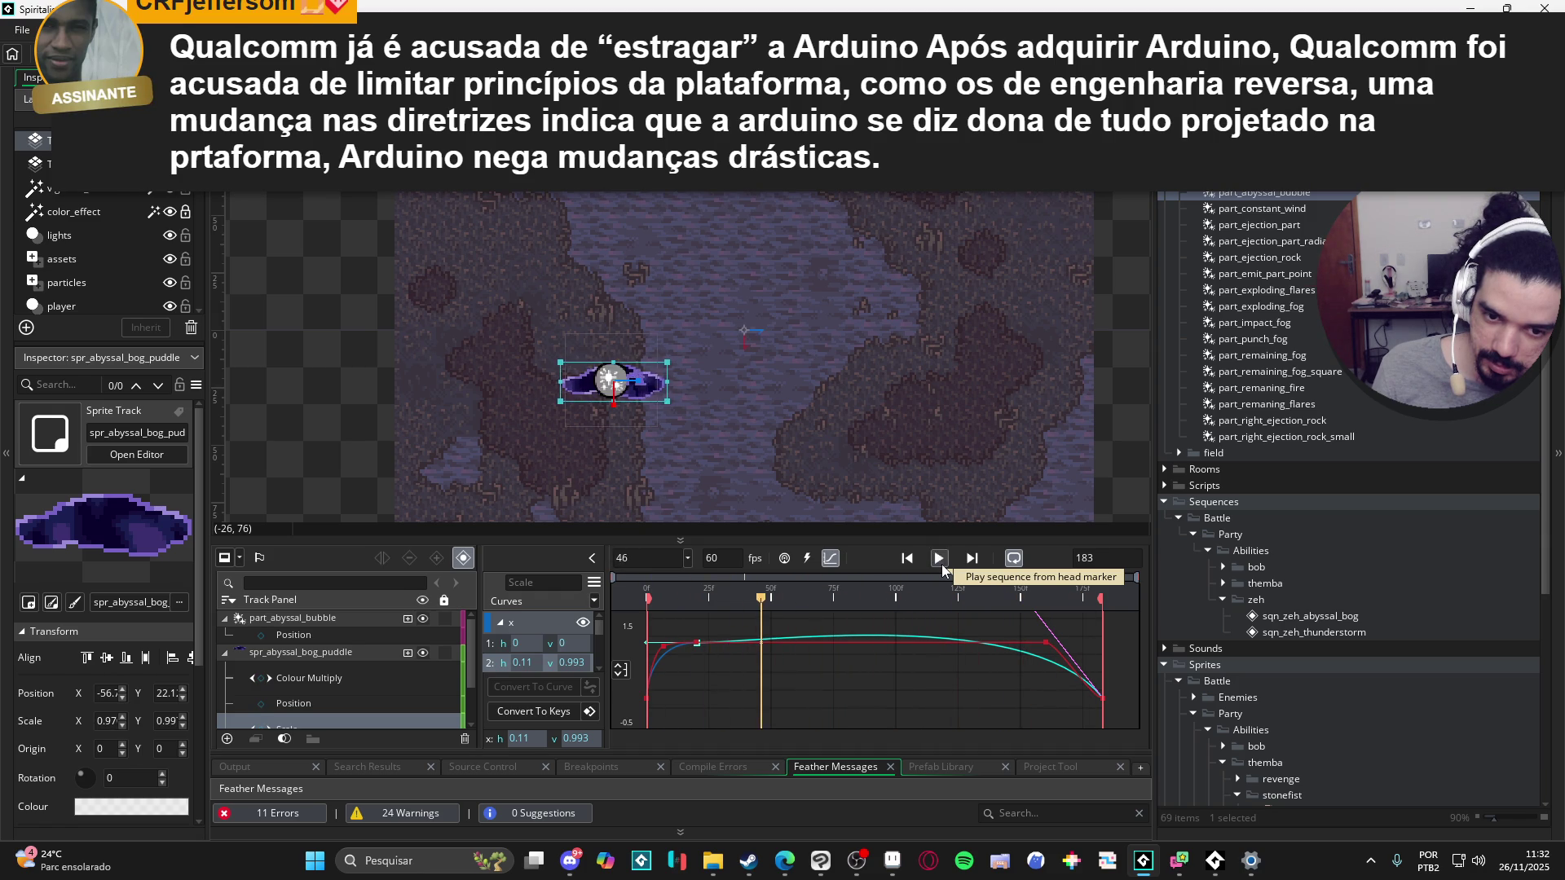
# Step: Preview playback around frames 41–46, then show the Scale curves rewound to frame 0
pyautogui.click(941, 564)
pyautogui.click(765, 723)
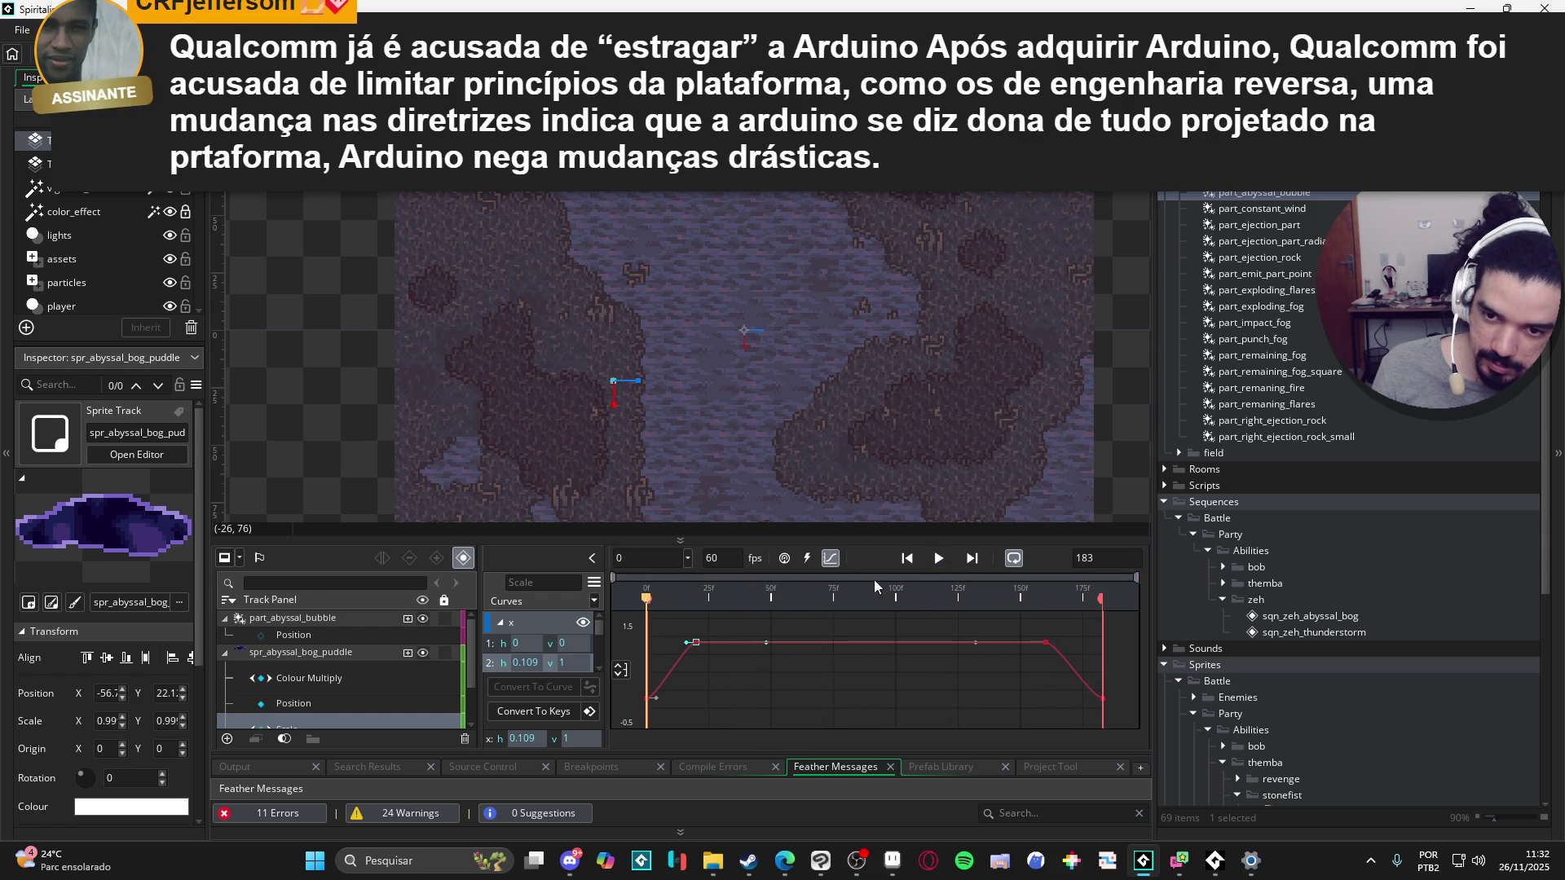
pyautogui.click(939, 559)
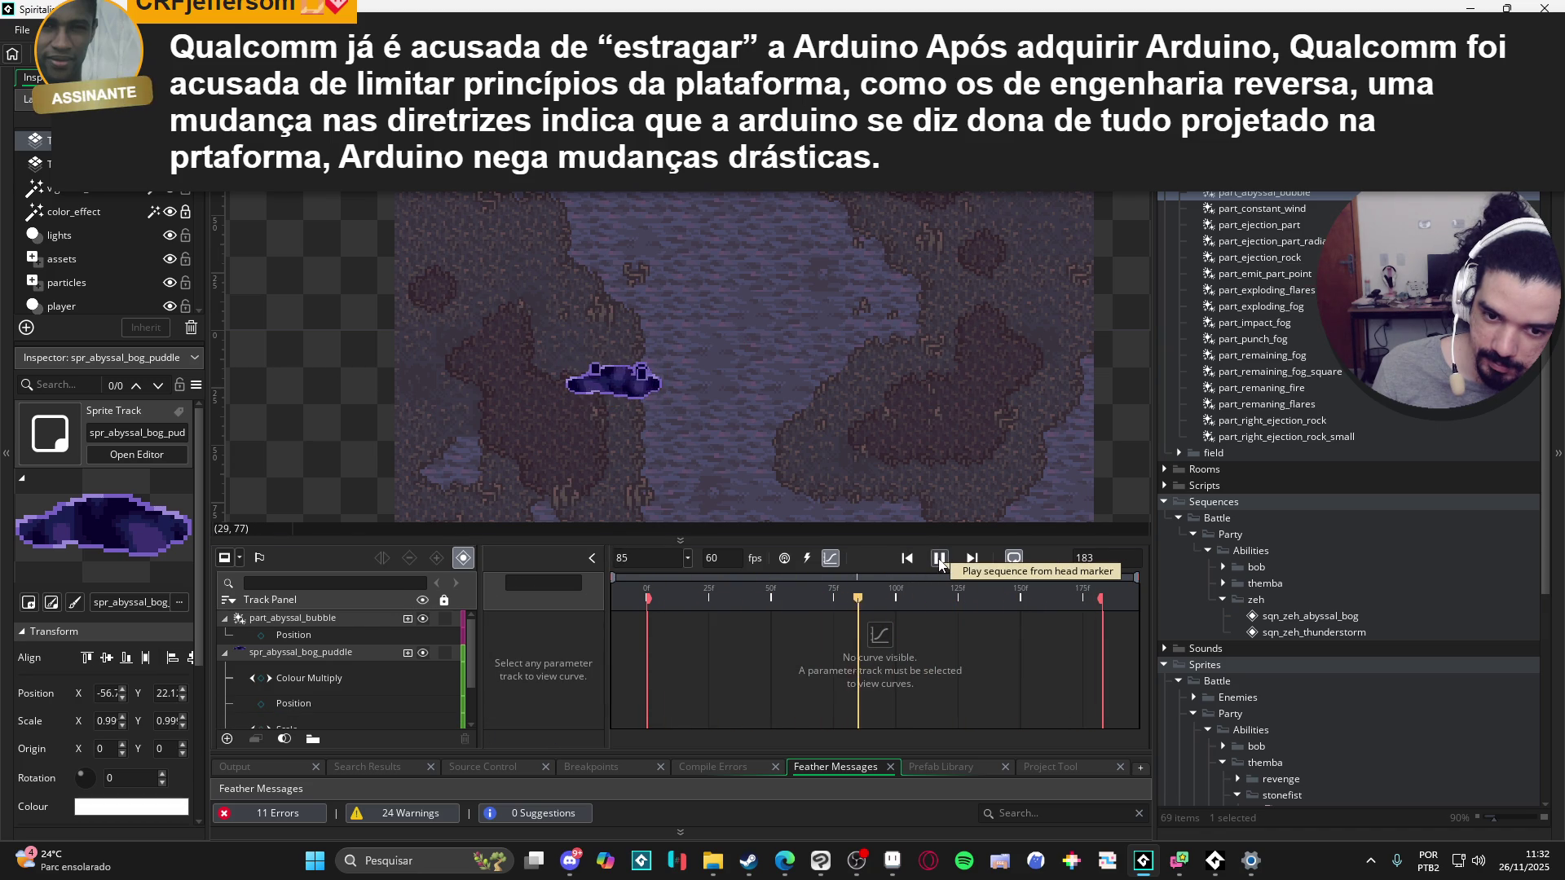
pyautogui.click(940, 559)
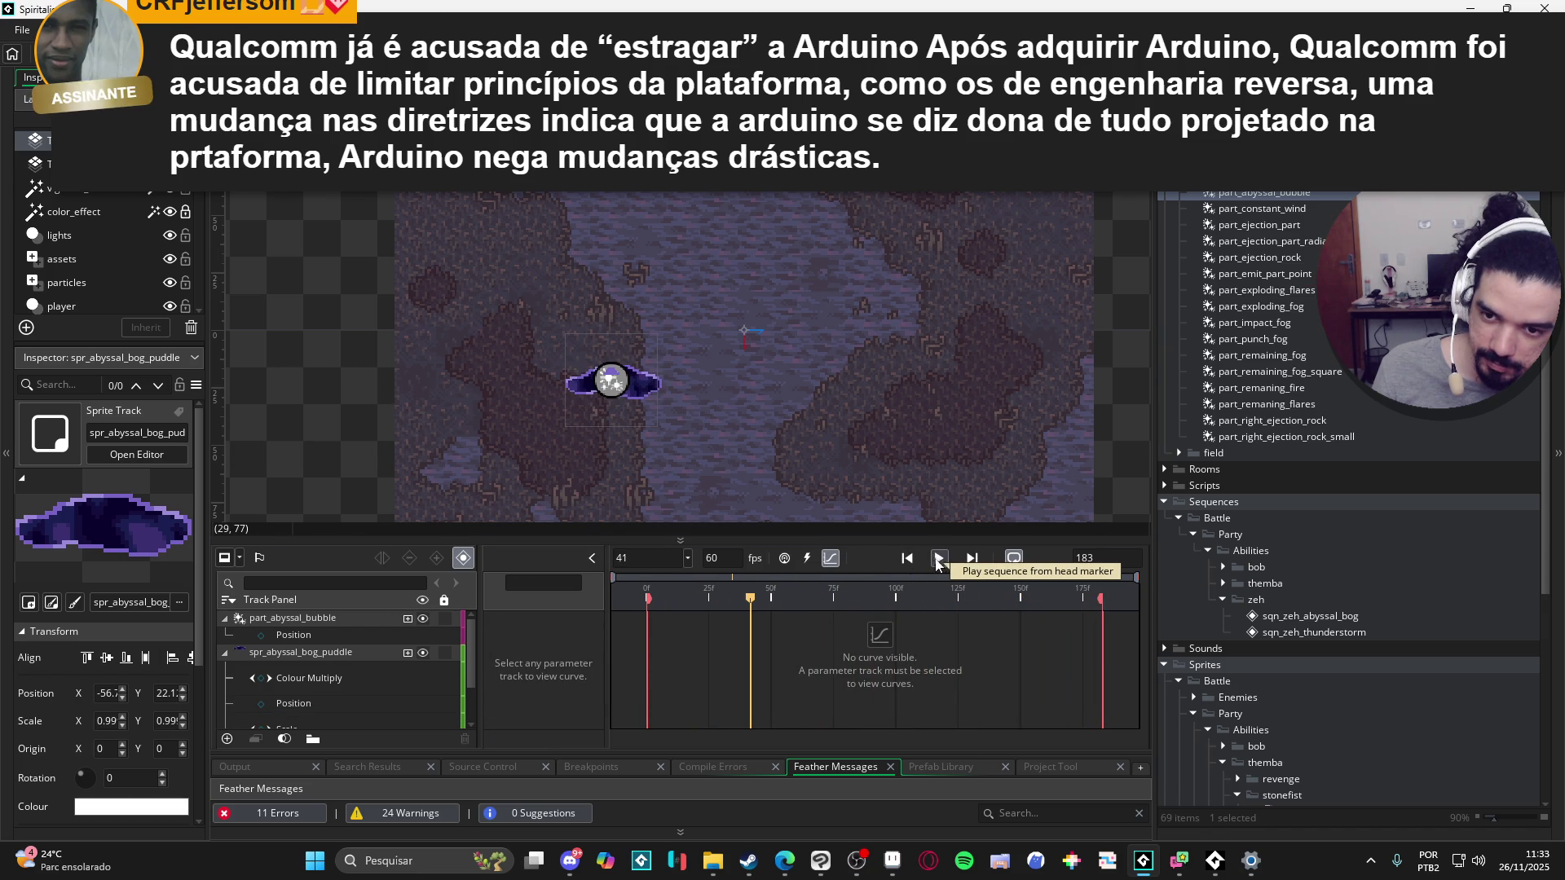
pyautogui.scroll(-2, 335, 663)
pyautogui.click(322, 676)
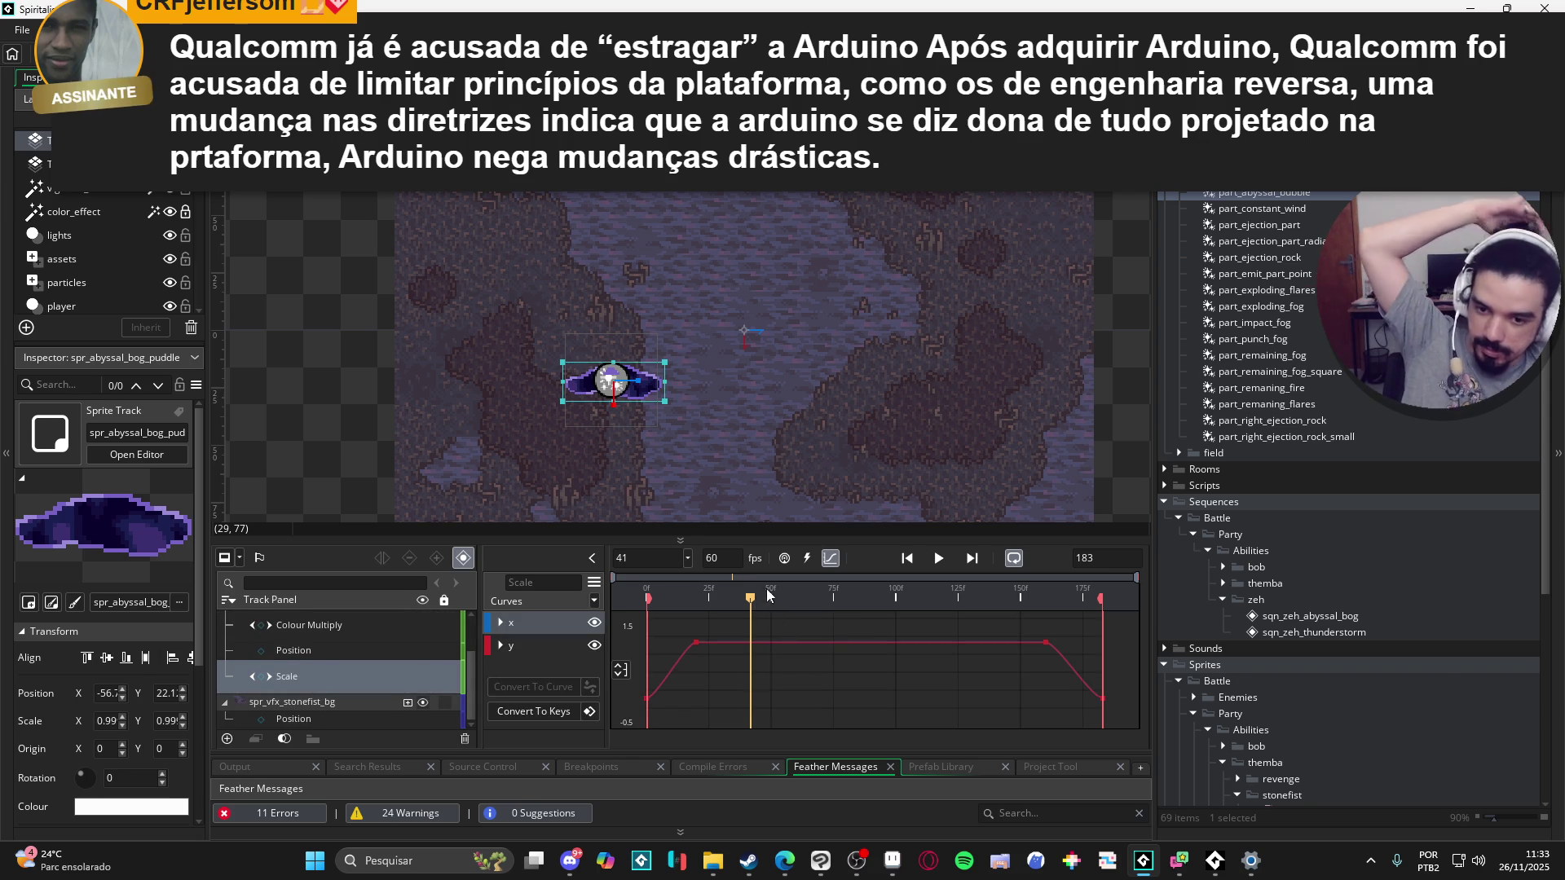
pyautogui.click(646, 595)
# Step: Select the x curve's first key and preview the Elastic ease in the curve library
pyautogui.click(499, 622)
pyautogui.click(495, 642)
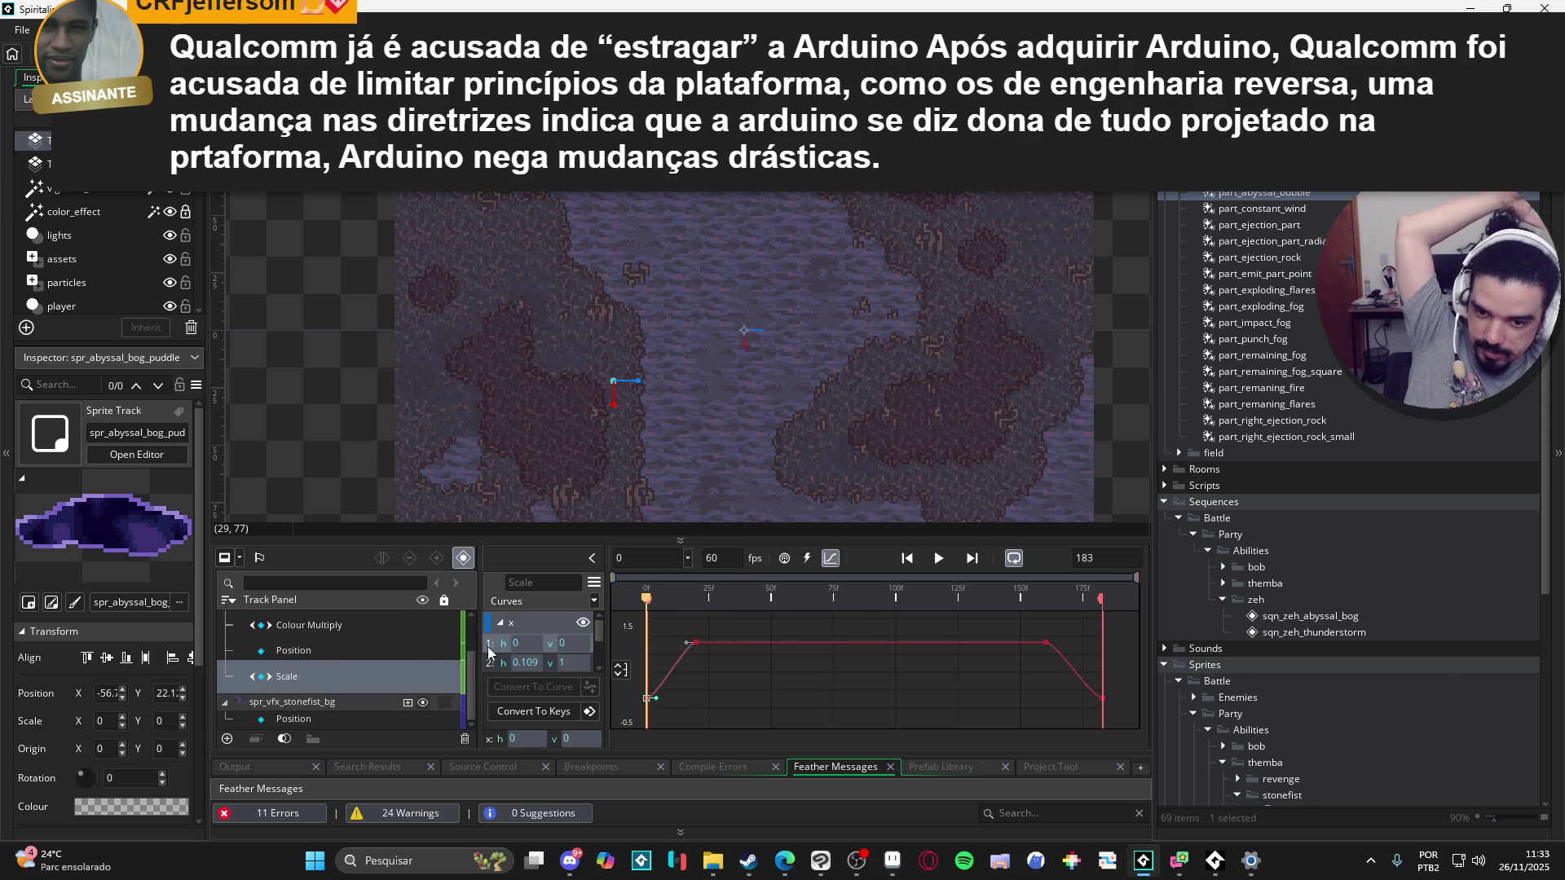
pyautogui.click(493, 664)
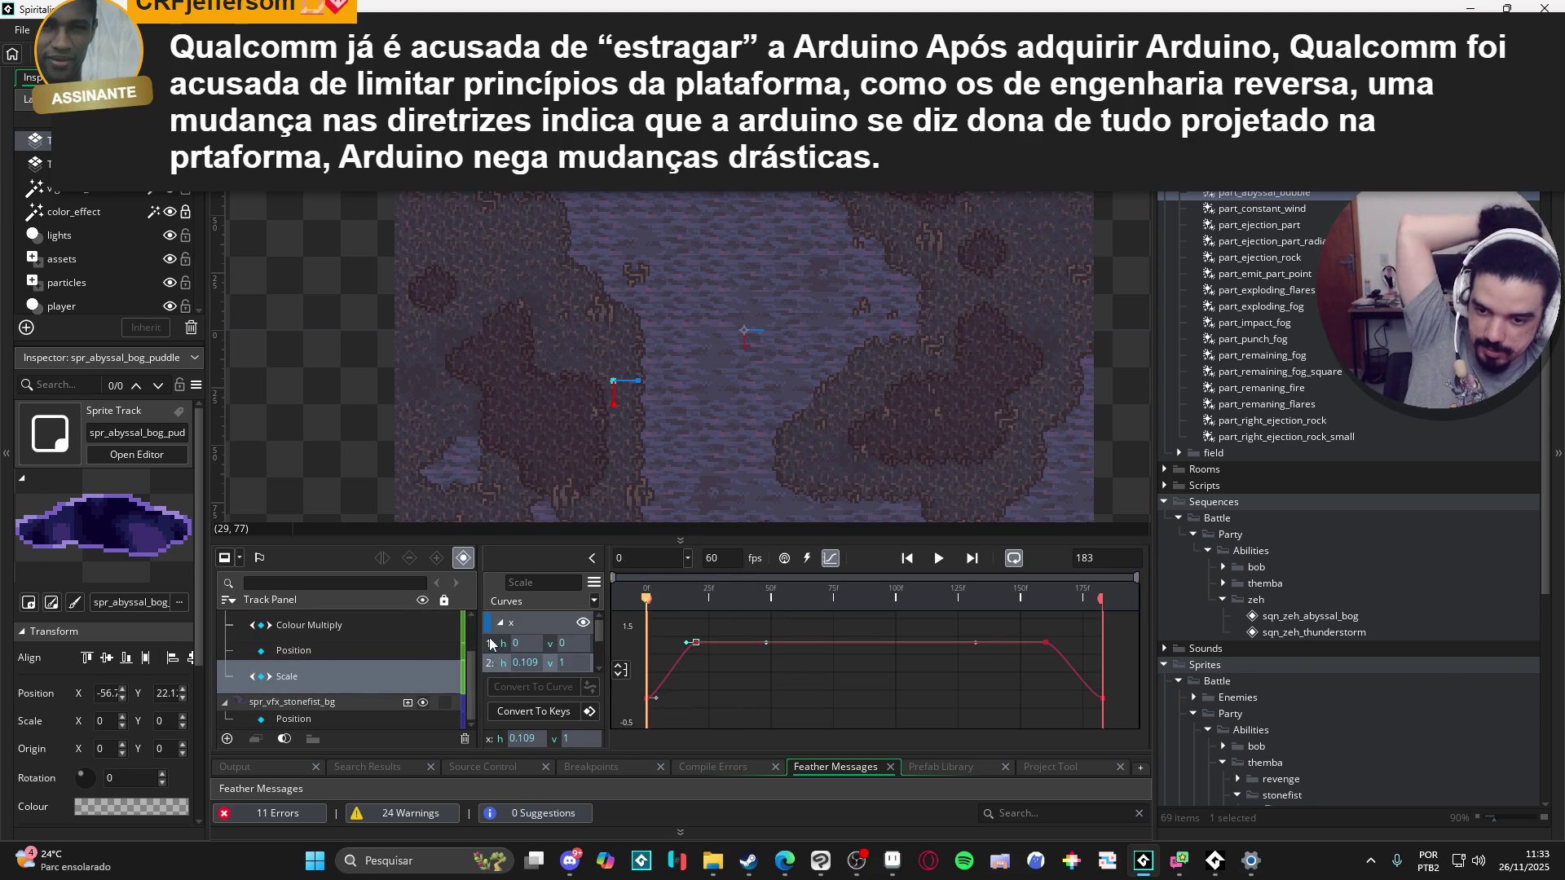
pyautogui.click(492, 644)
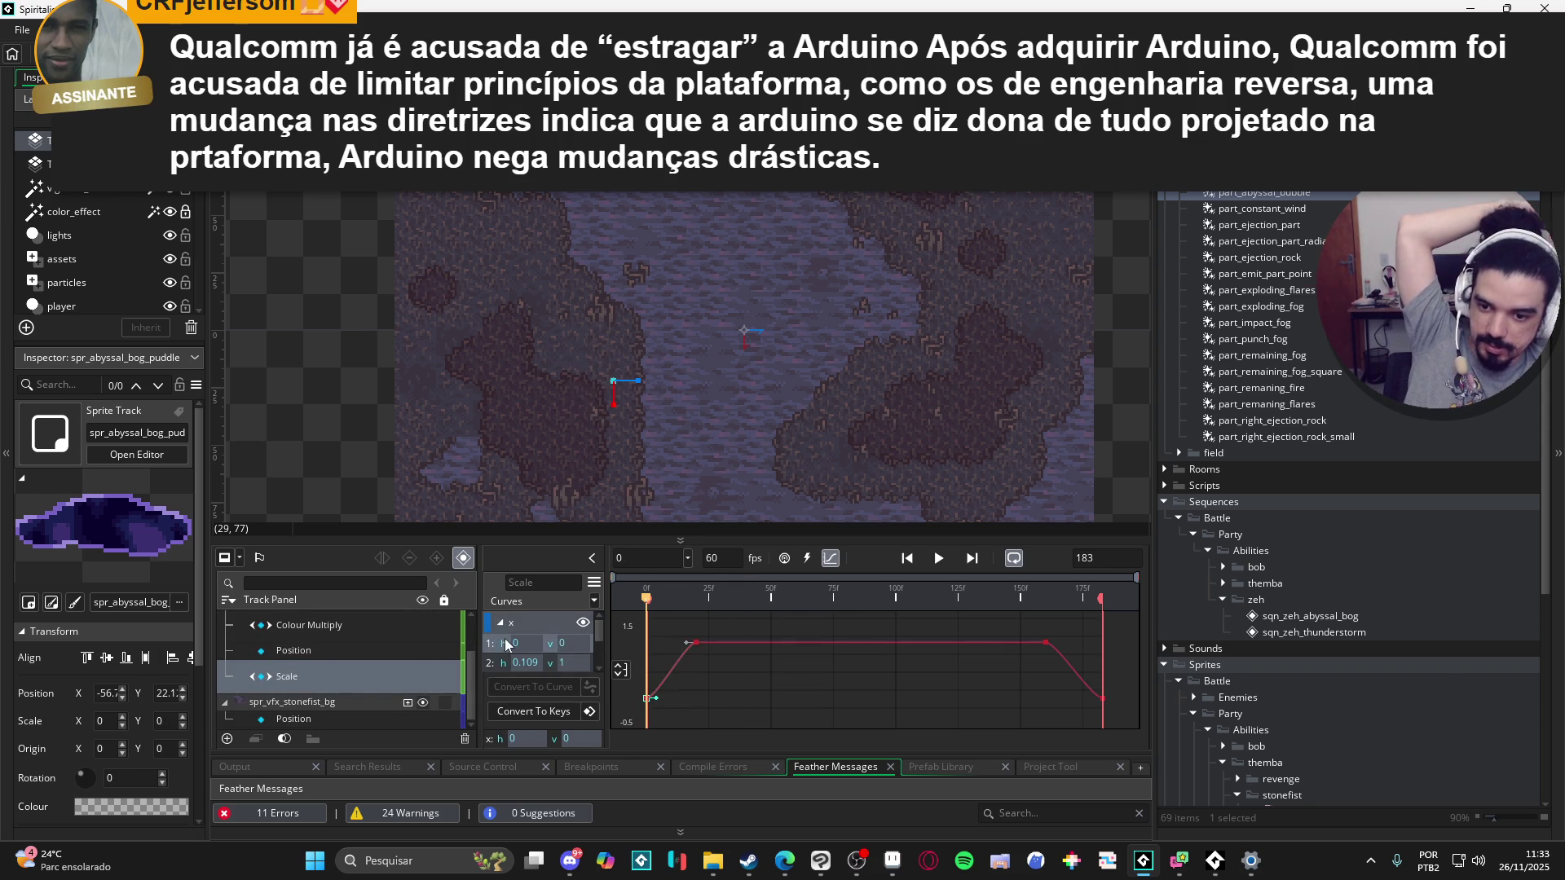
pyautogui.click(596, 602)
pyautogui.click(722, 524)
pyautogui.click(728, 570)
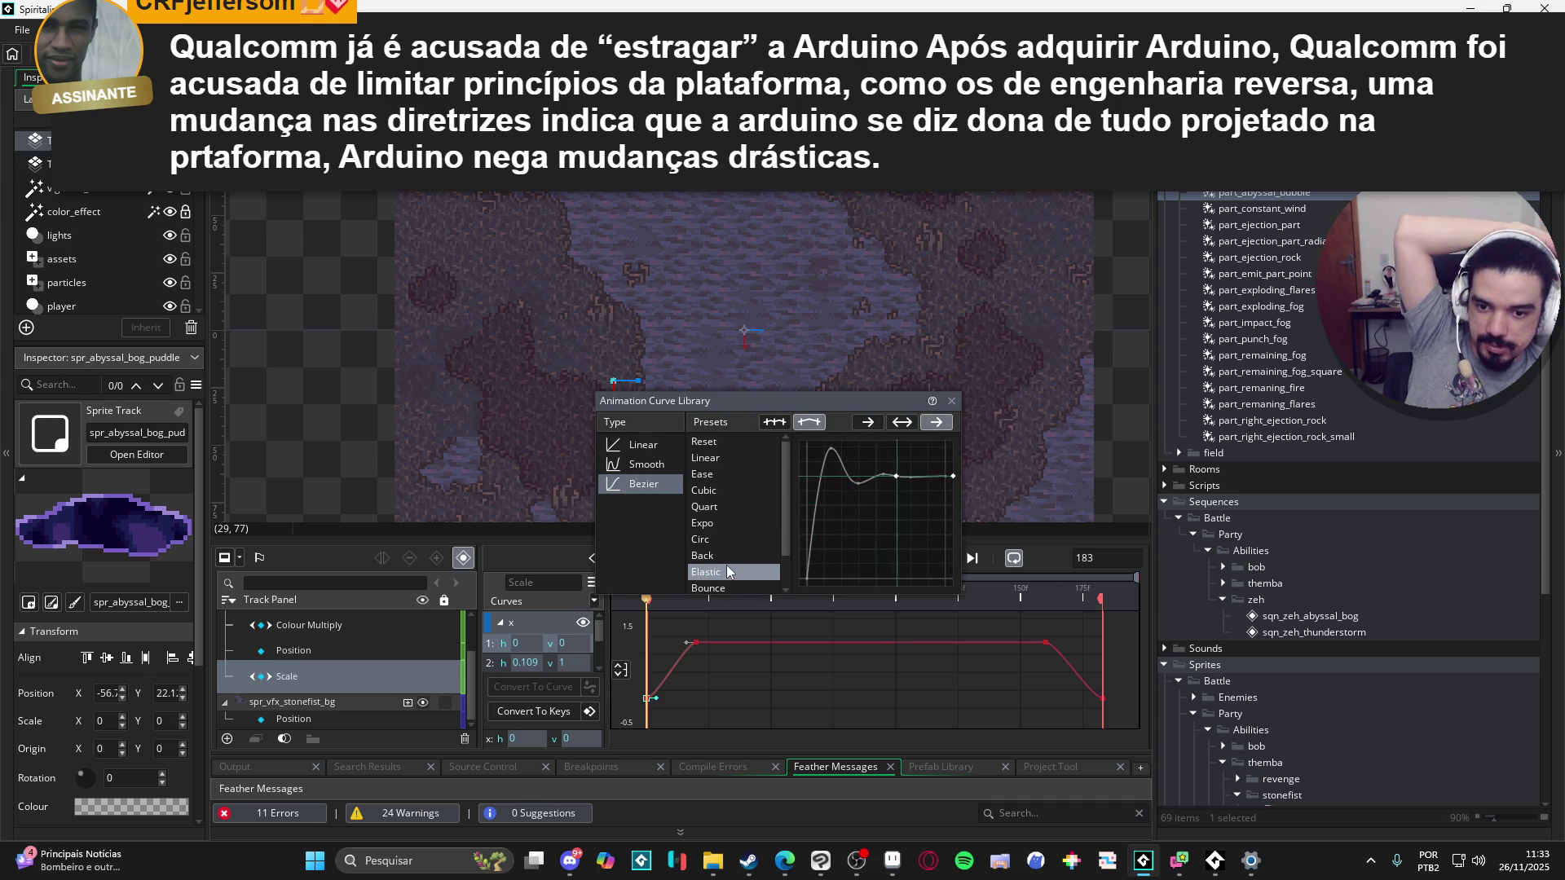
# Step: Apply the Circ ease to the puddle's Scale x curve
pyautogui.click(727, 561)
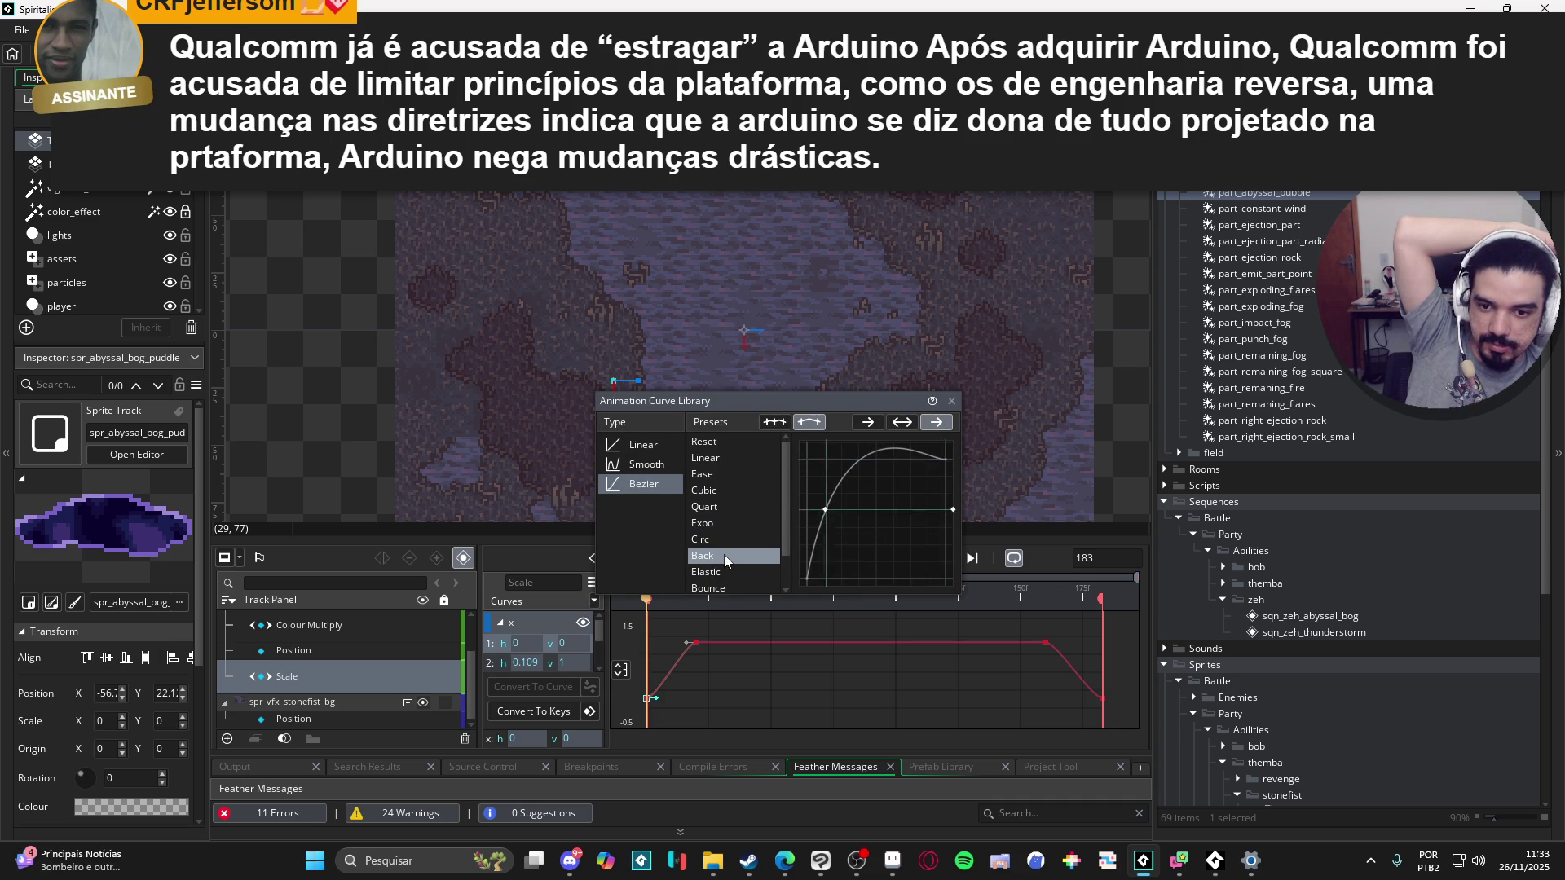
pyautogui.click(723, 539)
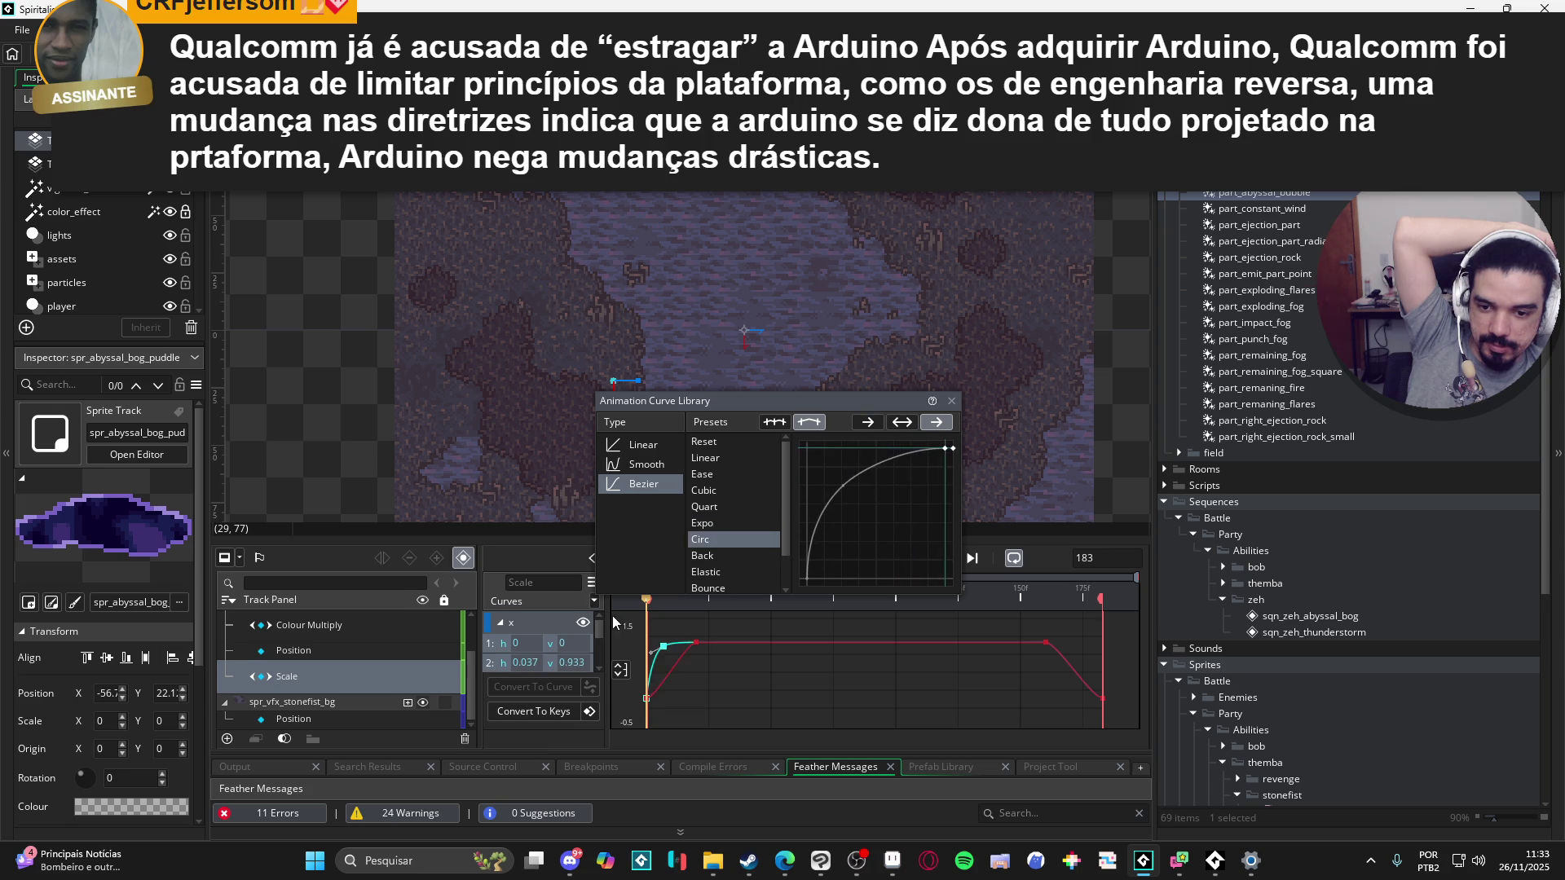
pyautogui.click(538, 615)
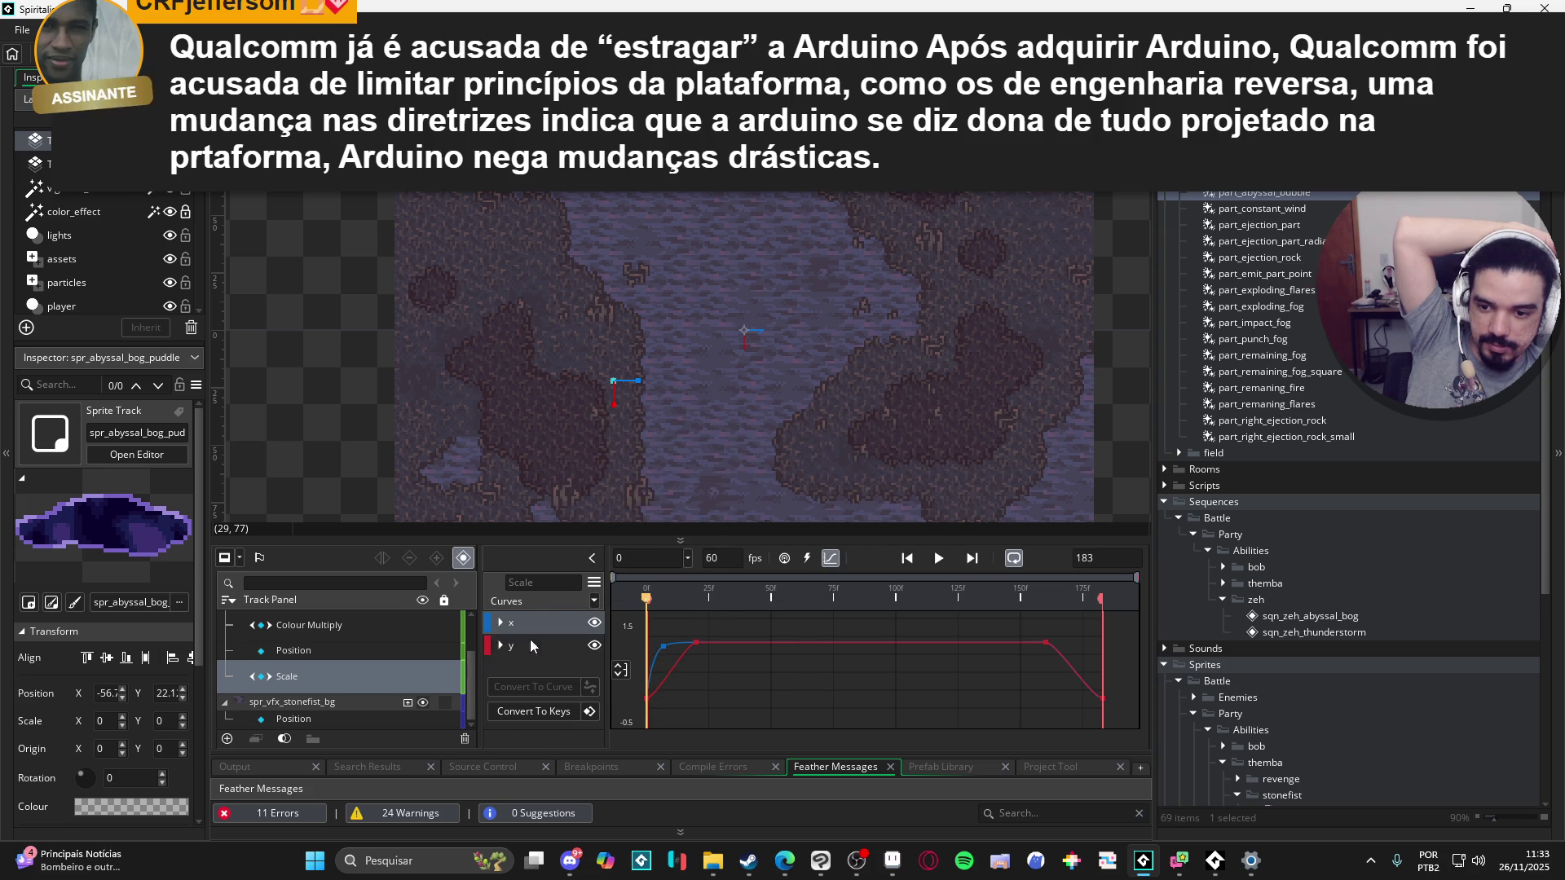
# Step: Apply Circ to the Scale y curve as well and play the eased scale
pyautogui.click(501, 646)
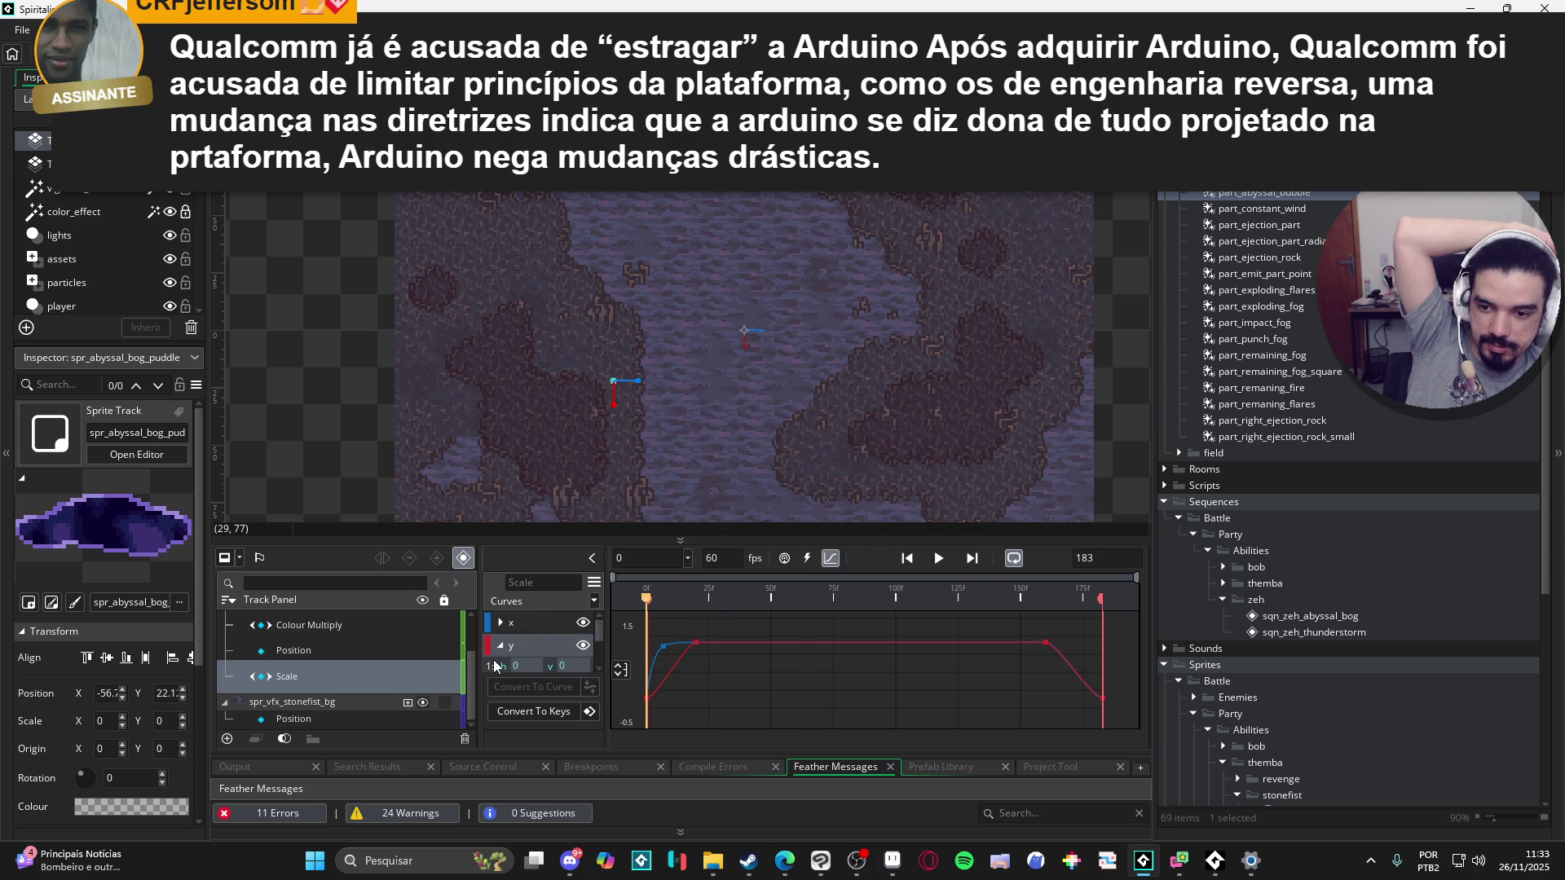
pyautogui.click(499, 645)
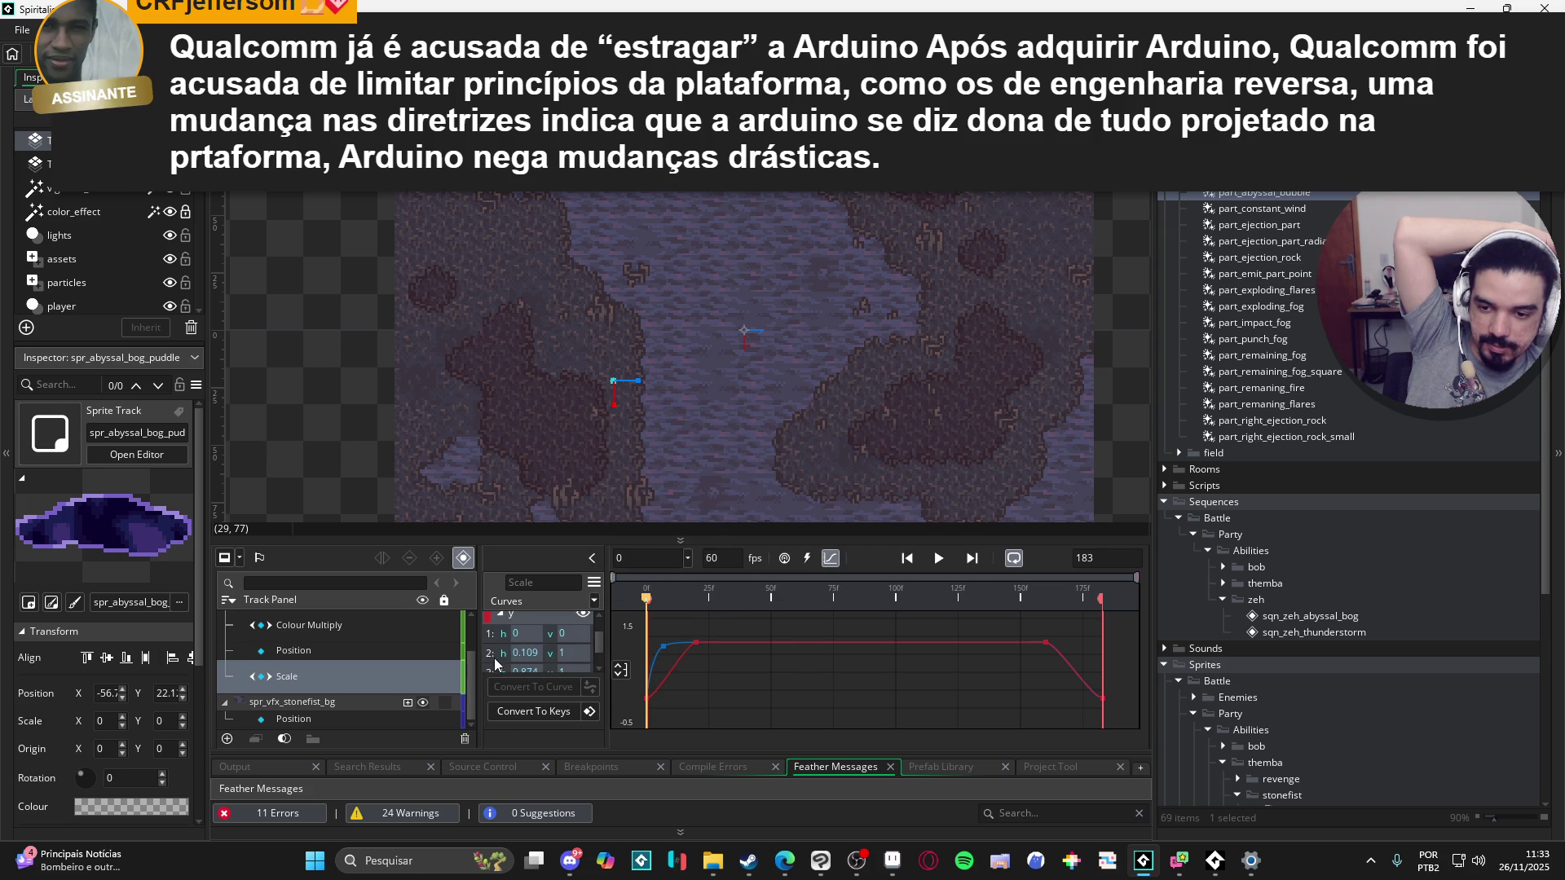
pyautogui.click(594, 604)
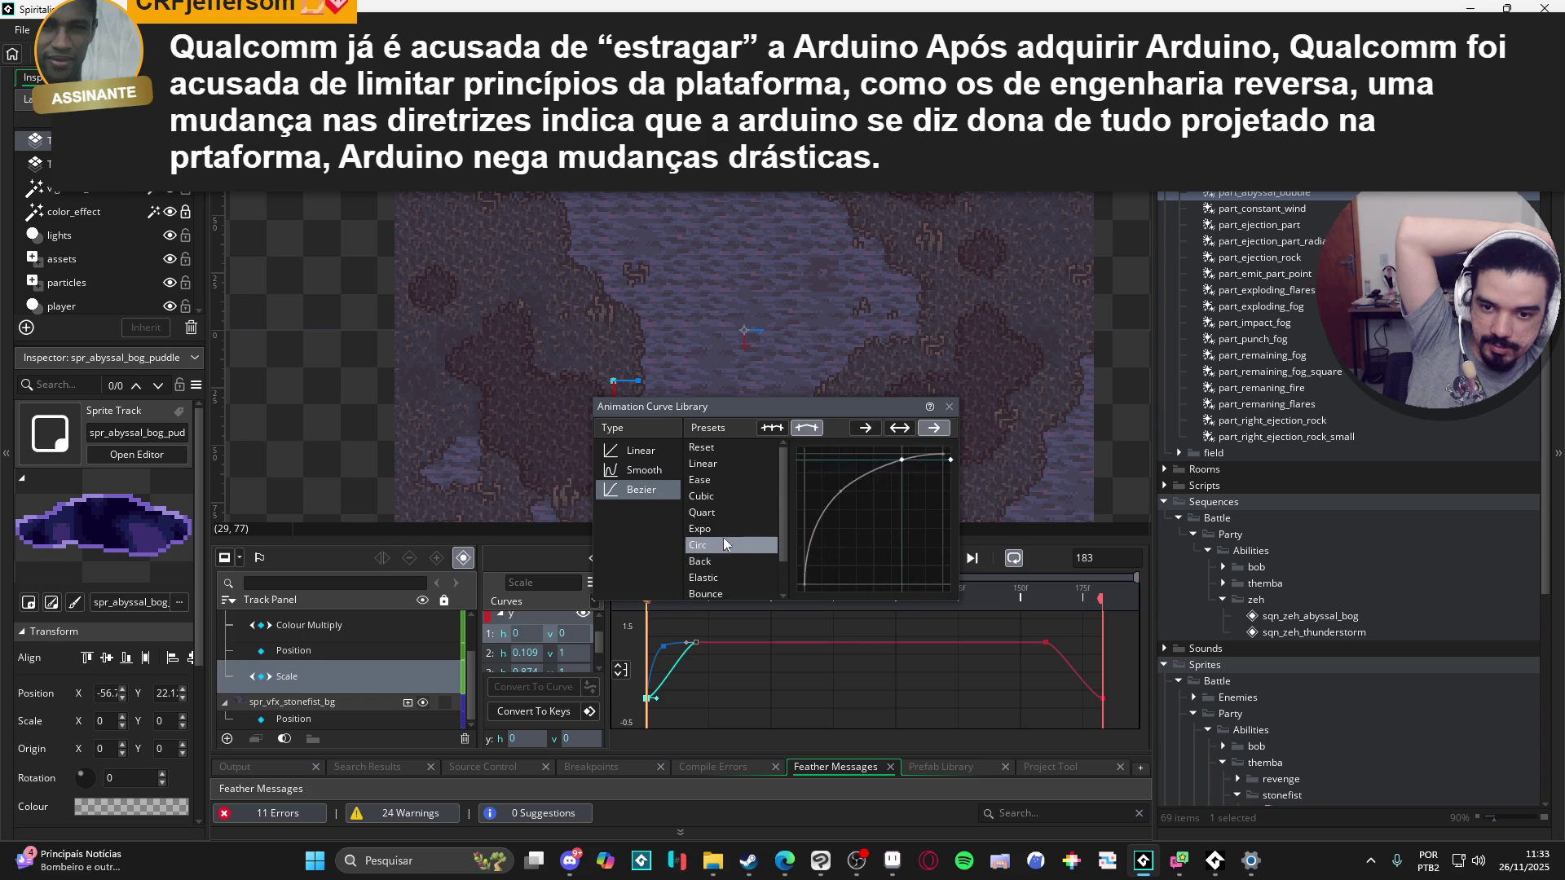
pyautogui.click(722, 560)
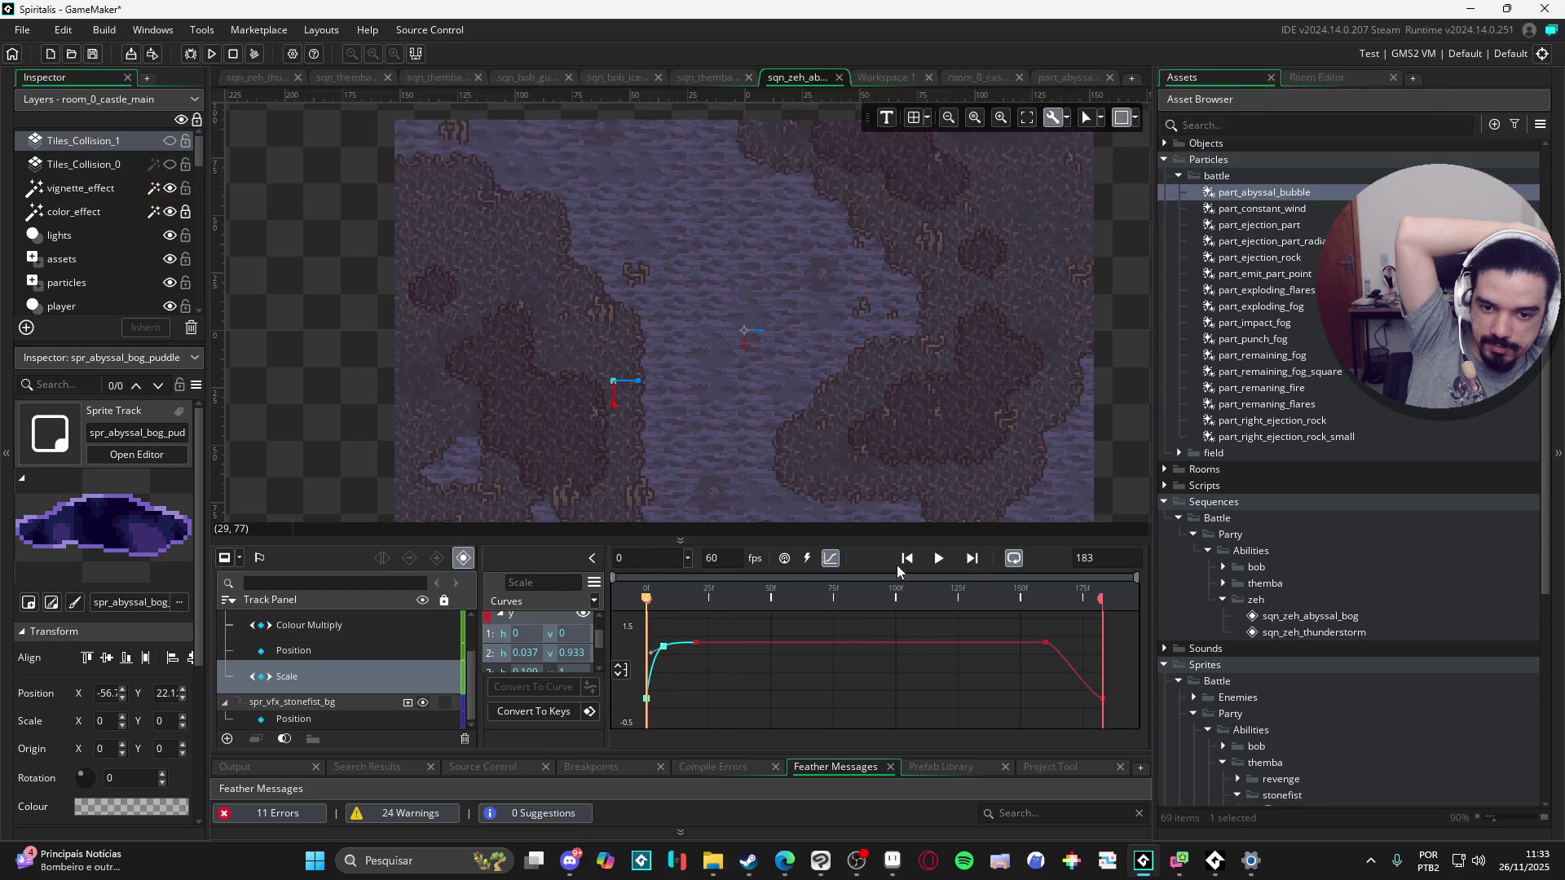
pyautogui.click(939, 559)
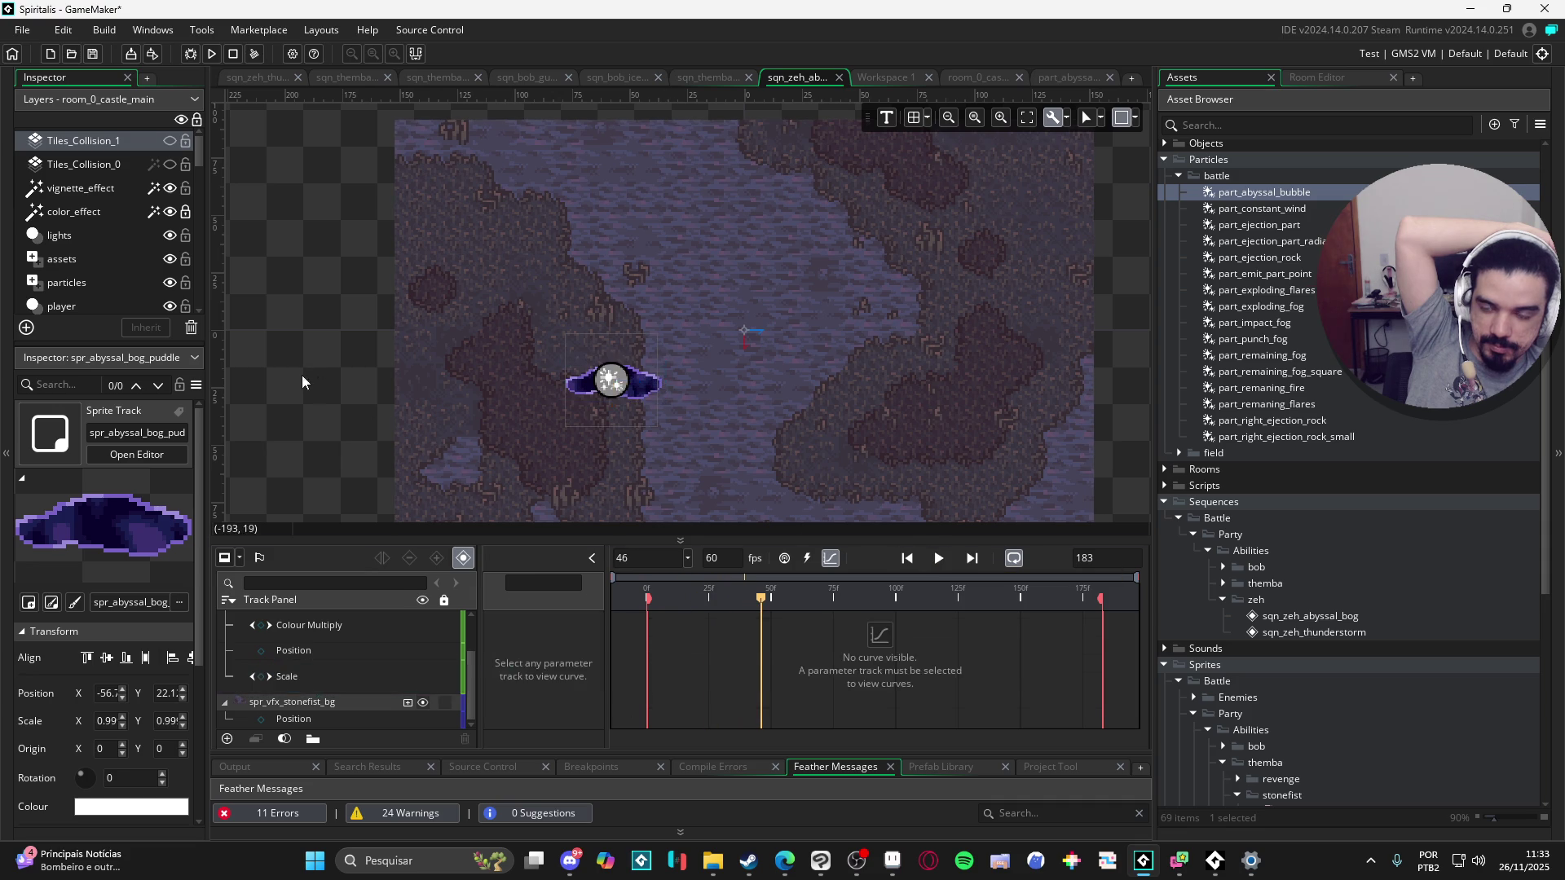
# Step: Preview the bog sequence, pause it, and return the timeline to the keyframe dopesheet
pyautogui.click(939, 559)
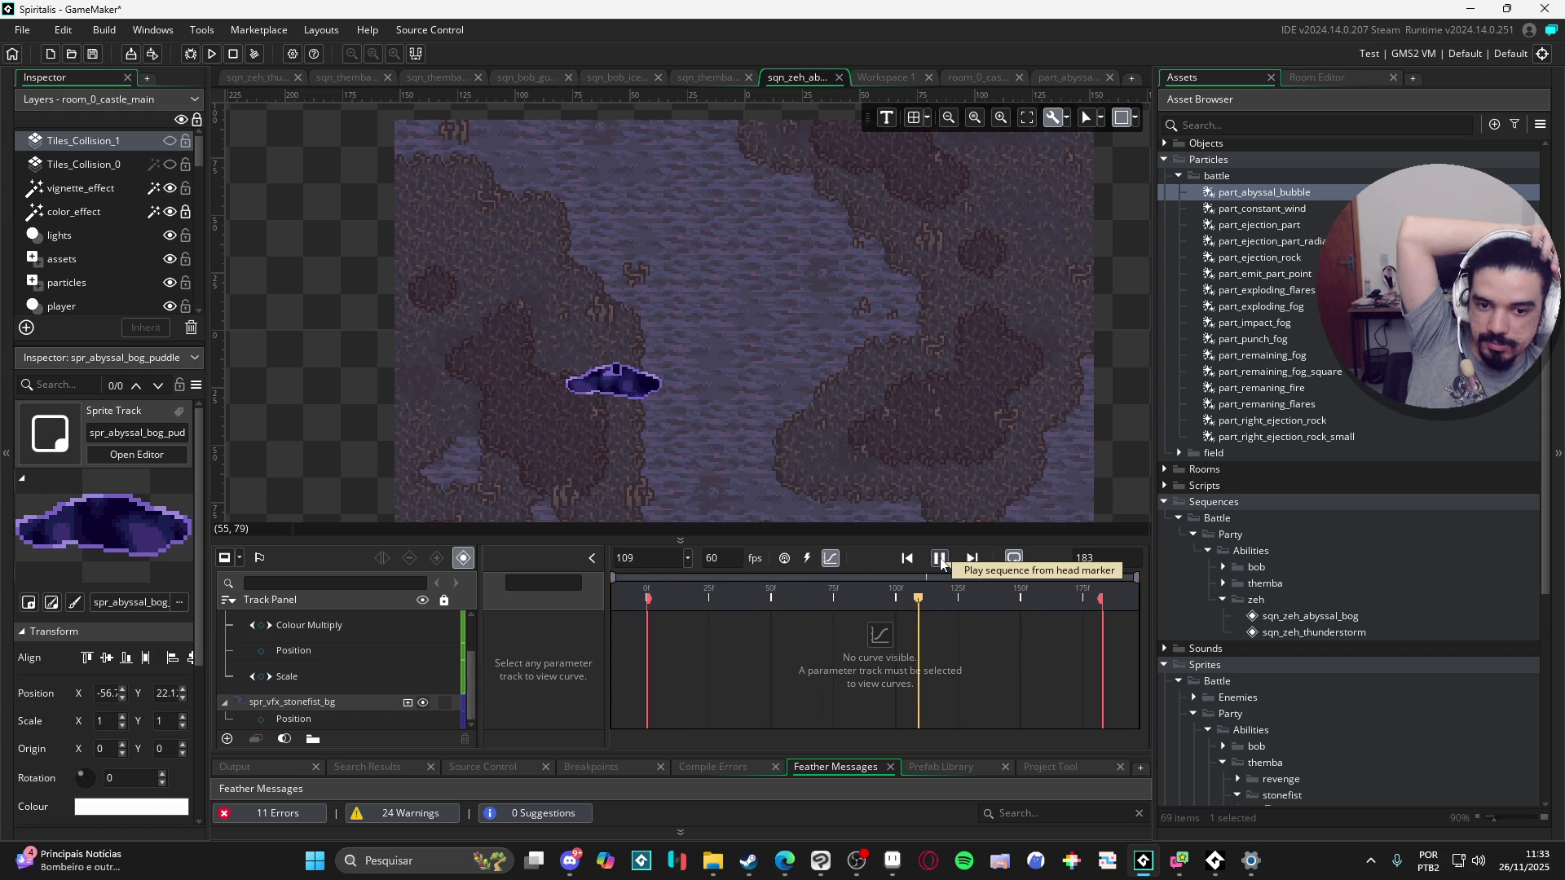
pyautogui.click(940, 560)
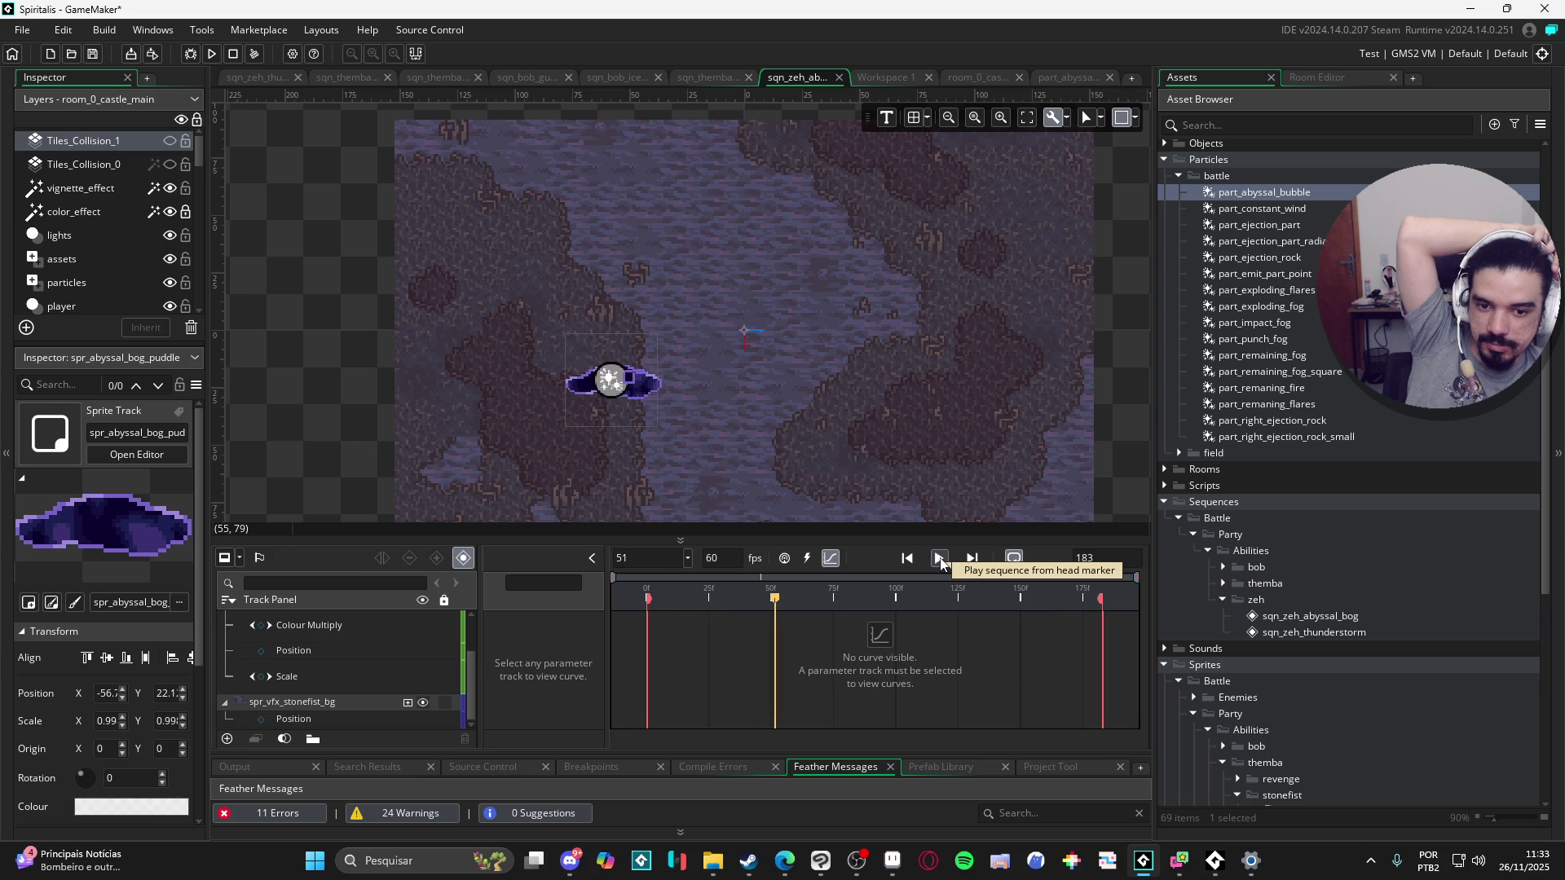
pyautogui.click(832, 559)
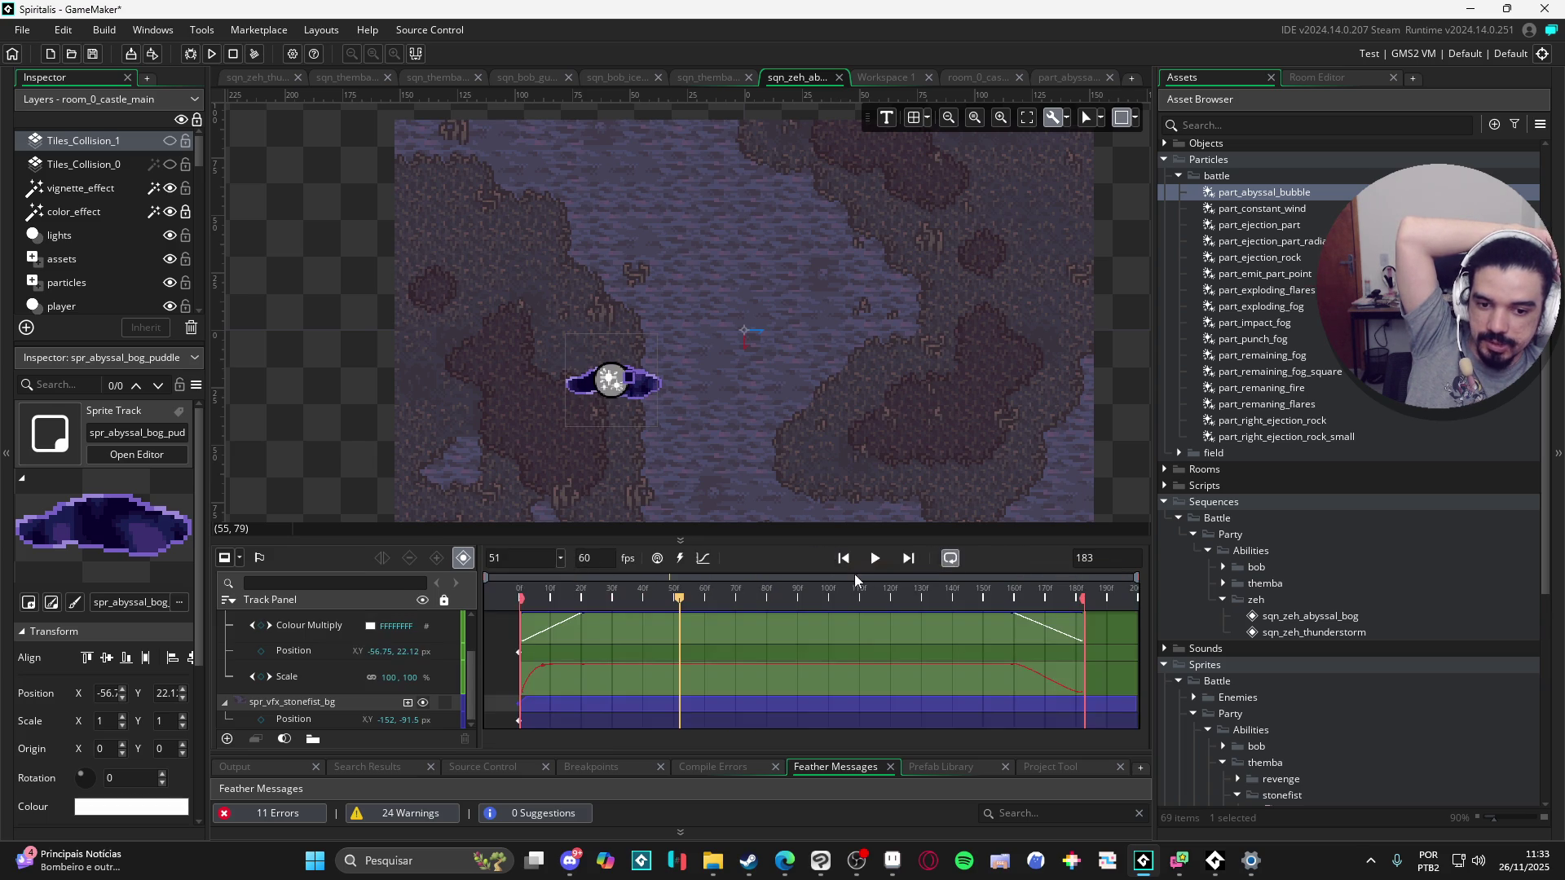
# Step: Scrub to frame 147 and select the puddle's Position track, then its Scale track
pyautogui.moveTo(991, 600)
pyautogui.mouseDown()
pyautogui.moveTo(1031, 600)
pyautogui.moveTo(1002, 596)
pyautogui.mouseUp()
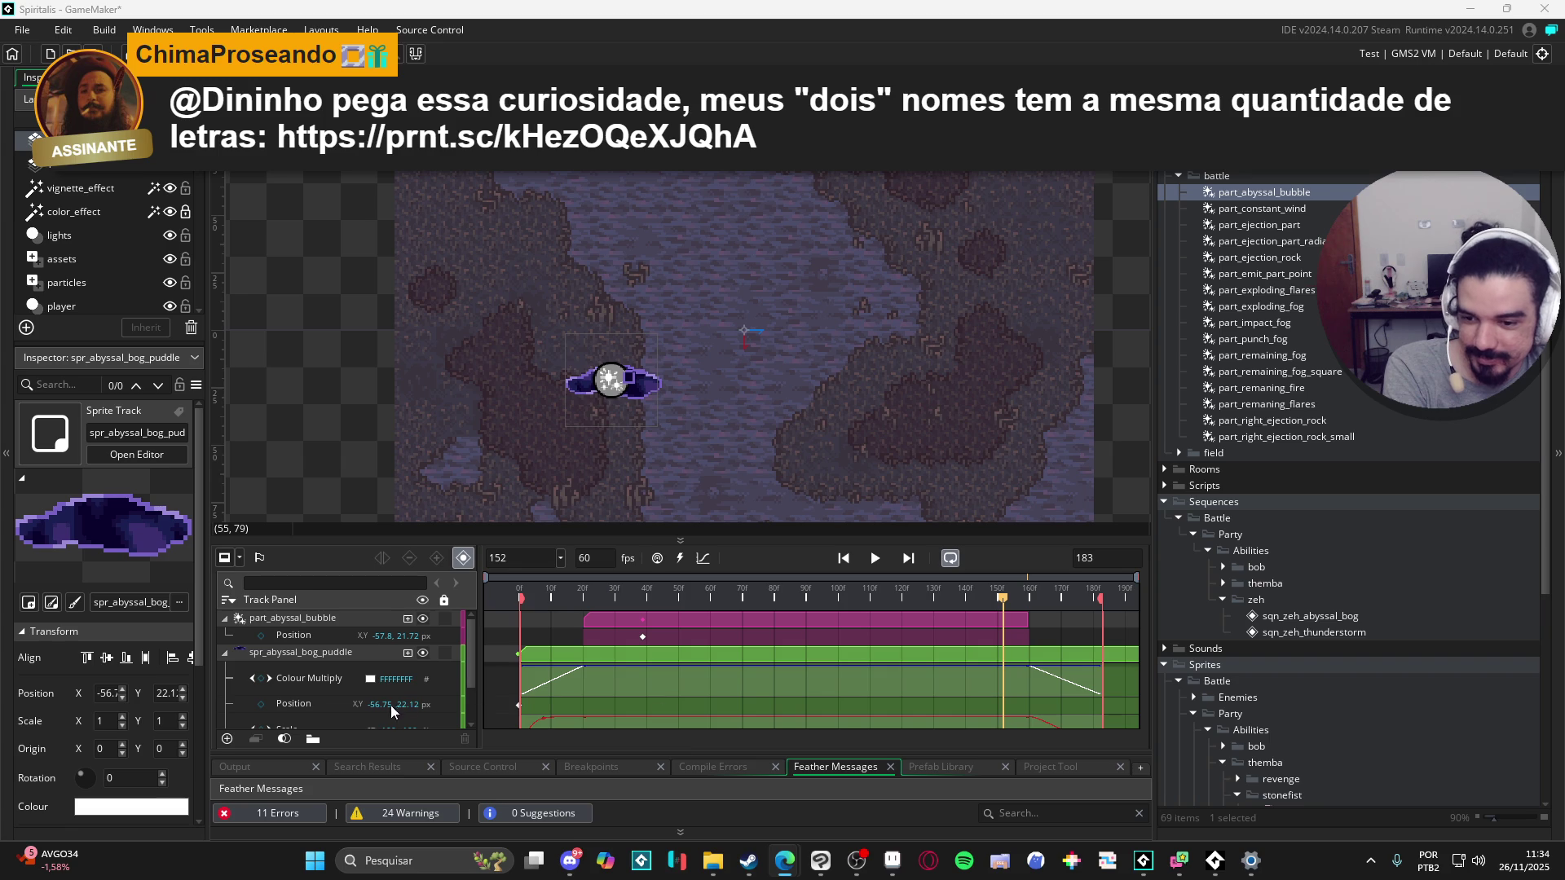
pyautogui.scroll(-2, 305, 709)
pyautogui.scroll(1, 310, 701)
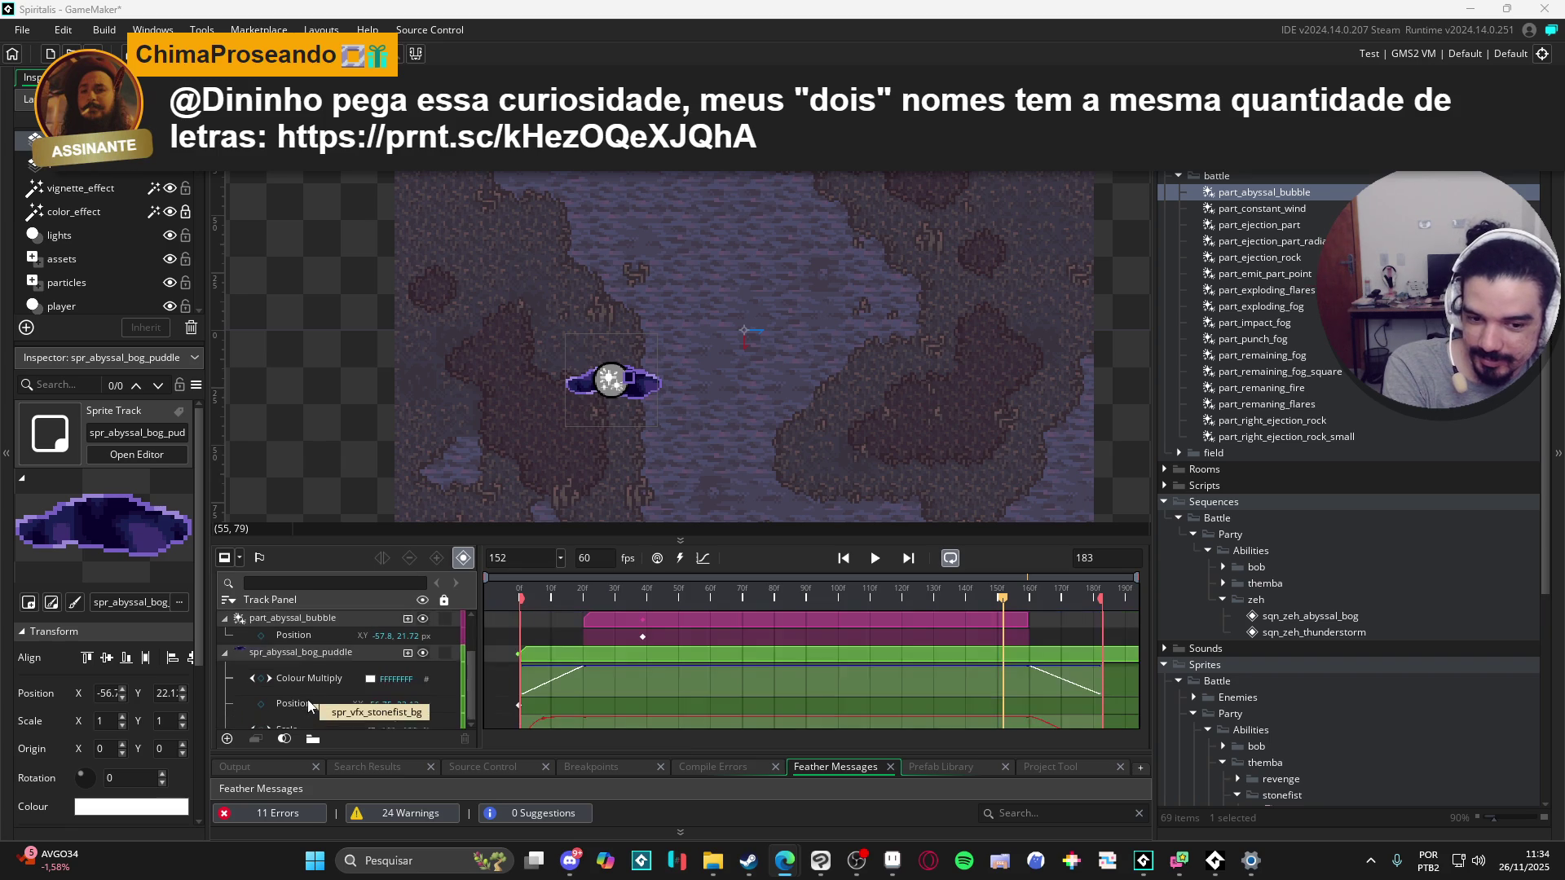
pyautogui.scroll(-1, 405, 687)
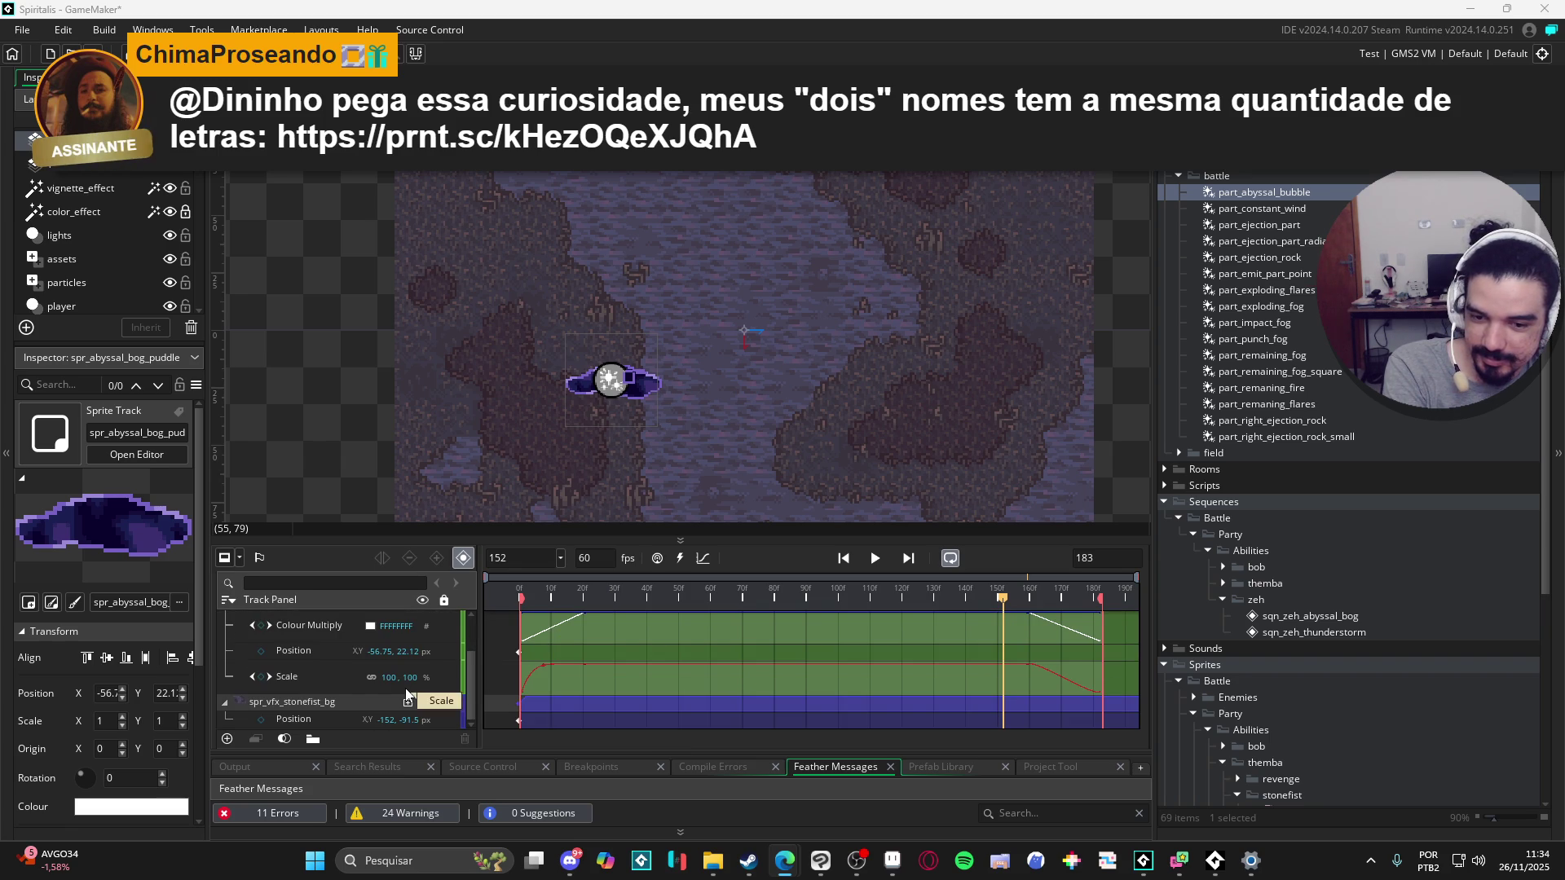
pyautogui.scroll(2, 1120, 656)
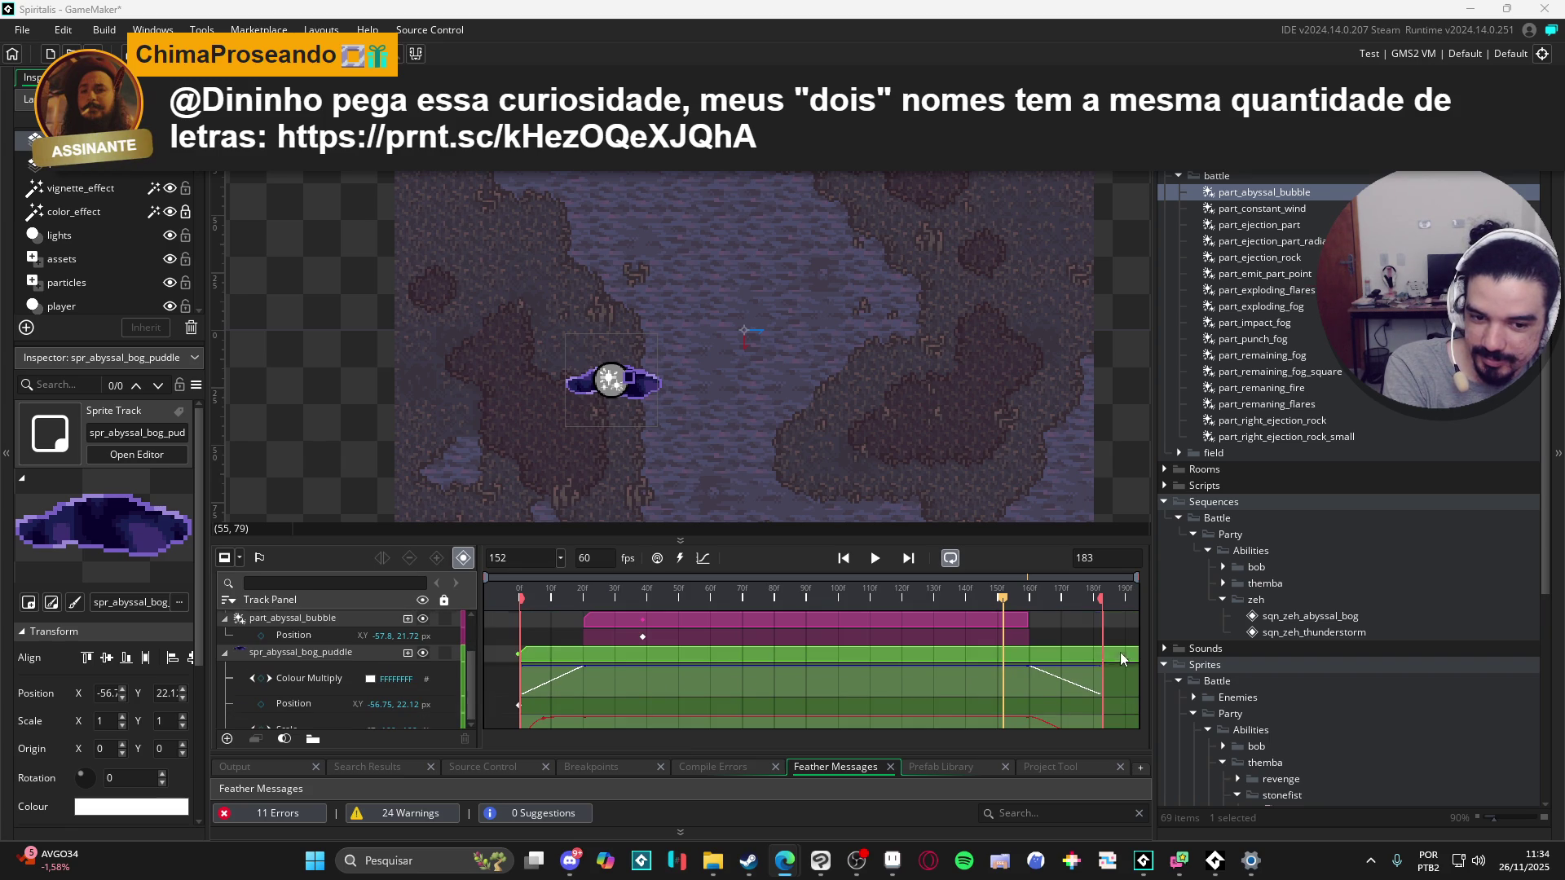
pyautogui.click(304, 673)
pyautogui.scroll(-1, 308, 673)
pyautogui.click(310, 671)
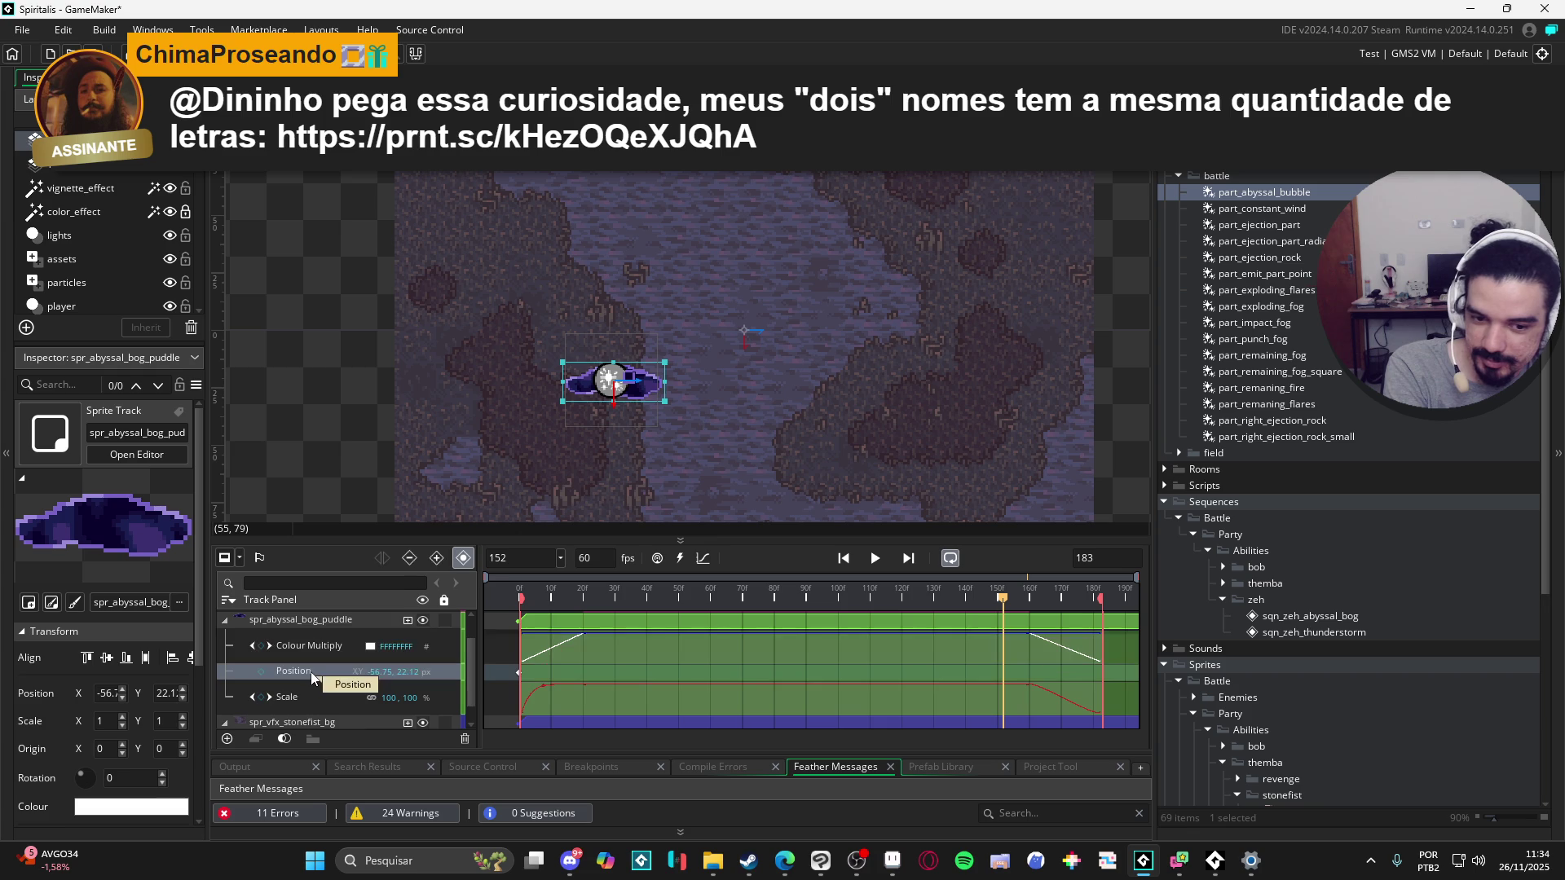
pyautogui.click(311, 697)
# Step: Show the puddle's Scale animation as a curve graph
pyautogui.scroll(-1, 310, 696)
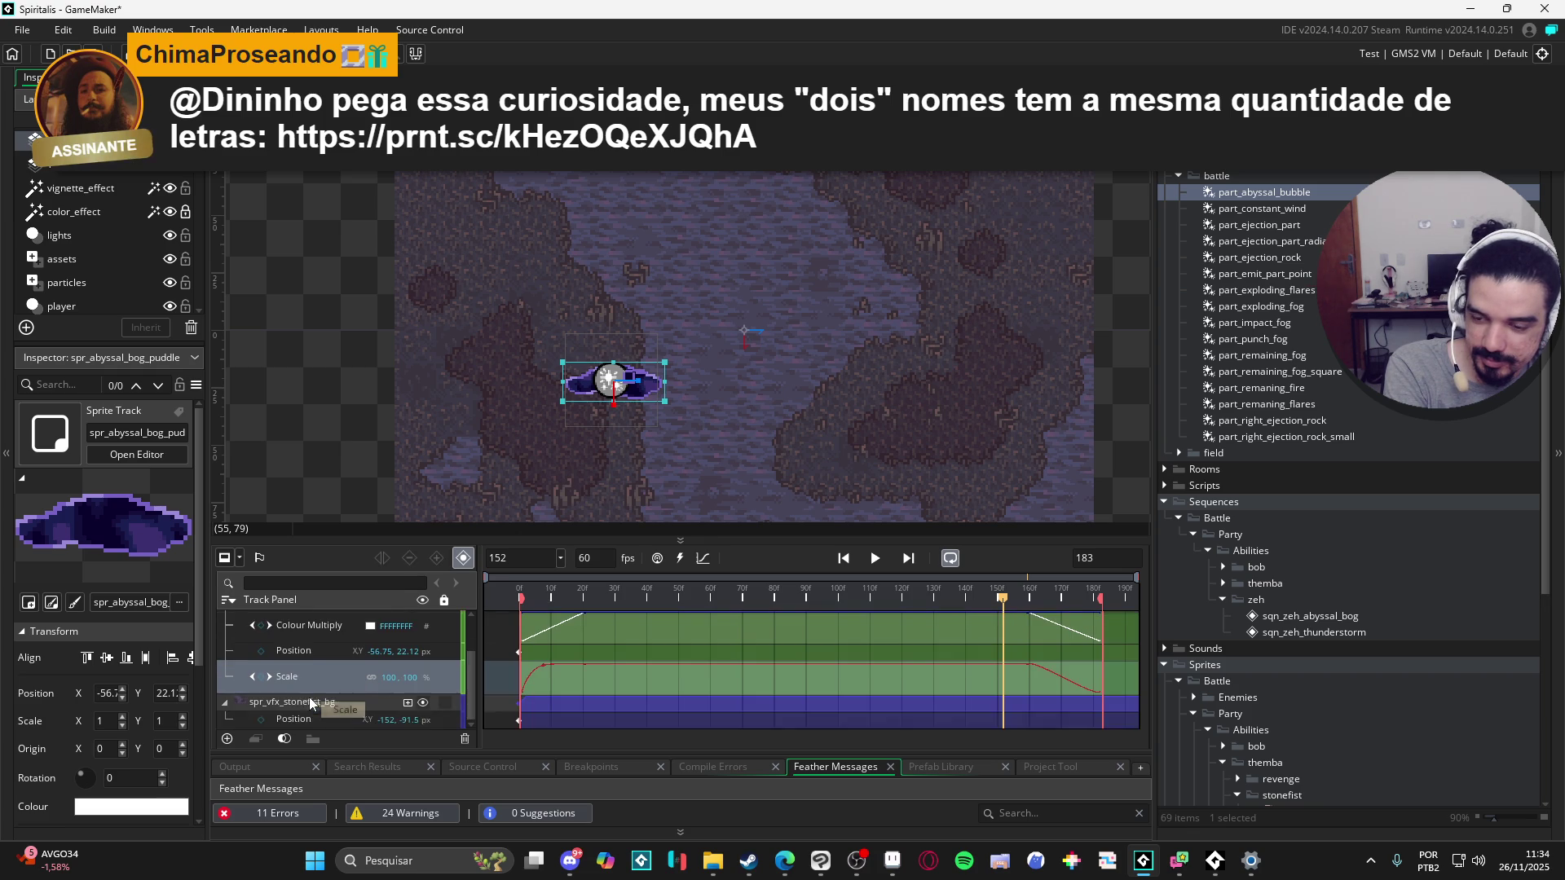
pyautogui.scroll(1, 311, 696)
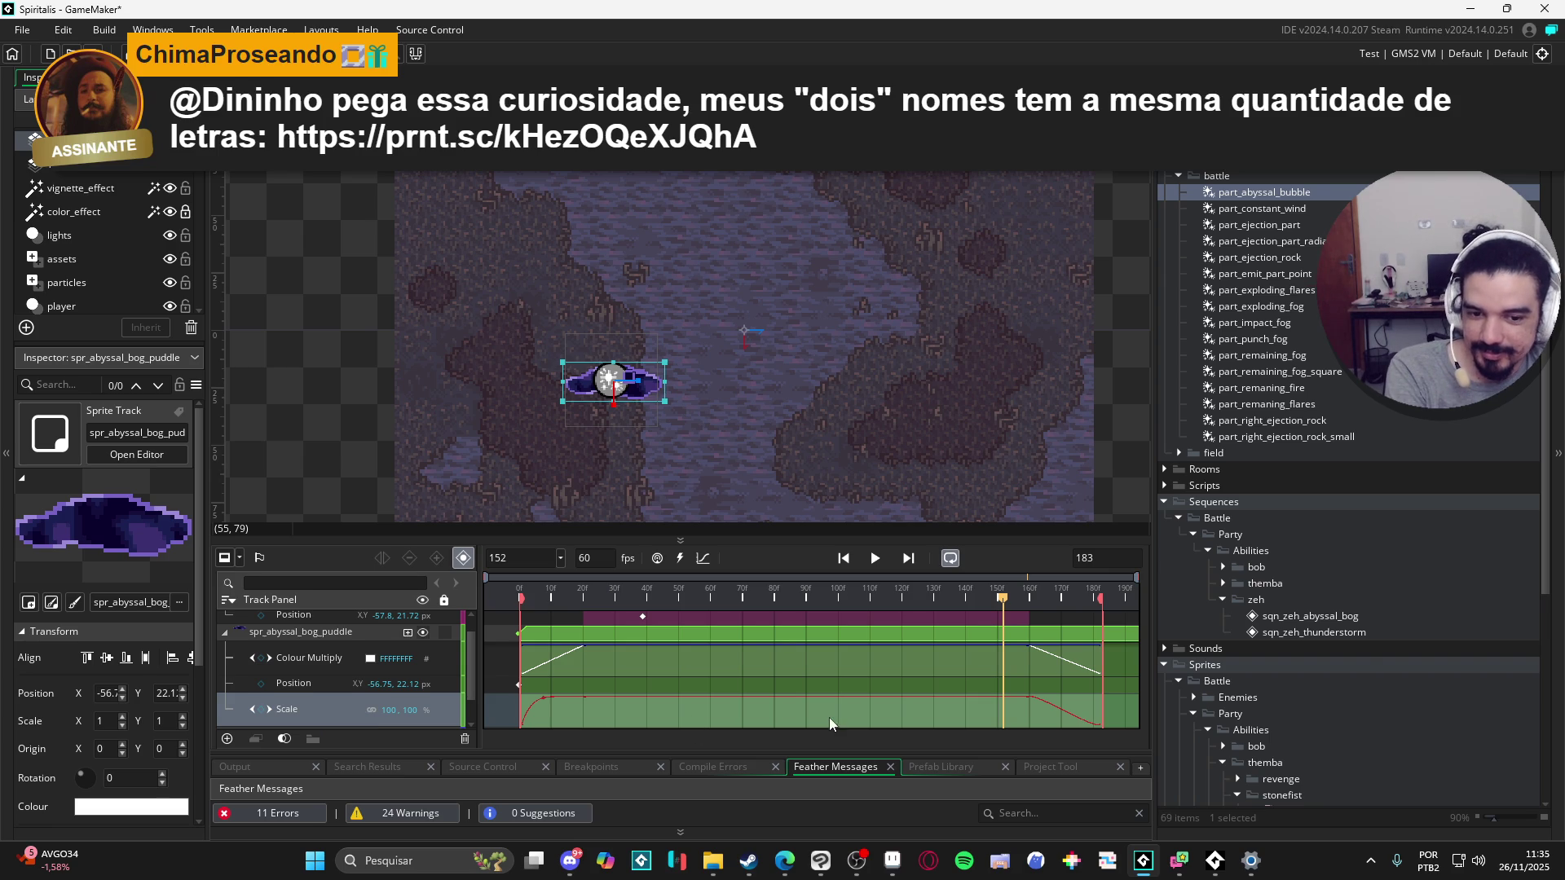
pyautogui.scroll(-1, 830, 717)
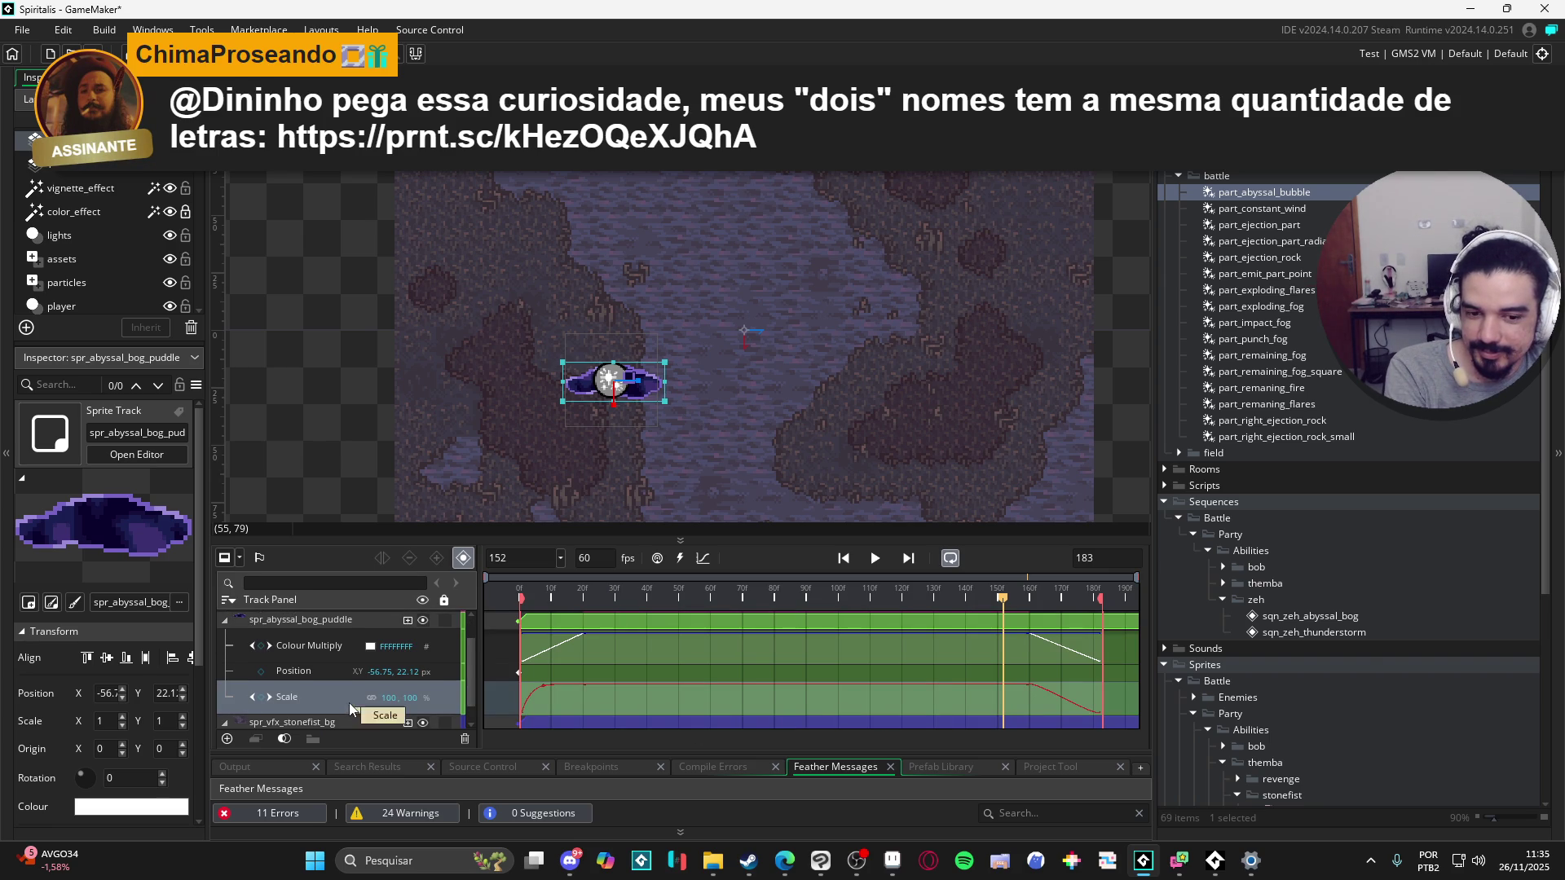
pyautogui.scroll(-1, 349, 703)
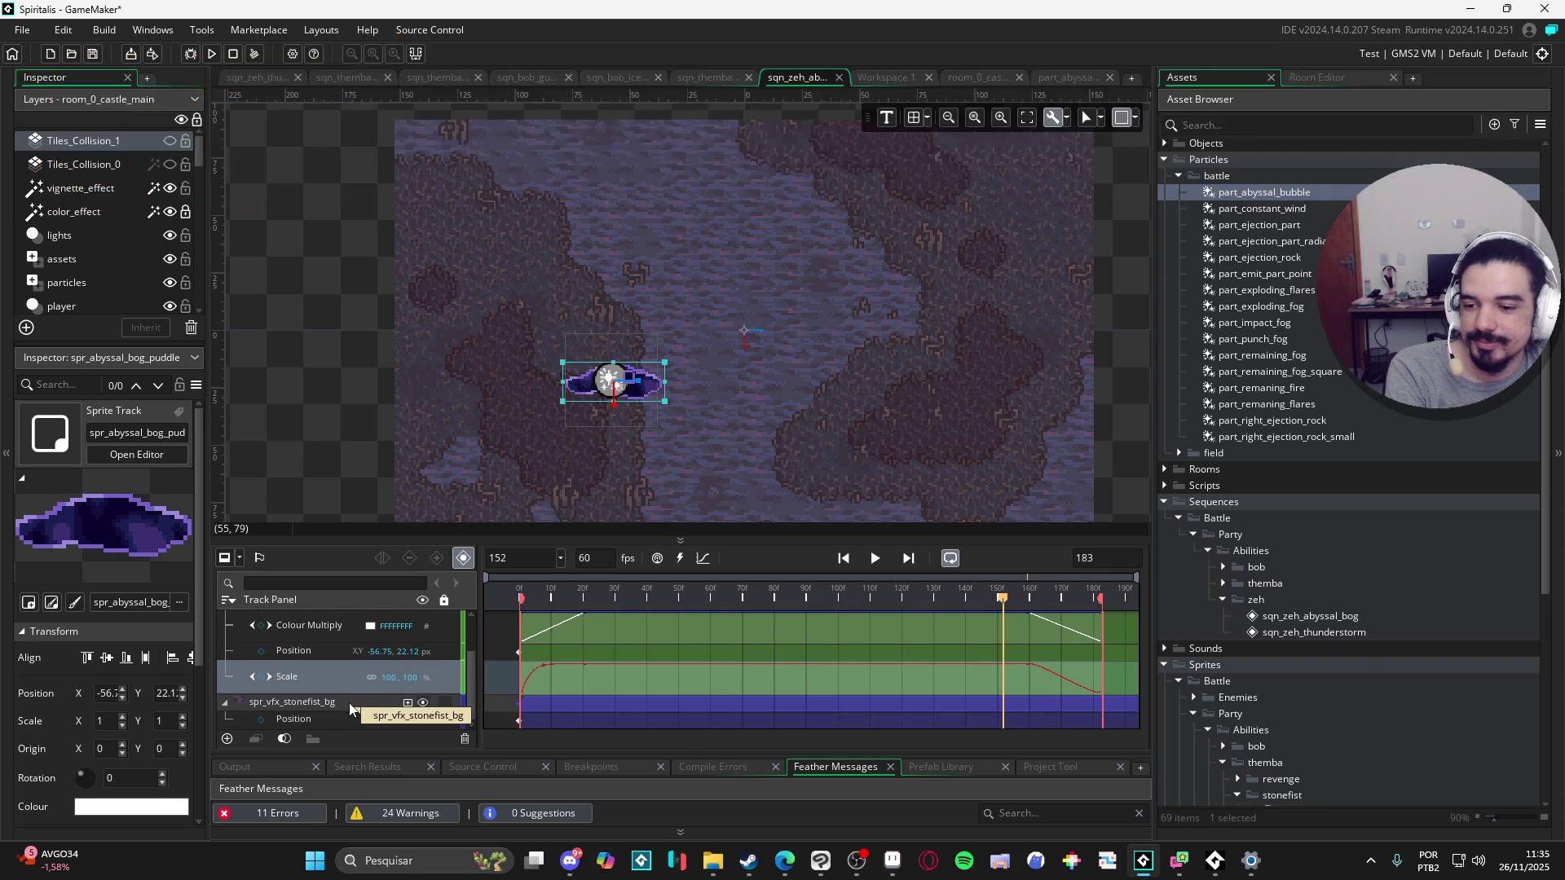
pyautogui.scroll(2, 349, 702)
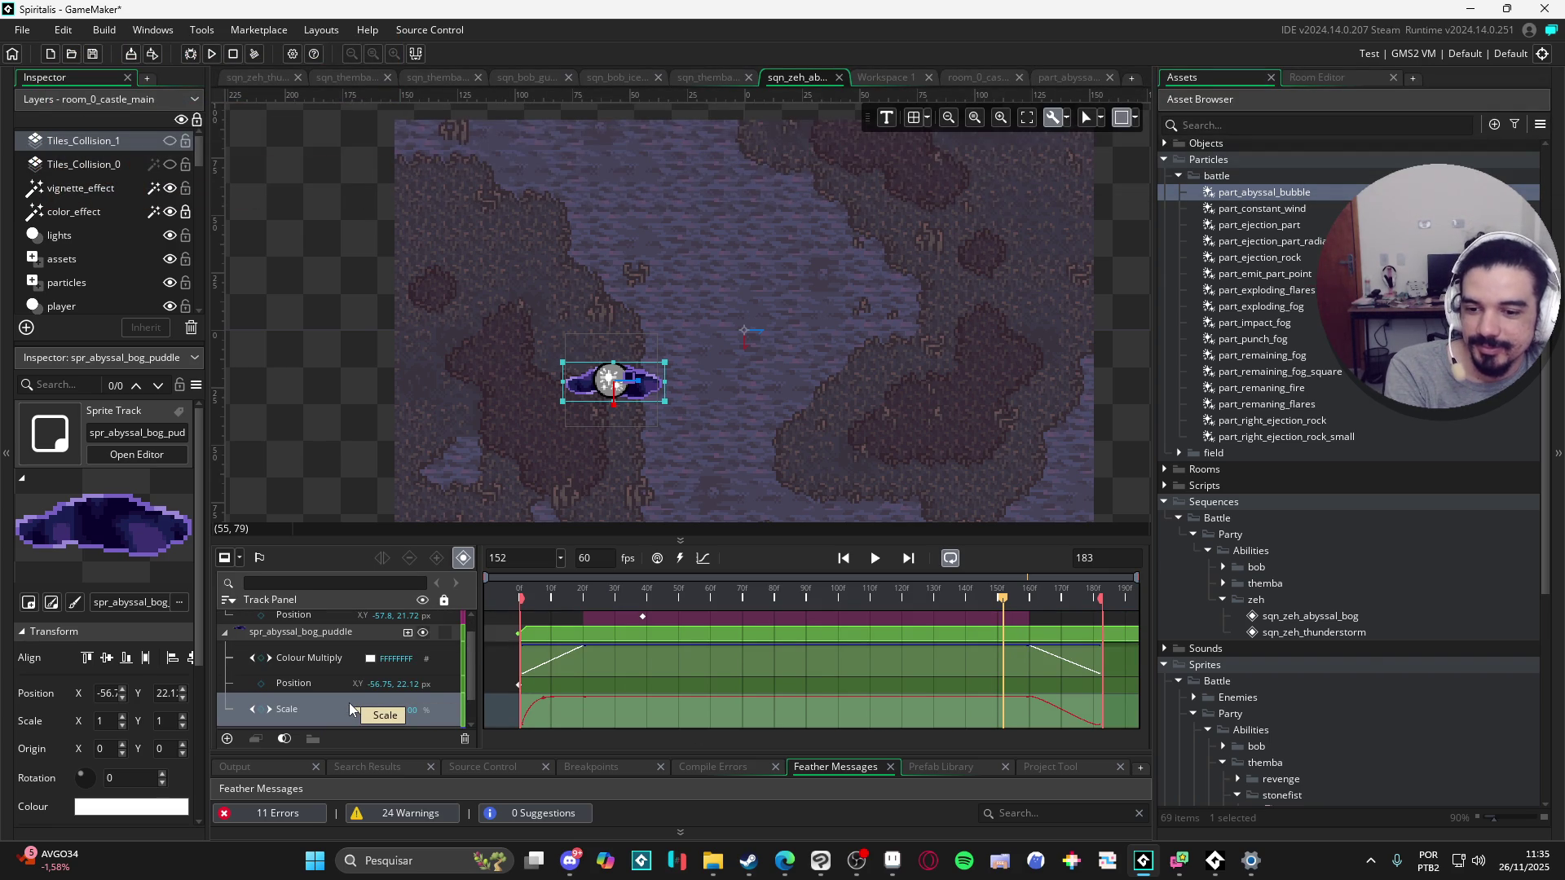
pyautogui.click(703, 558)
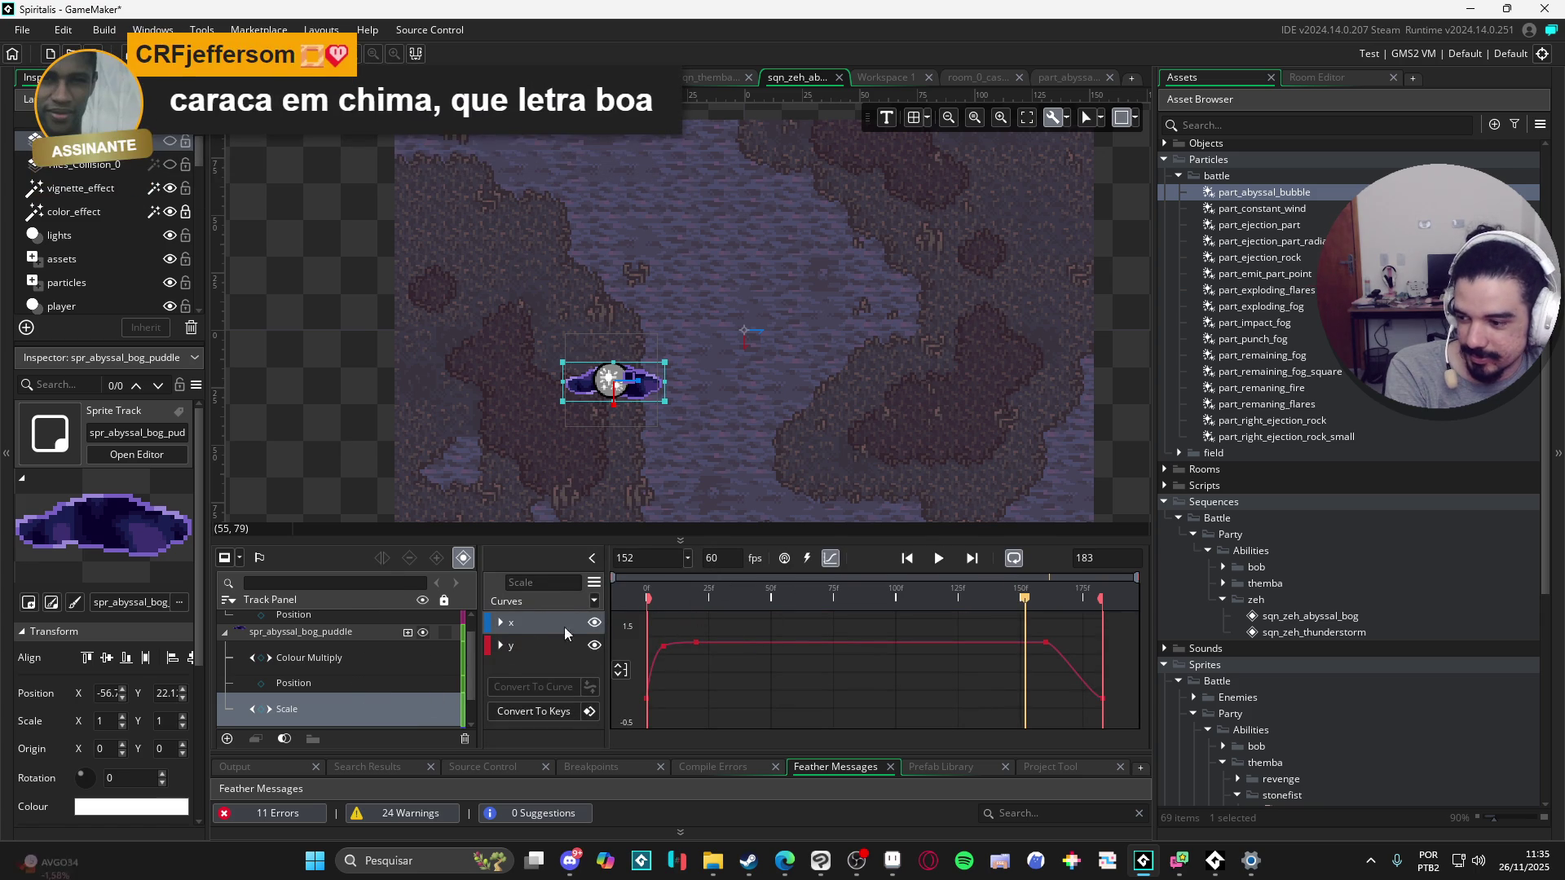
# Step: Apply the Back preset to the Scale curve, then try Expo and Circ on the fourth x point
pyautogui.click(594, 601)
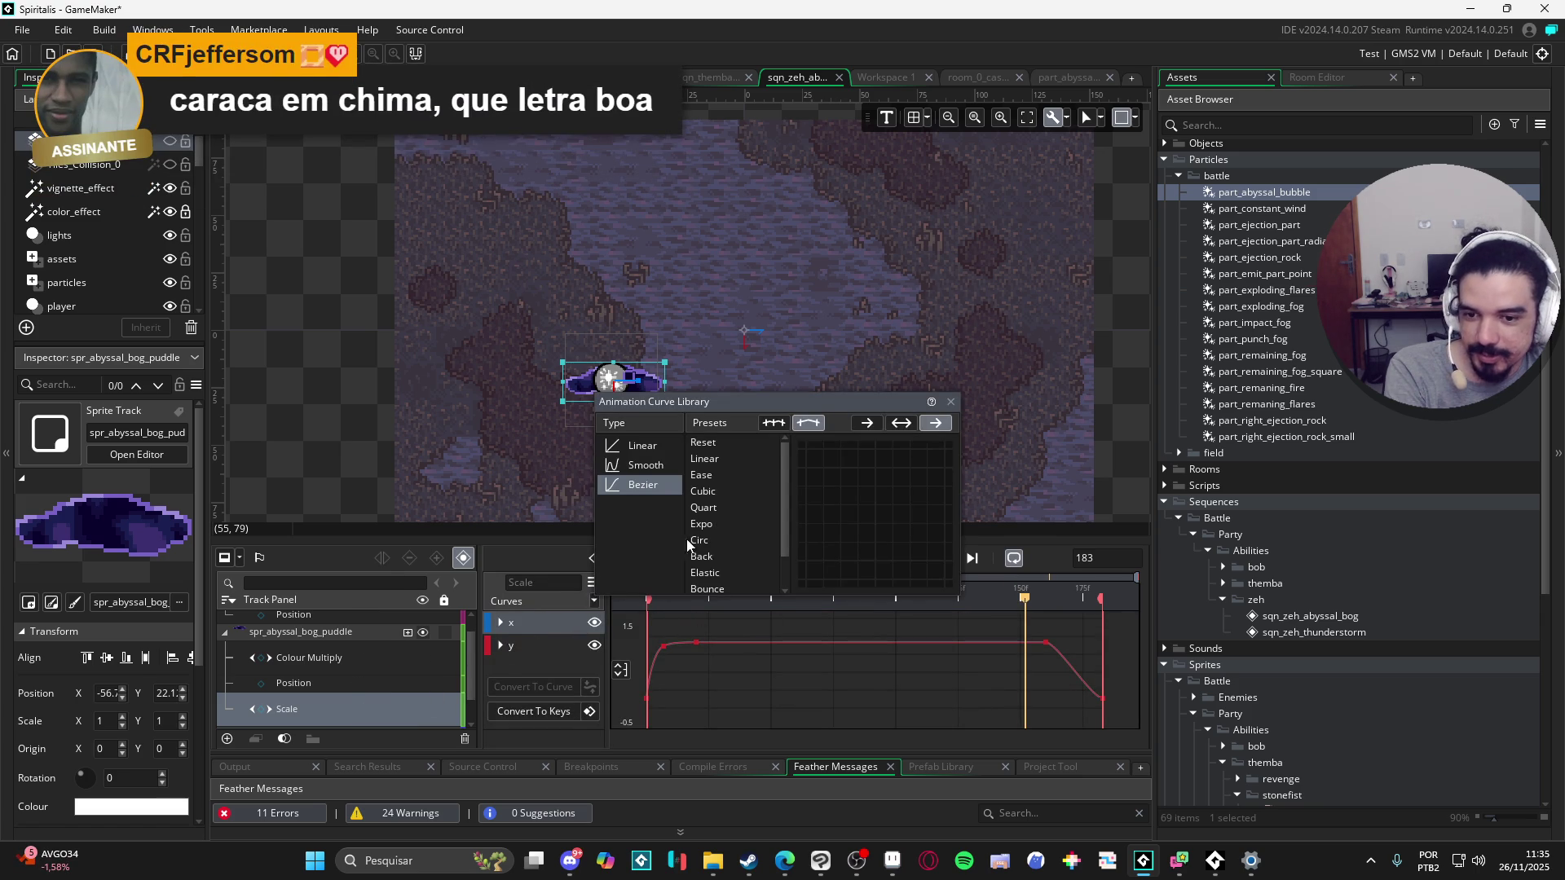
pyautogui.click(720, 556)
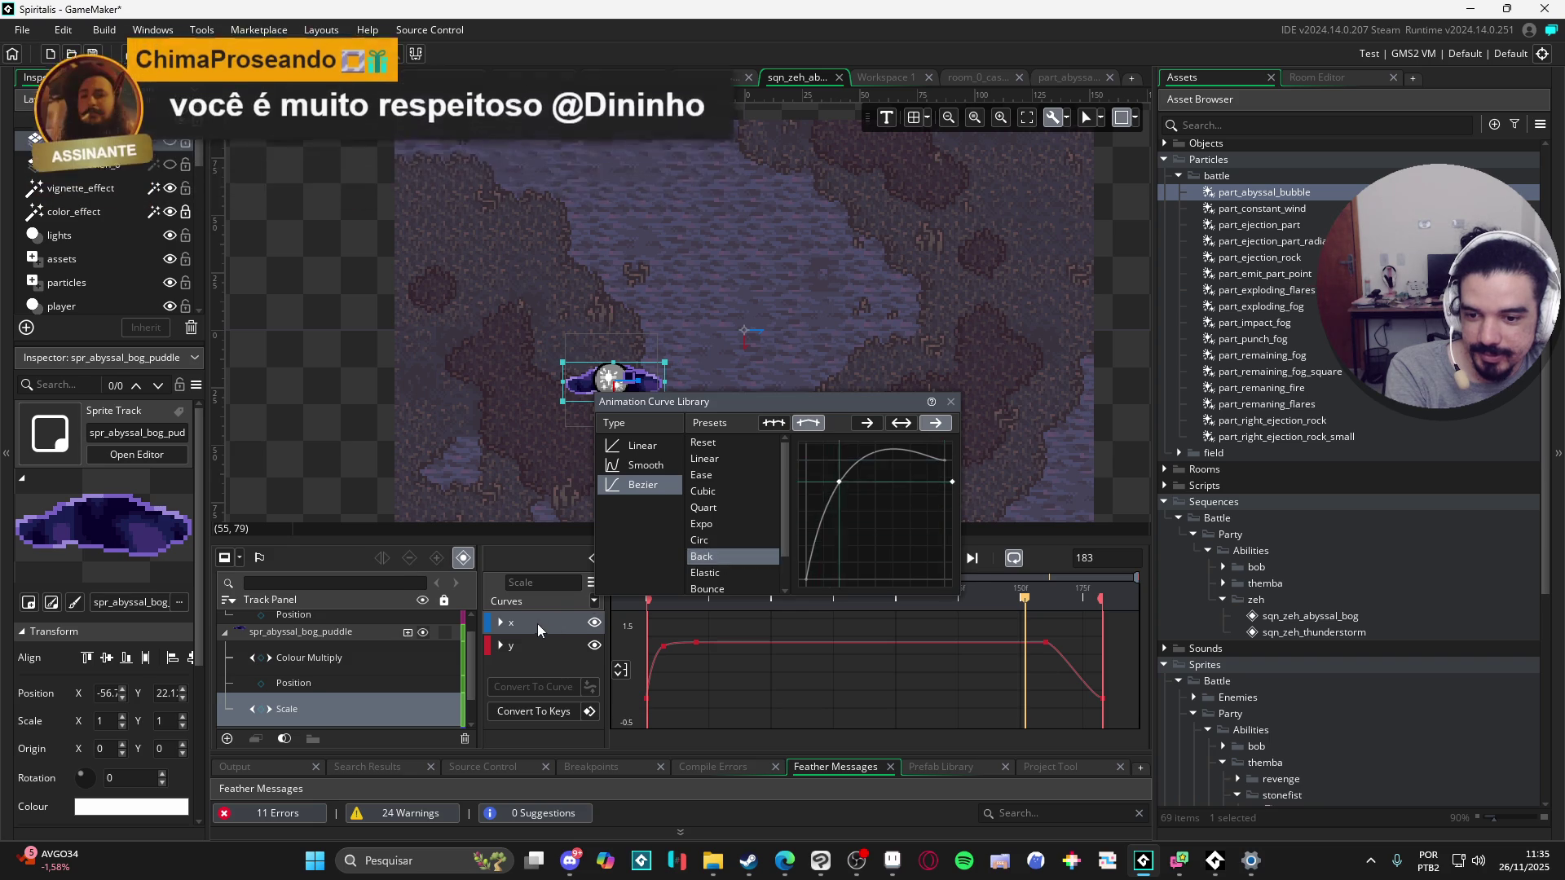
pyautogui.click(502, 624)
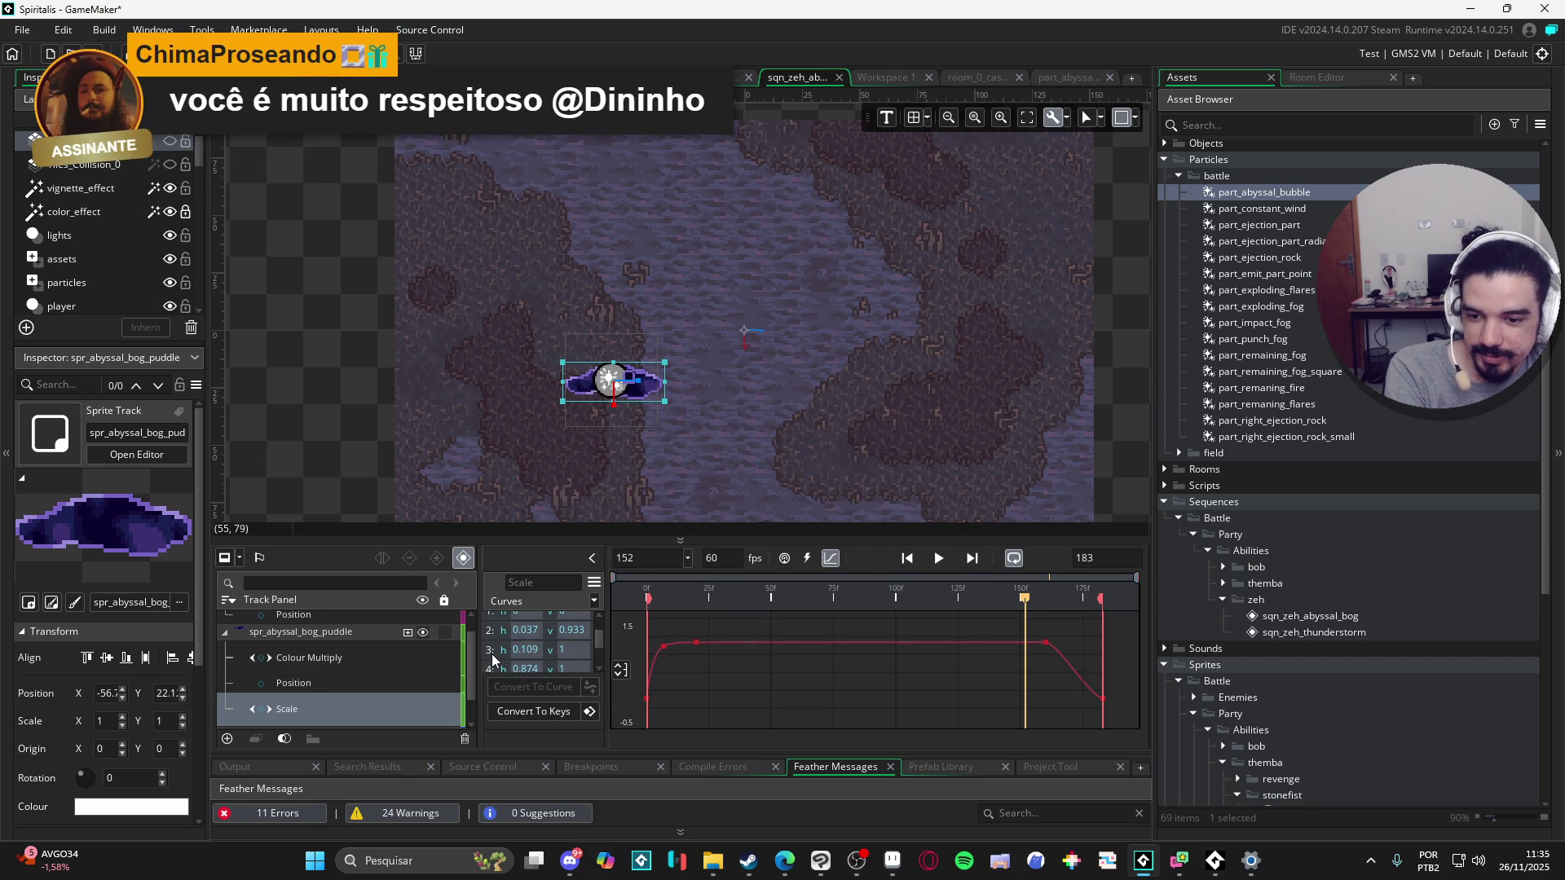
pyautogui.click(491, 654)
pyautogui.click(492, 668)
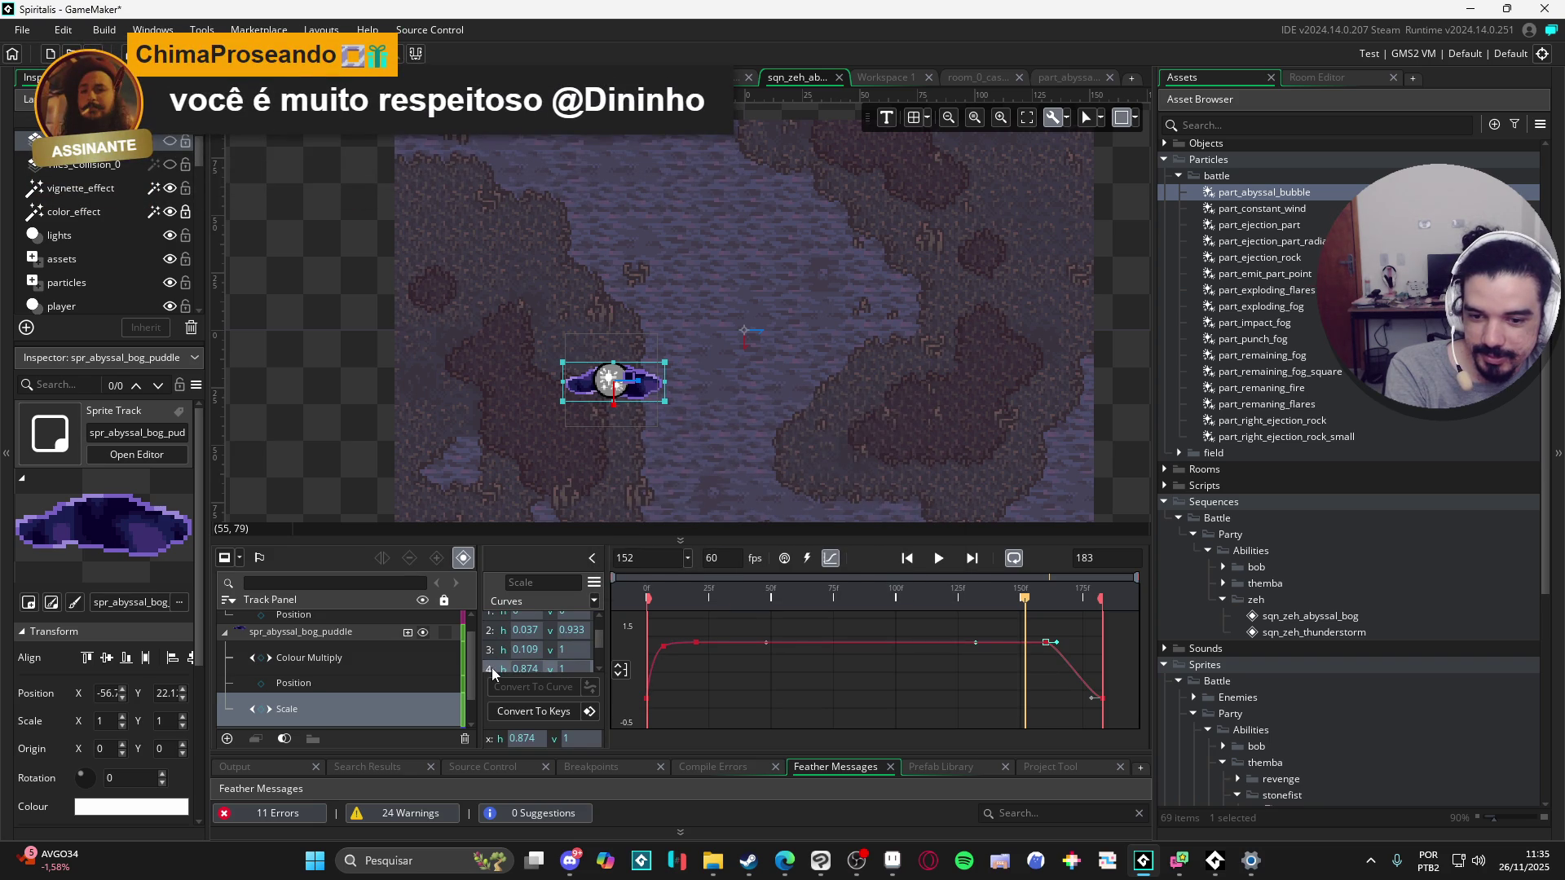
pyautogui.click(594, 585)
pyautogui.click(711, 527)
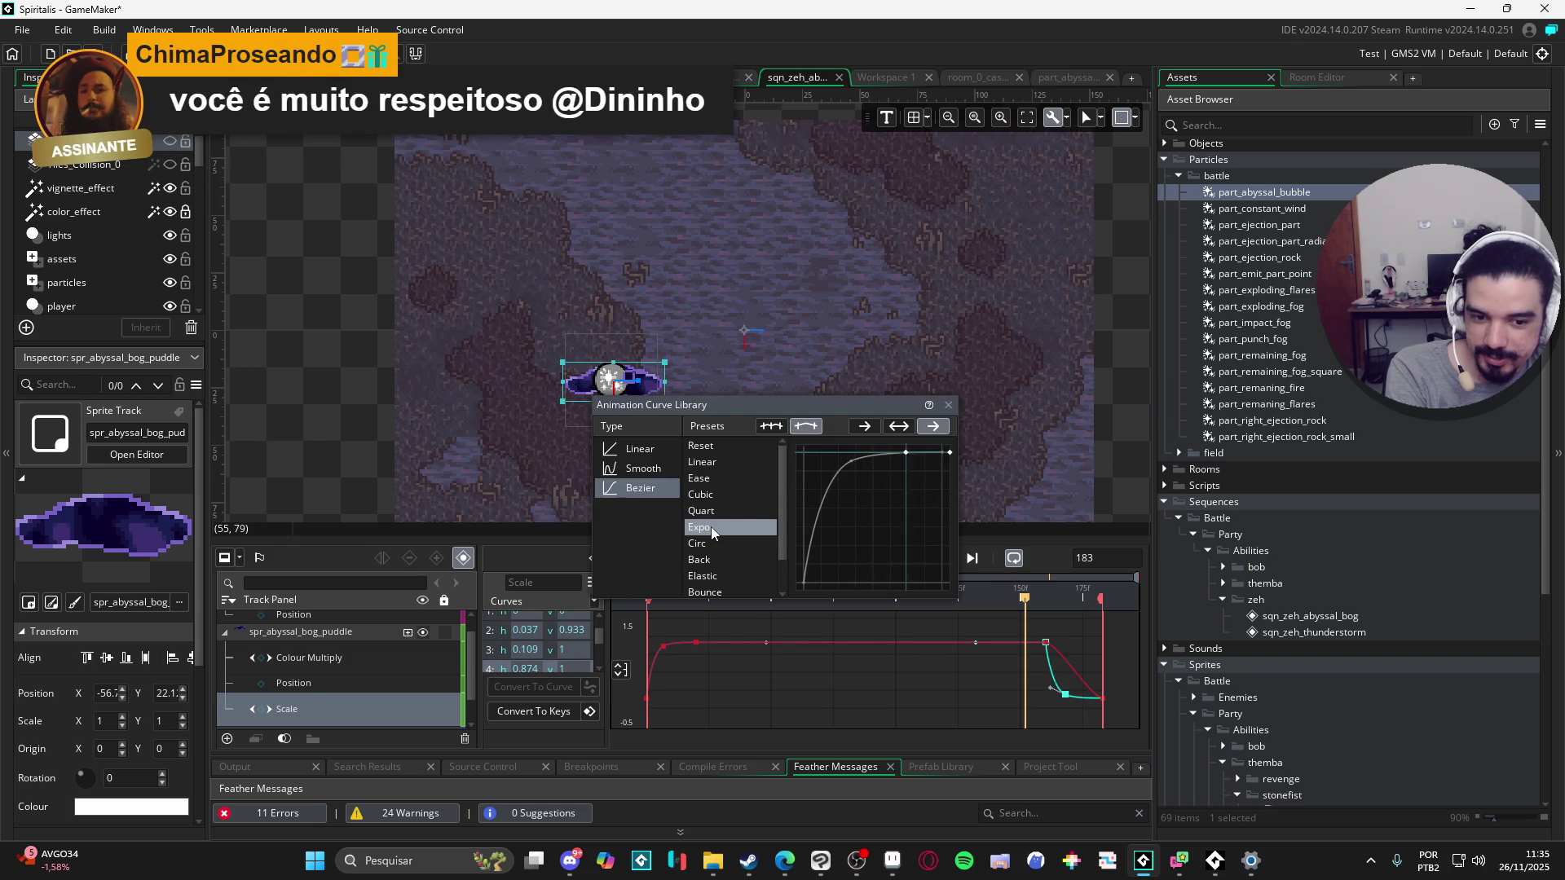
pyautogui.click(698, 543)
# Step: Reselect curve point 4 and apply the Back preset to the final segment
pyautogui.click(505, 659)
pyautogui.scroll(-2, 505, 652)
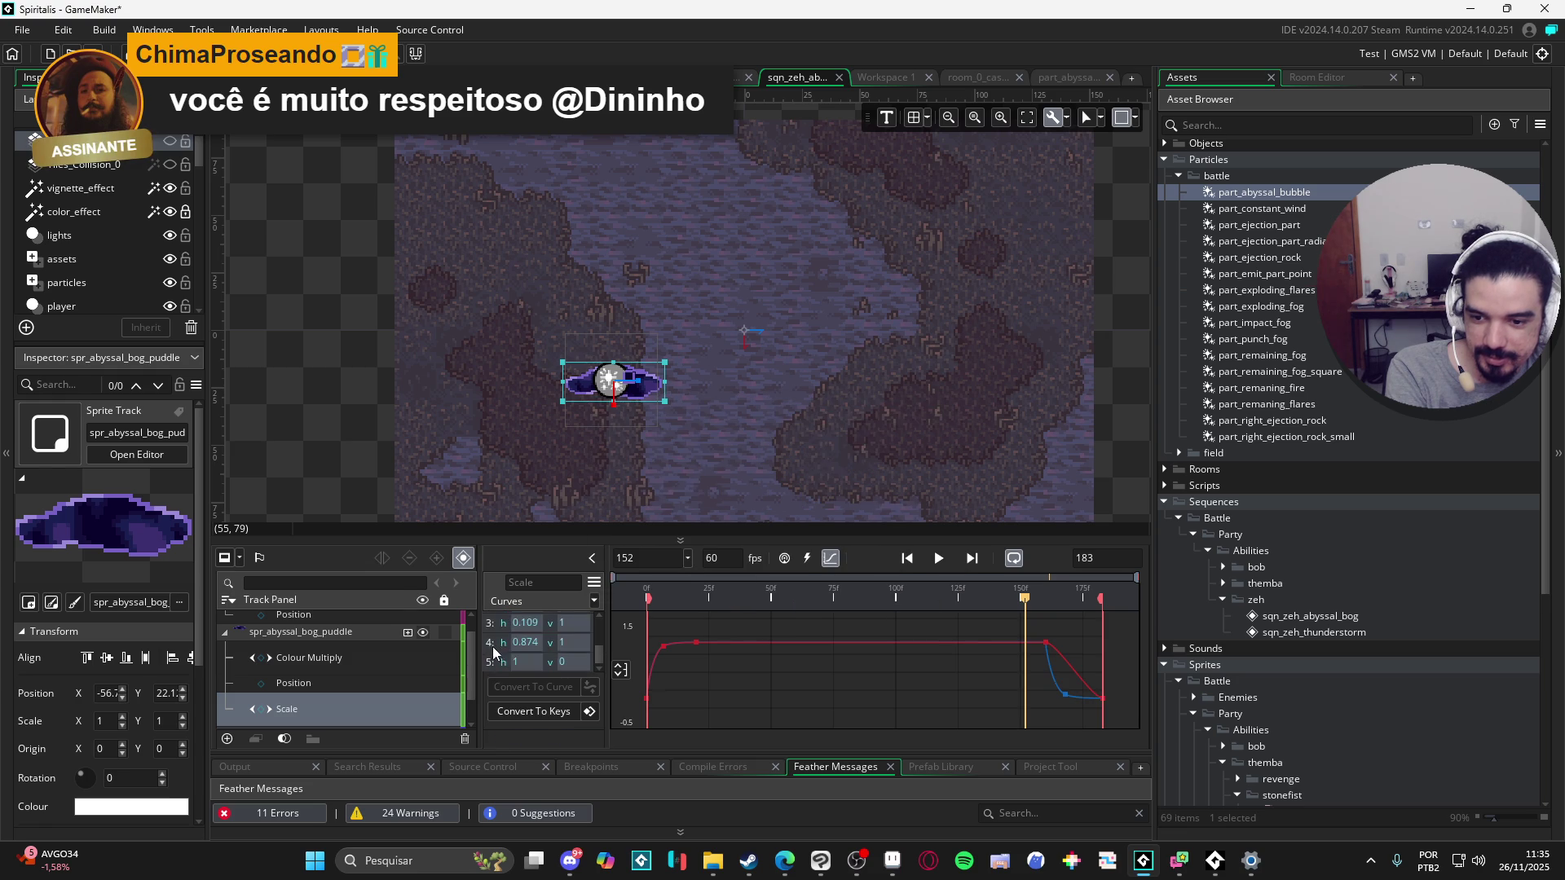
pyautogui.click(491, 644)
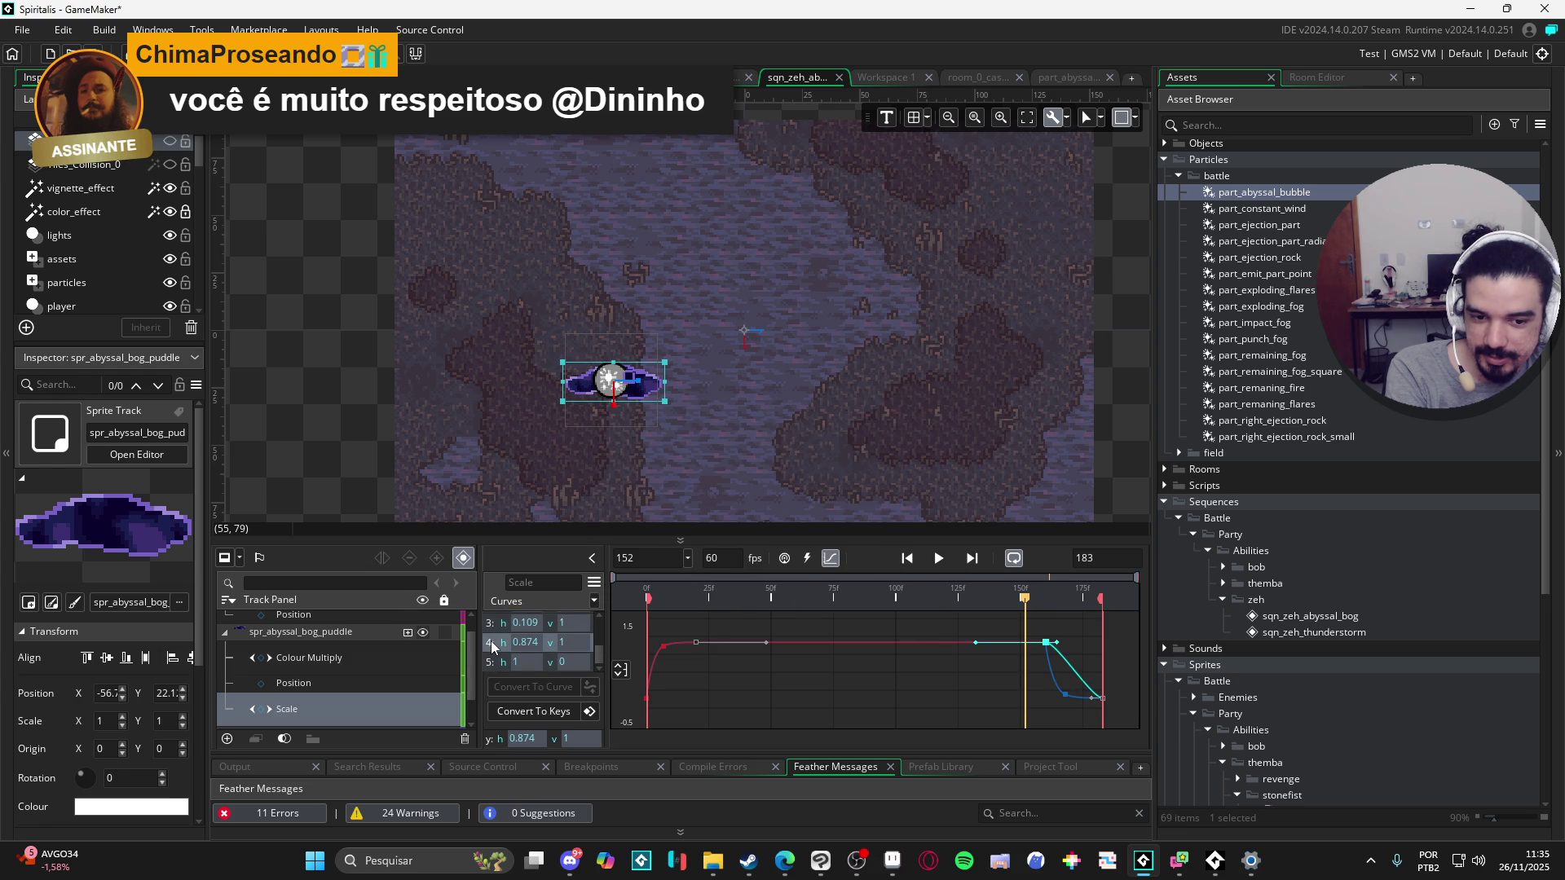
pyautogui.click(592, 601)
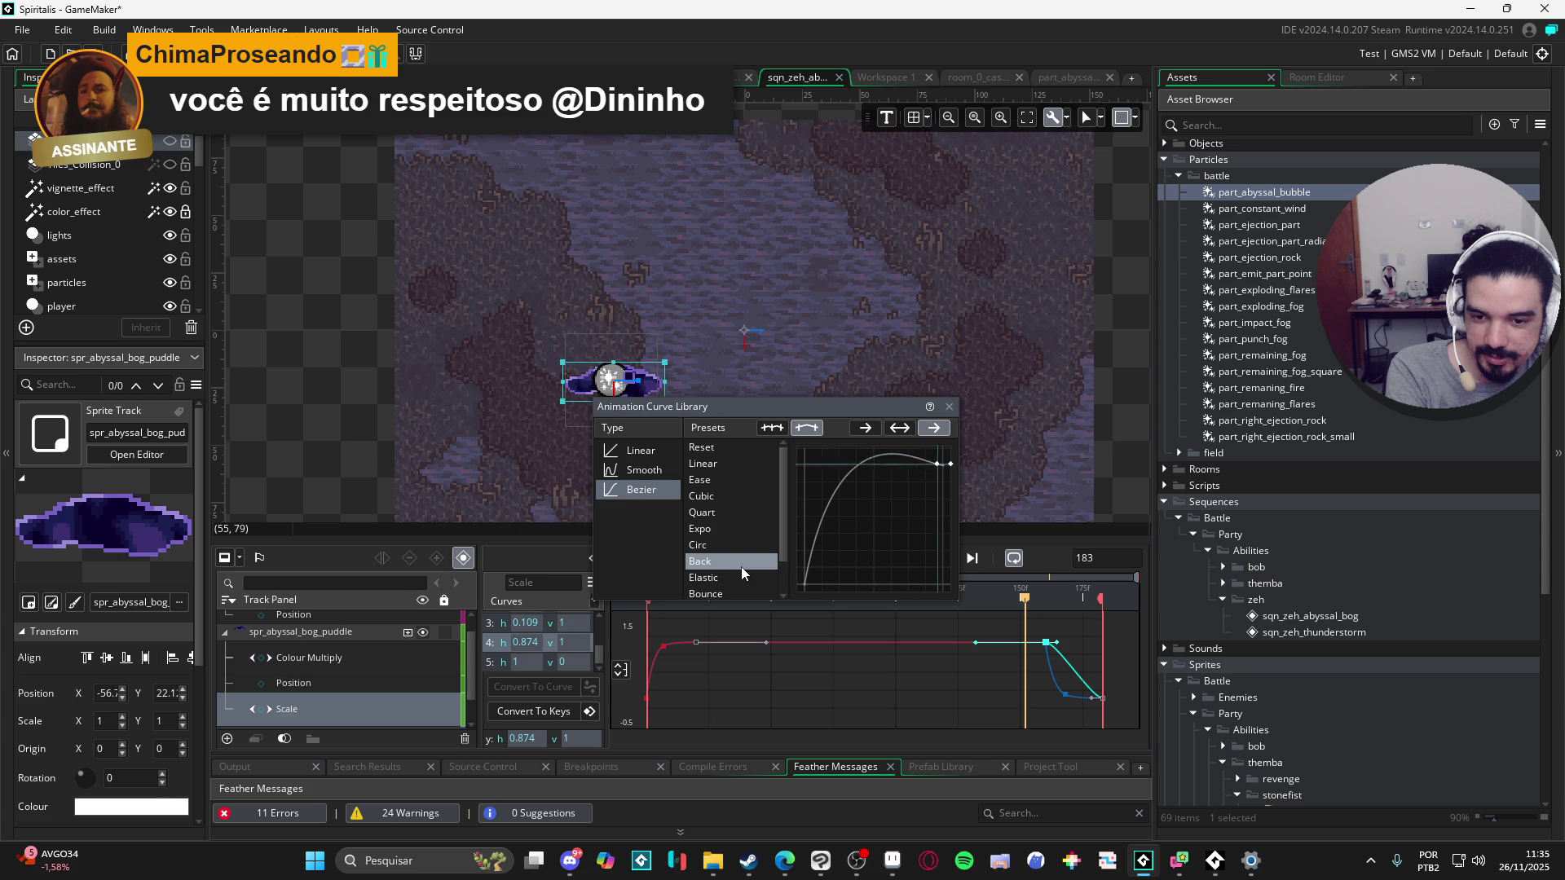
pyautogui.click(730, 531)
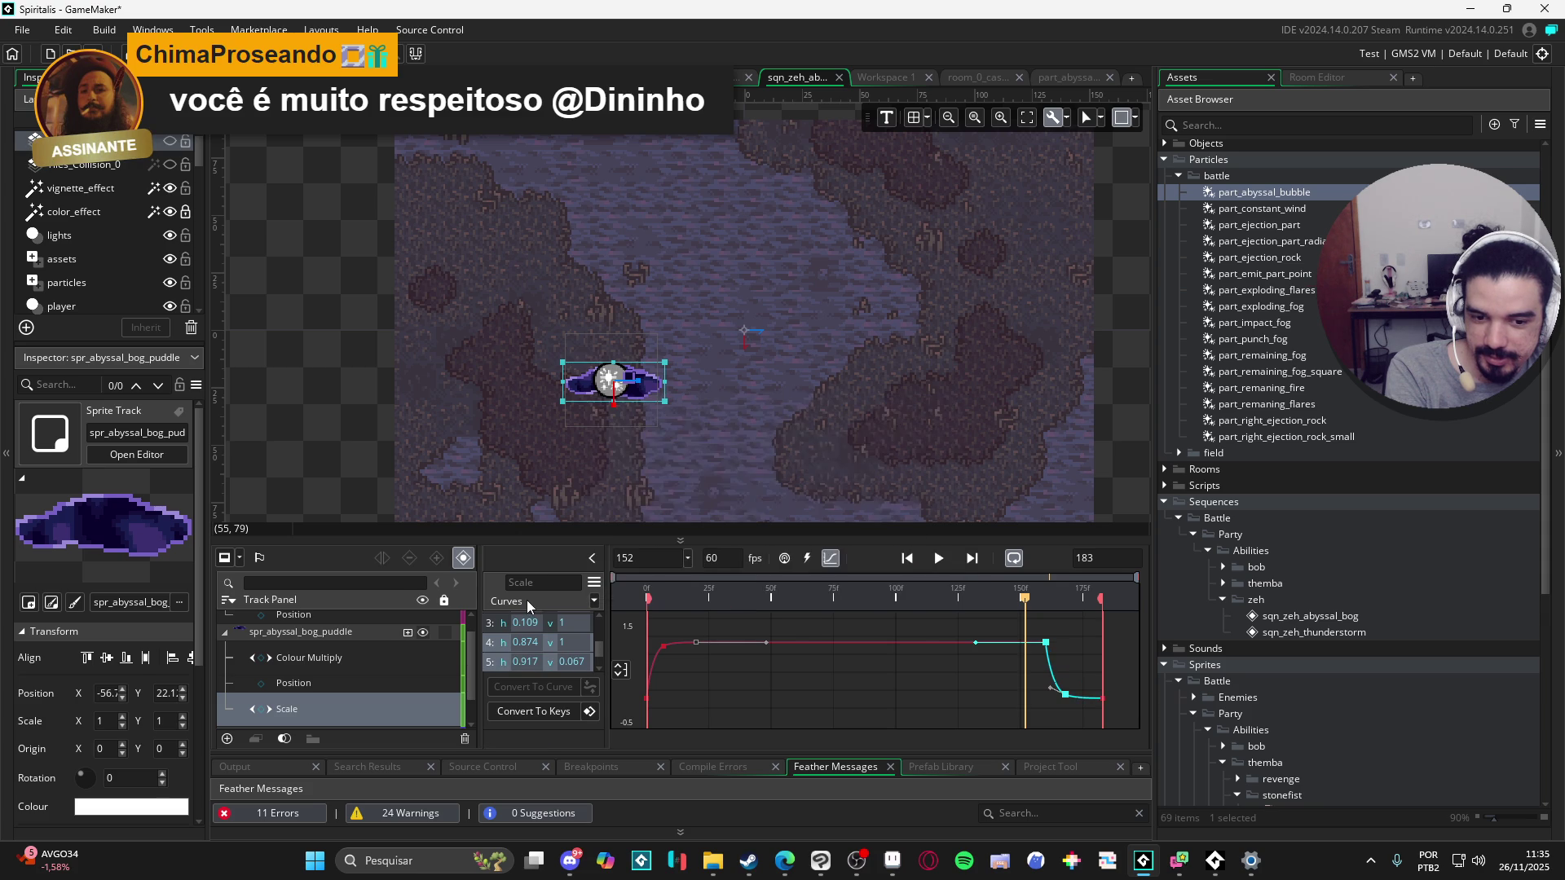
# Step: Play the bog sequence, stop it, and replay it from the start to check the eased Scale
pyautogui.click(938, 559)
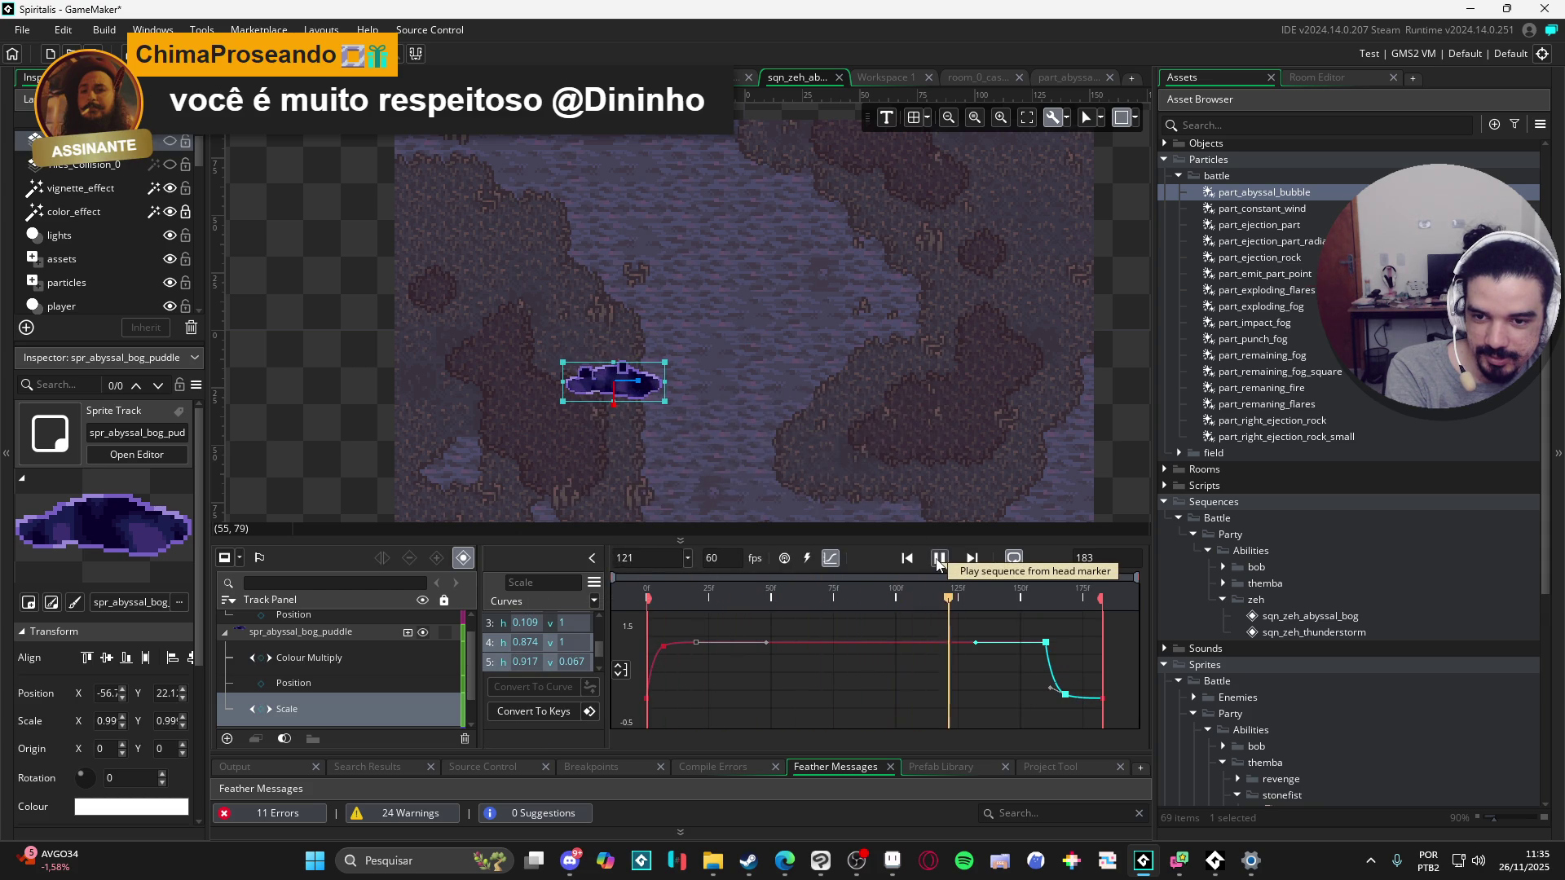
pyautogui.click(938, 559)
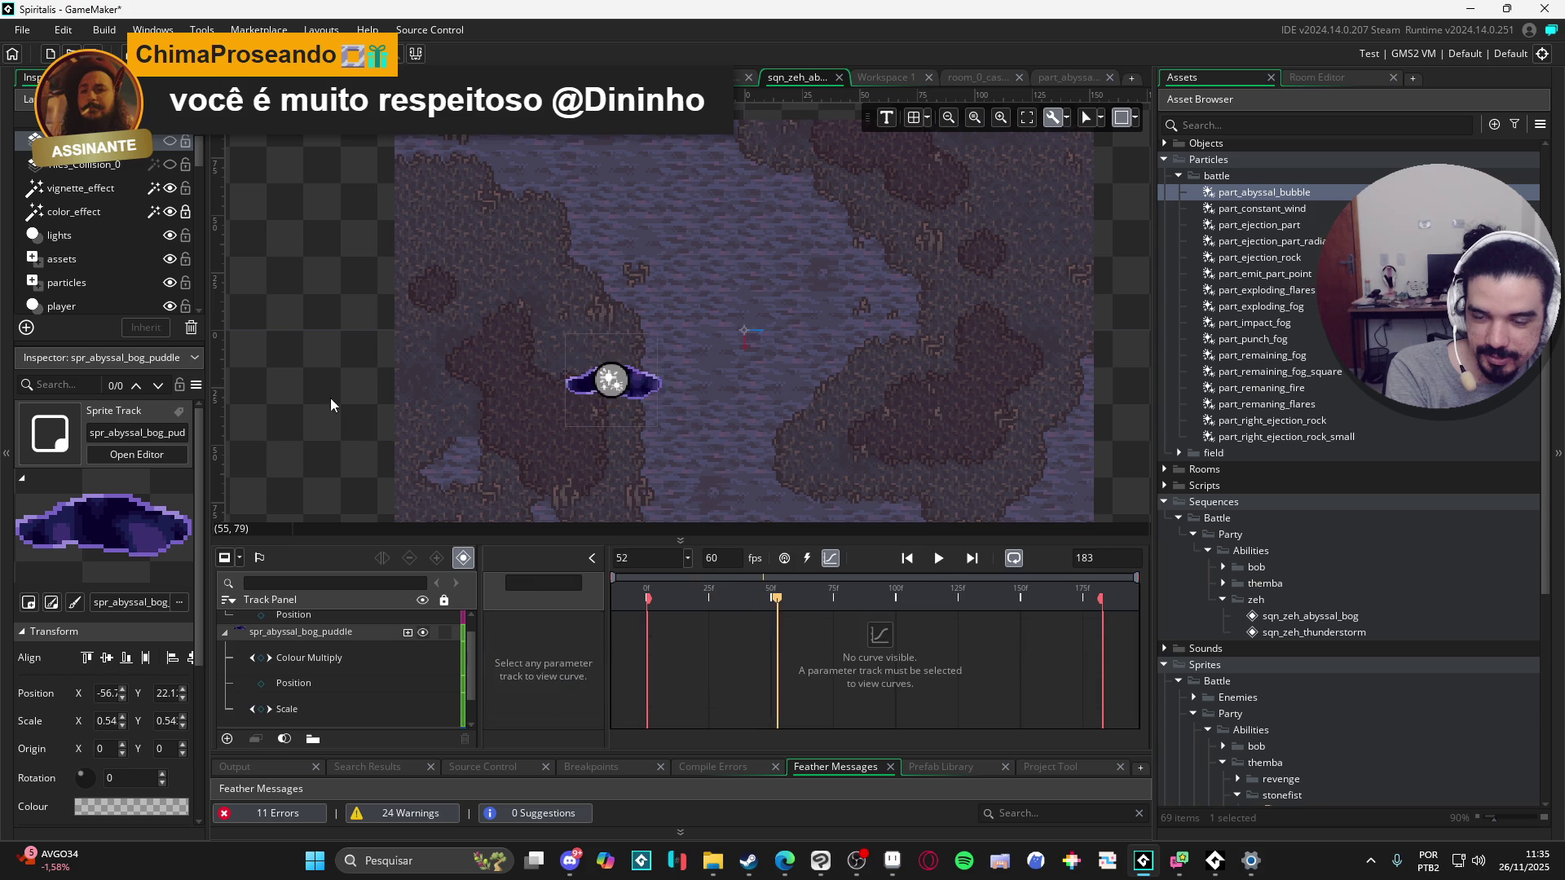
pyautogui.click(940, 561)
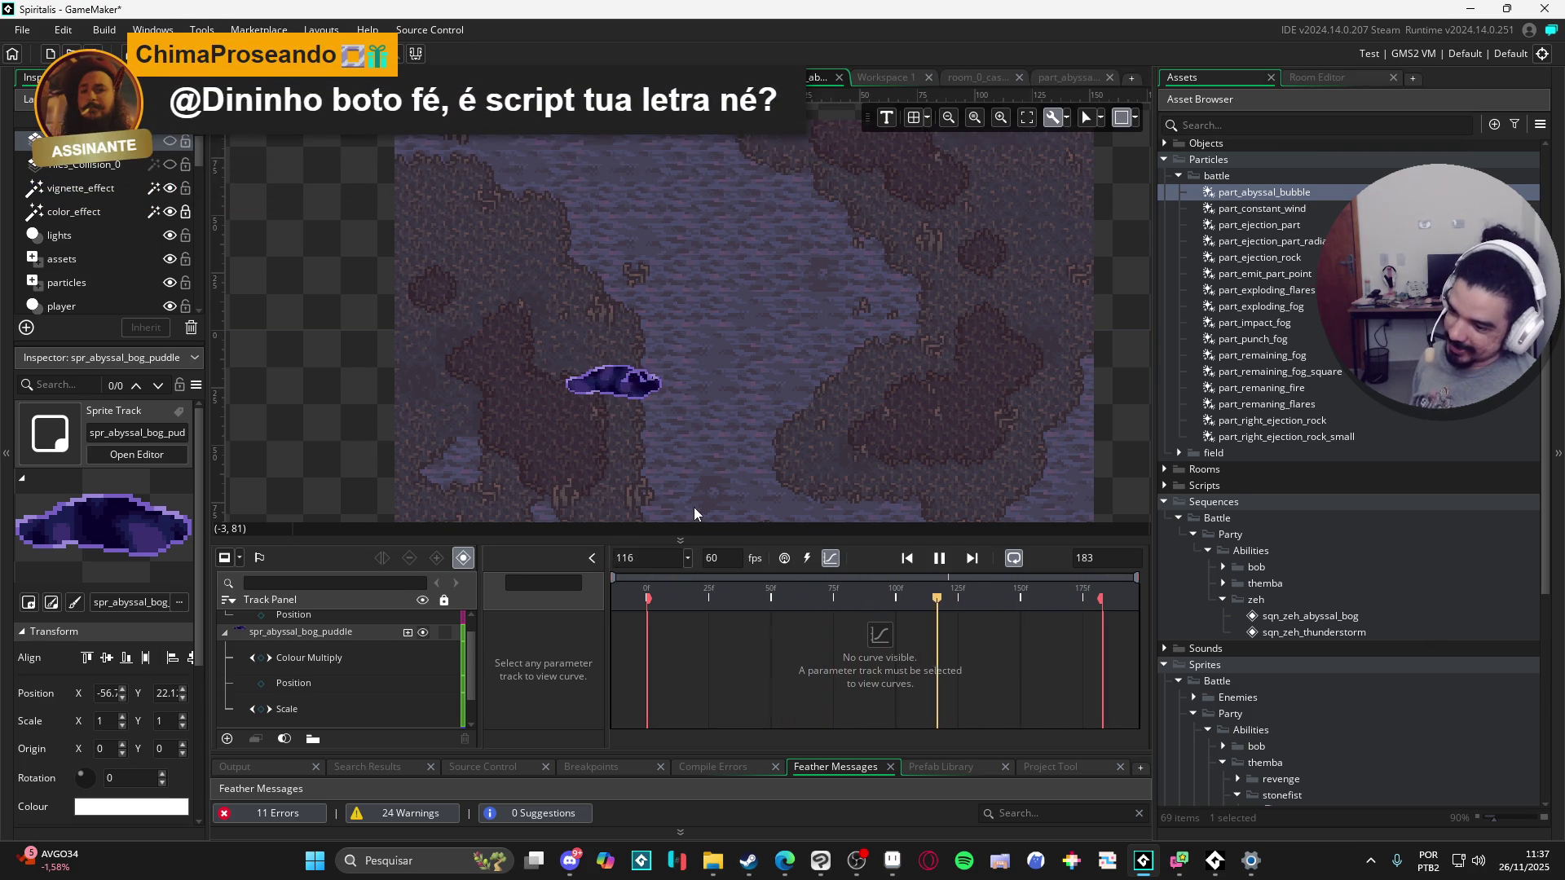
# Step: Bring Aseprite's Sprite-0006 document forward, then search 'paint' and launch Paint
pyautogui.click(892, 860)
pyautogui.click(811, 56)
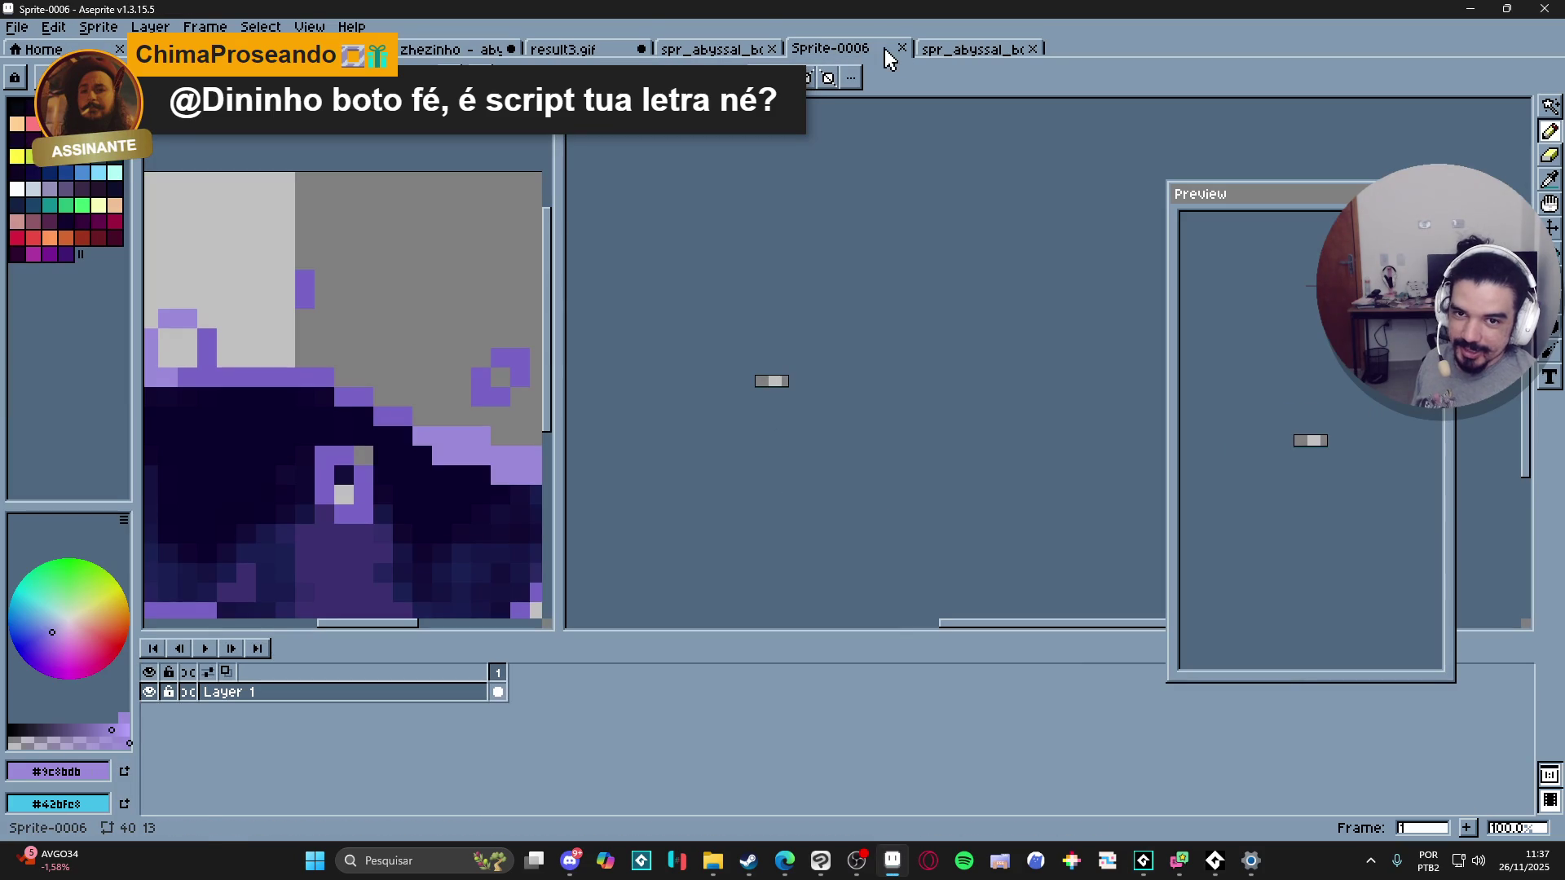
pyautogui.click(416, 861)
pyautogui.write('paint')
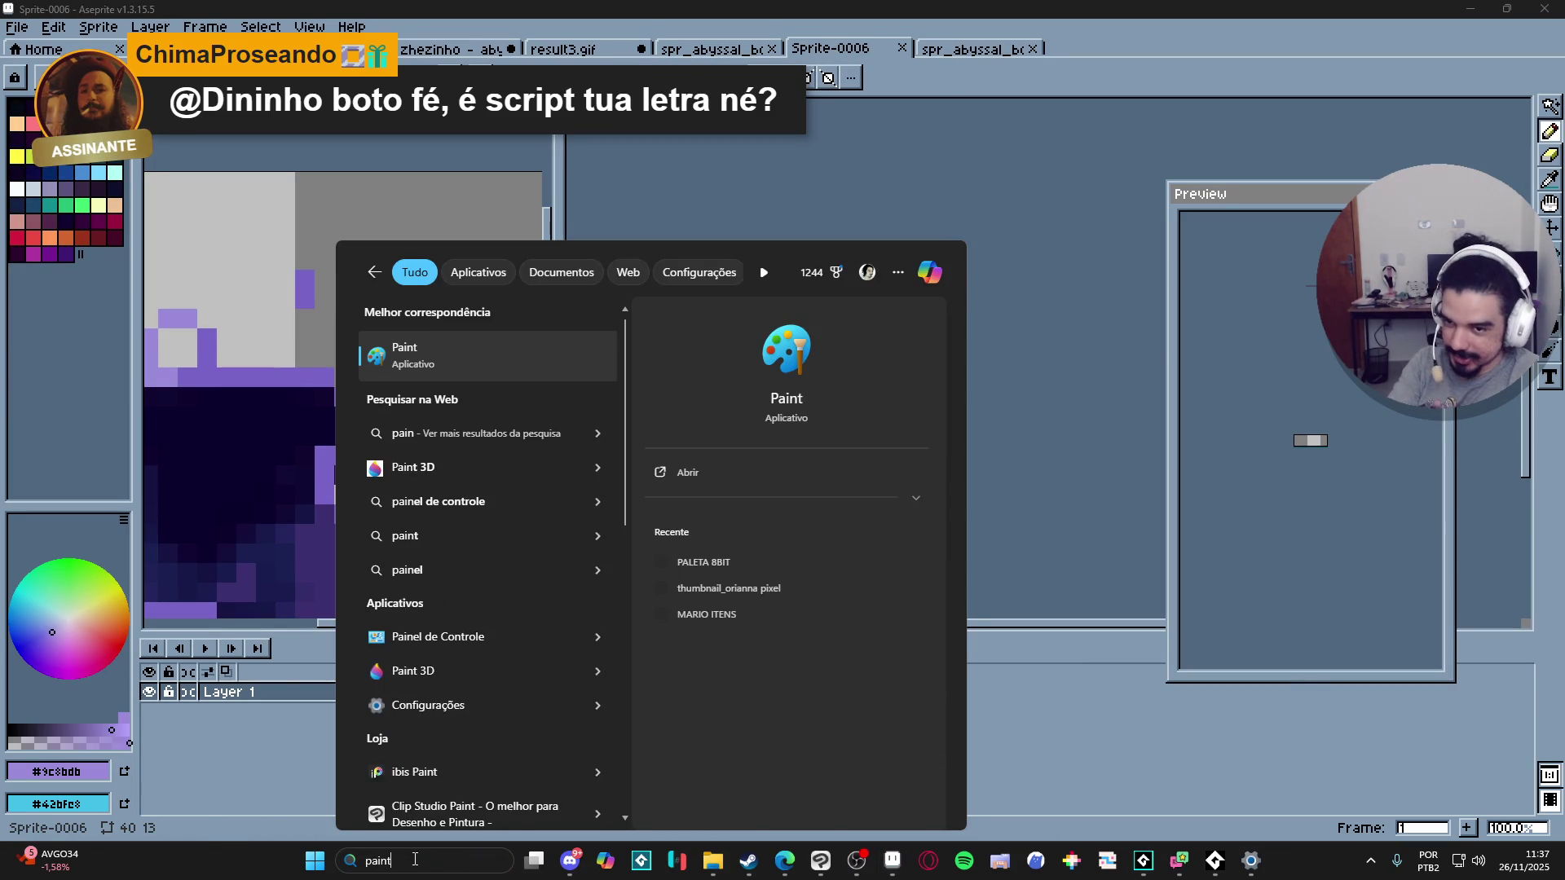
pyautogui.press('Escape')
pyautogui.press('Return')
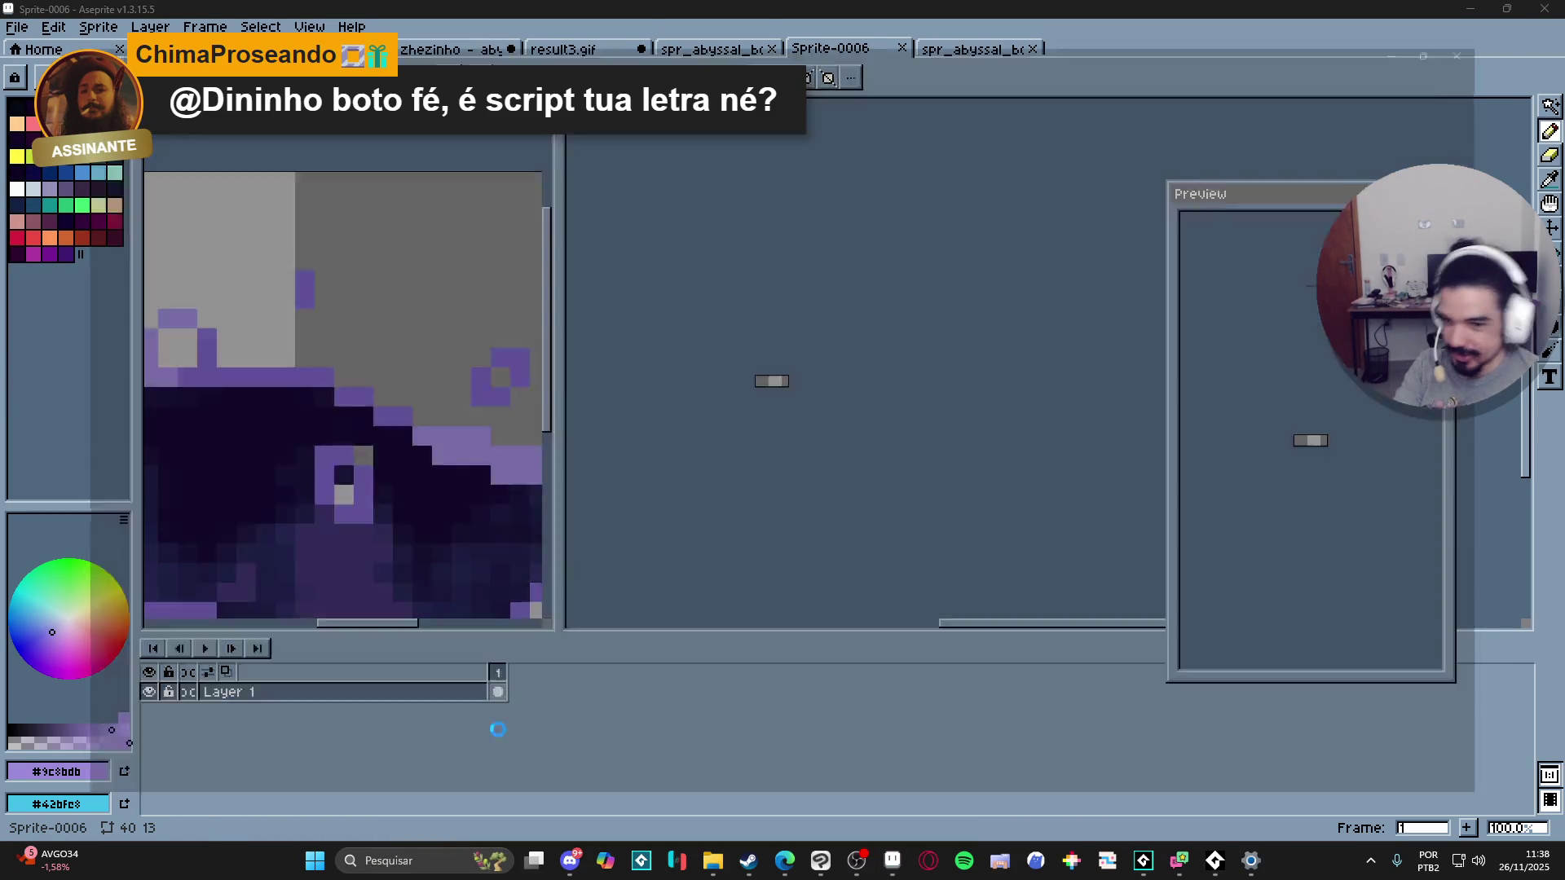
pyautogui.keyDown('ctrl'); pyautogui.scroll(2, 526, 387); pyautogui.keyUp('ctrl')
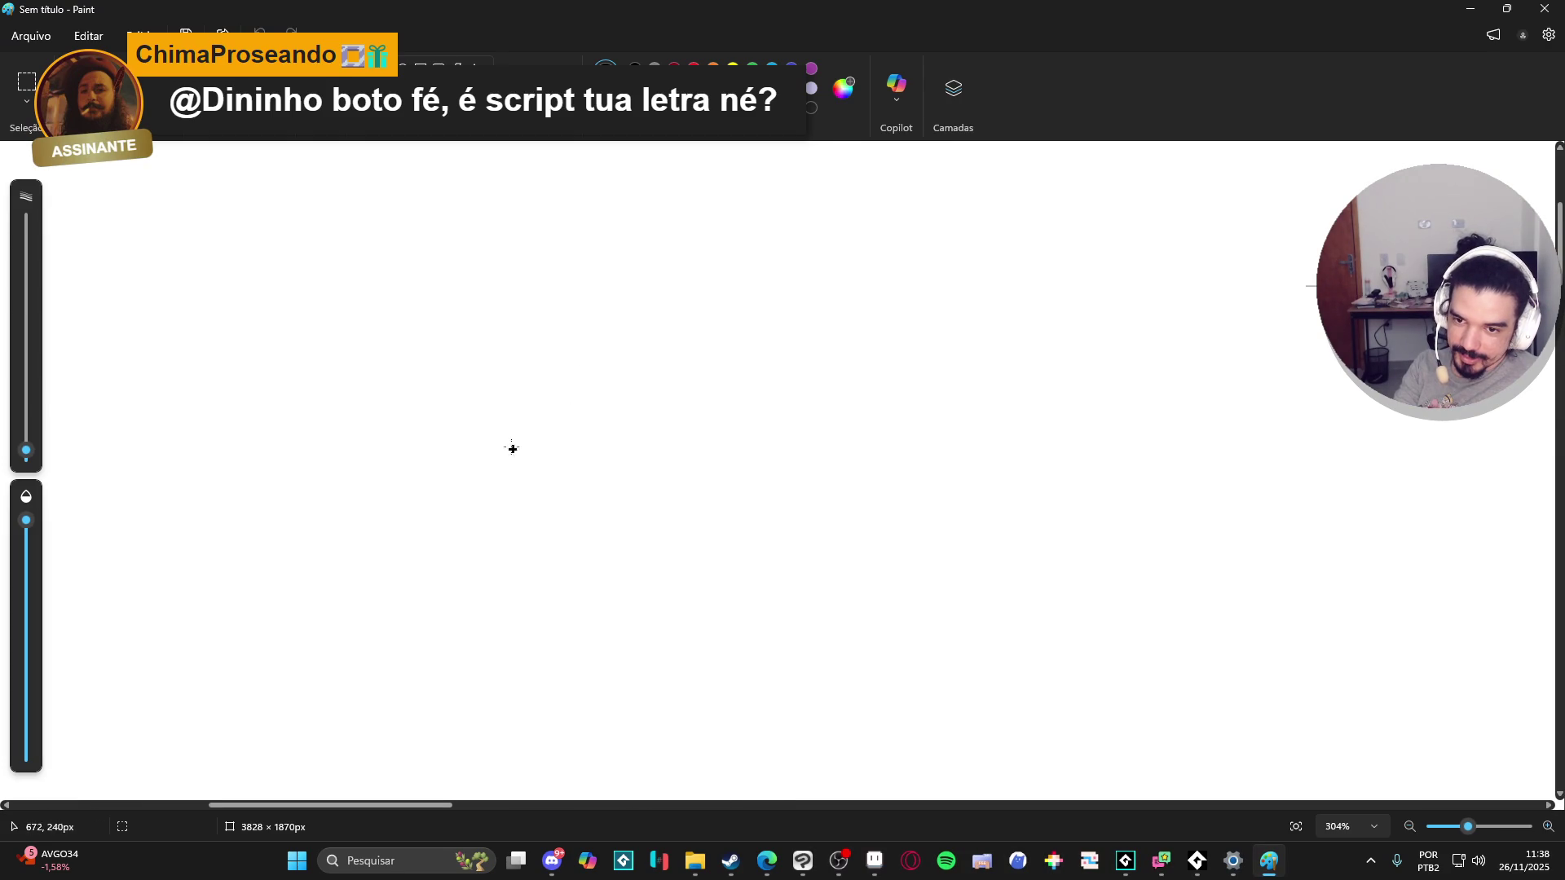
# Step: Handwrite 'minha letra' in cursive on the Paint canvas
pyautogui.moveTo(554, 336)
pyautogui.mouseDown()
pyautogui.moveTo(589, 412)
pyautogui.moveTo(661, 355)
pyautogui.moveTo(674, 416)
pyautogui.mouseUp()
pyautogui.moveTo(715, 322); pyautogui.dragTo(754, 418)
pyautogui.moveTo(831, 192)
pyautogui.mouseDown()
pyautogui.moveTo(827, 414)
pyautogui.moveTo(897, 407)
pyautogui.mouseUp()
pyautogui.moveTo(980, 335)
pyautogui.mouseDown()
pyautogui.moveTo(956, 402)
pyautogui.moveTo(1067, 386)
pyautogui.mouseUp()
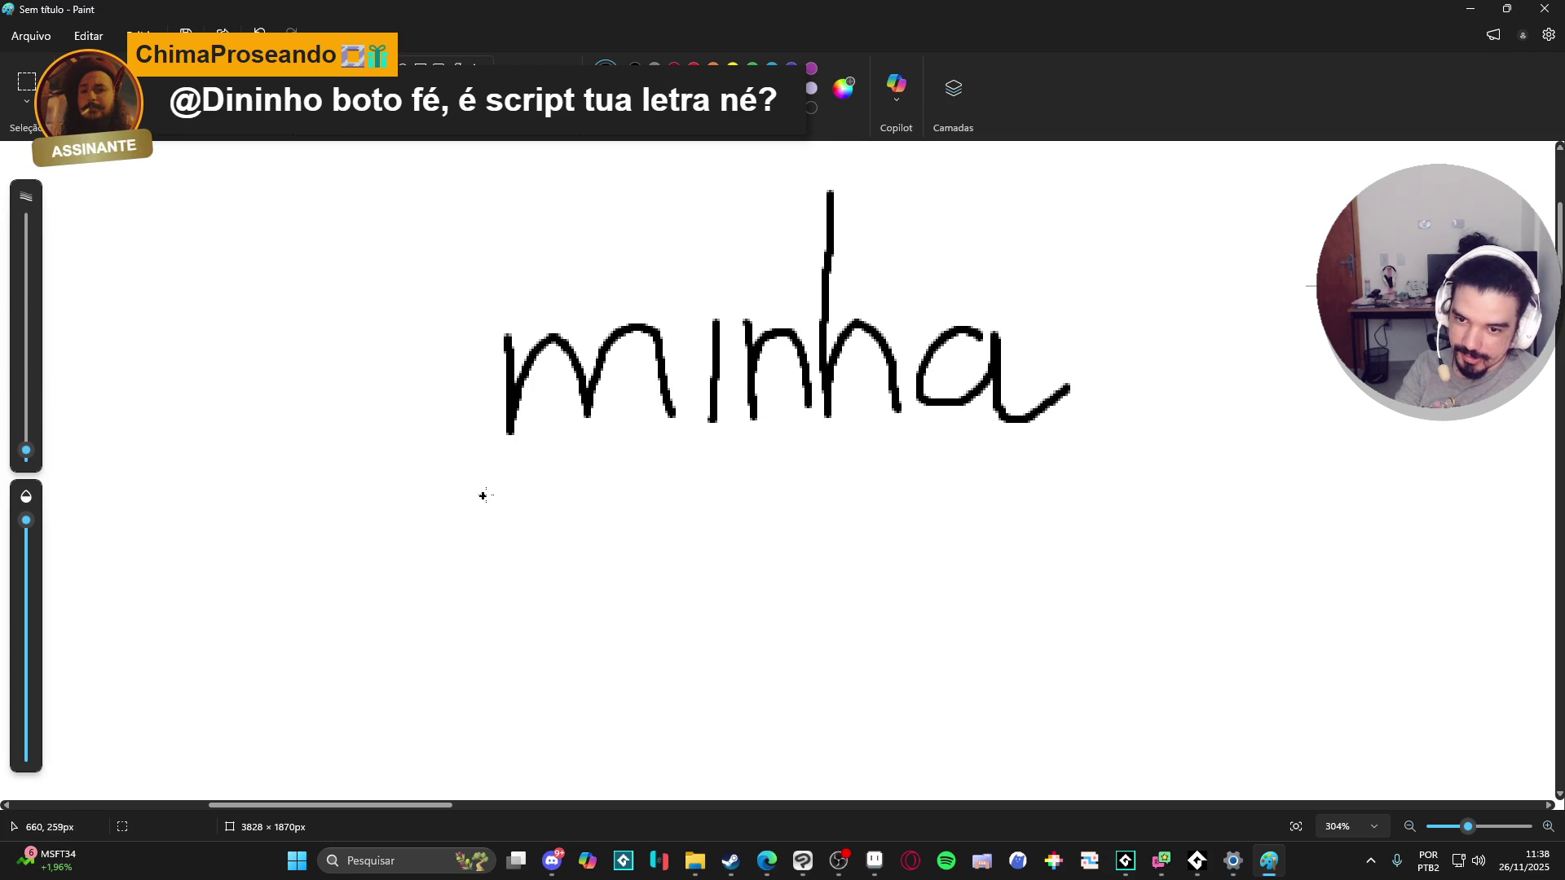
pyautogui.moveTo(569, 633); pyautogui.dragTo(528, 594)
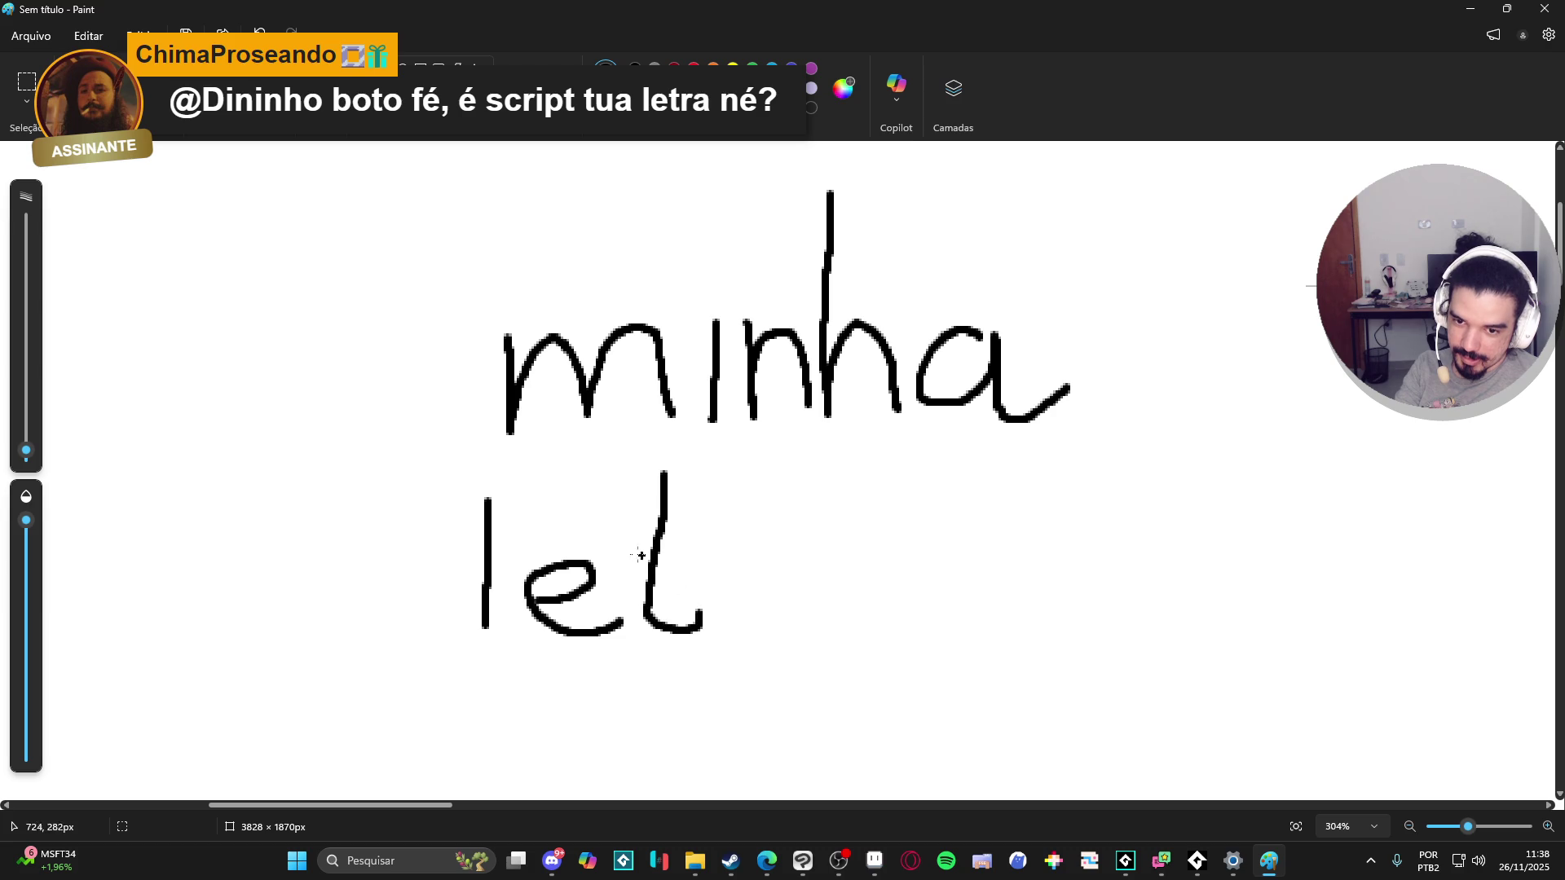
pyautogui.moveTo(736, 548)
pyautogui.mouseDown()
pyautogui.moveTo(742, 629)
pyautogui.moveTo(797, 564)
pyautogui.moveTo(870, 616)
pyautogui.mouseUp()
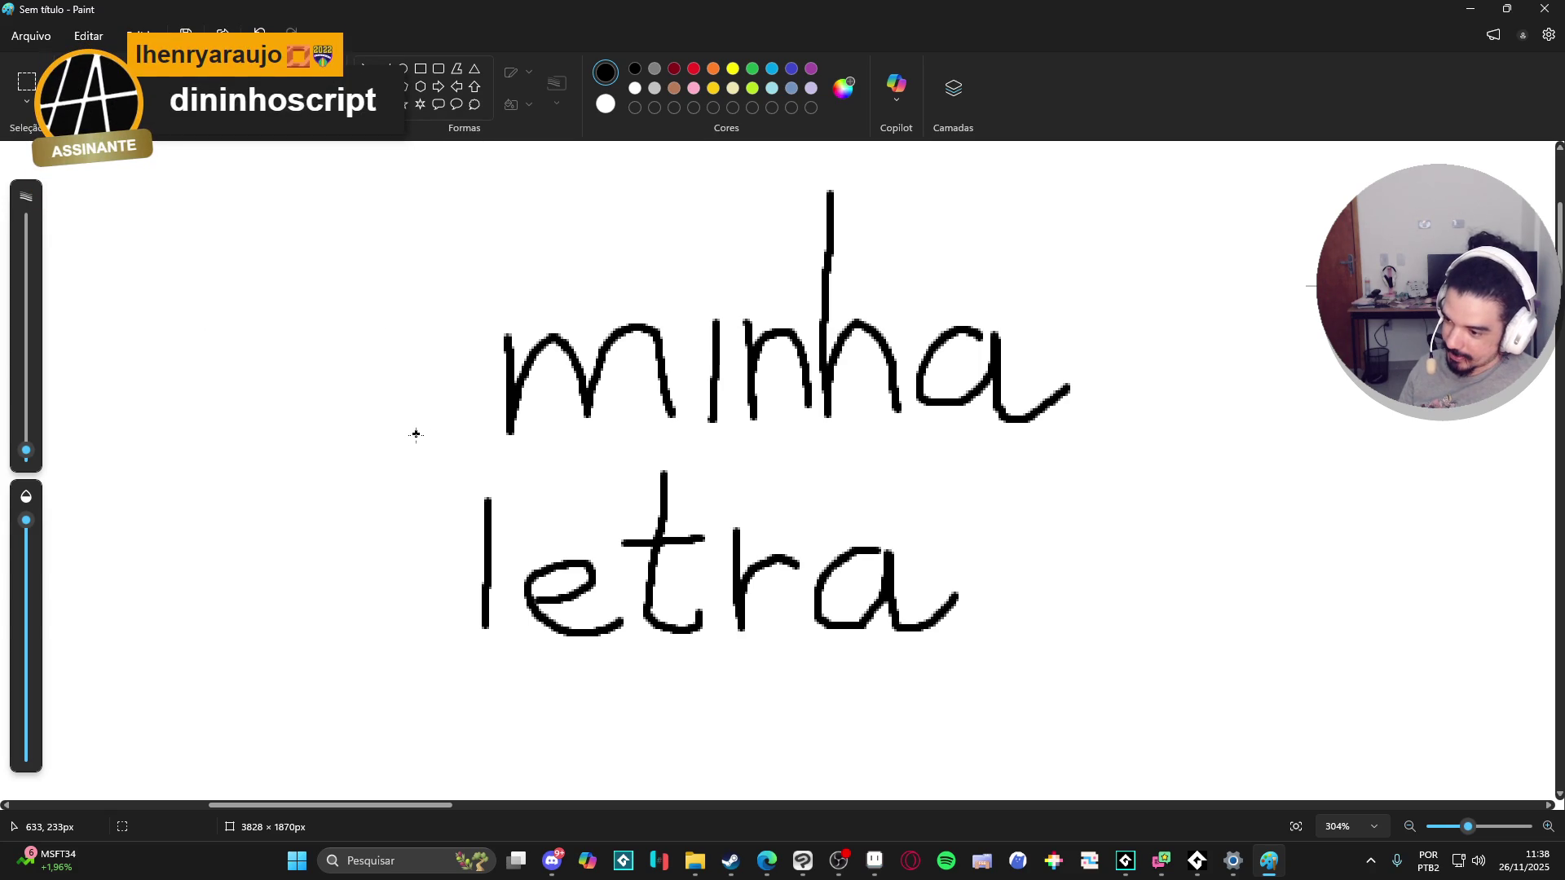
pyautogui.scroll(-2, 865, 518)
pyautogui.scroll(-2, 869, 524)
pyautogui.scroll(2, 868, 524)
pyautogui.scroll(-5, 863, 493)
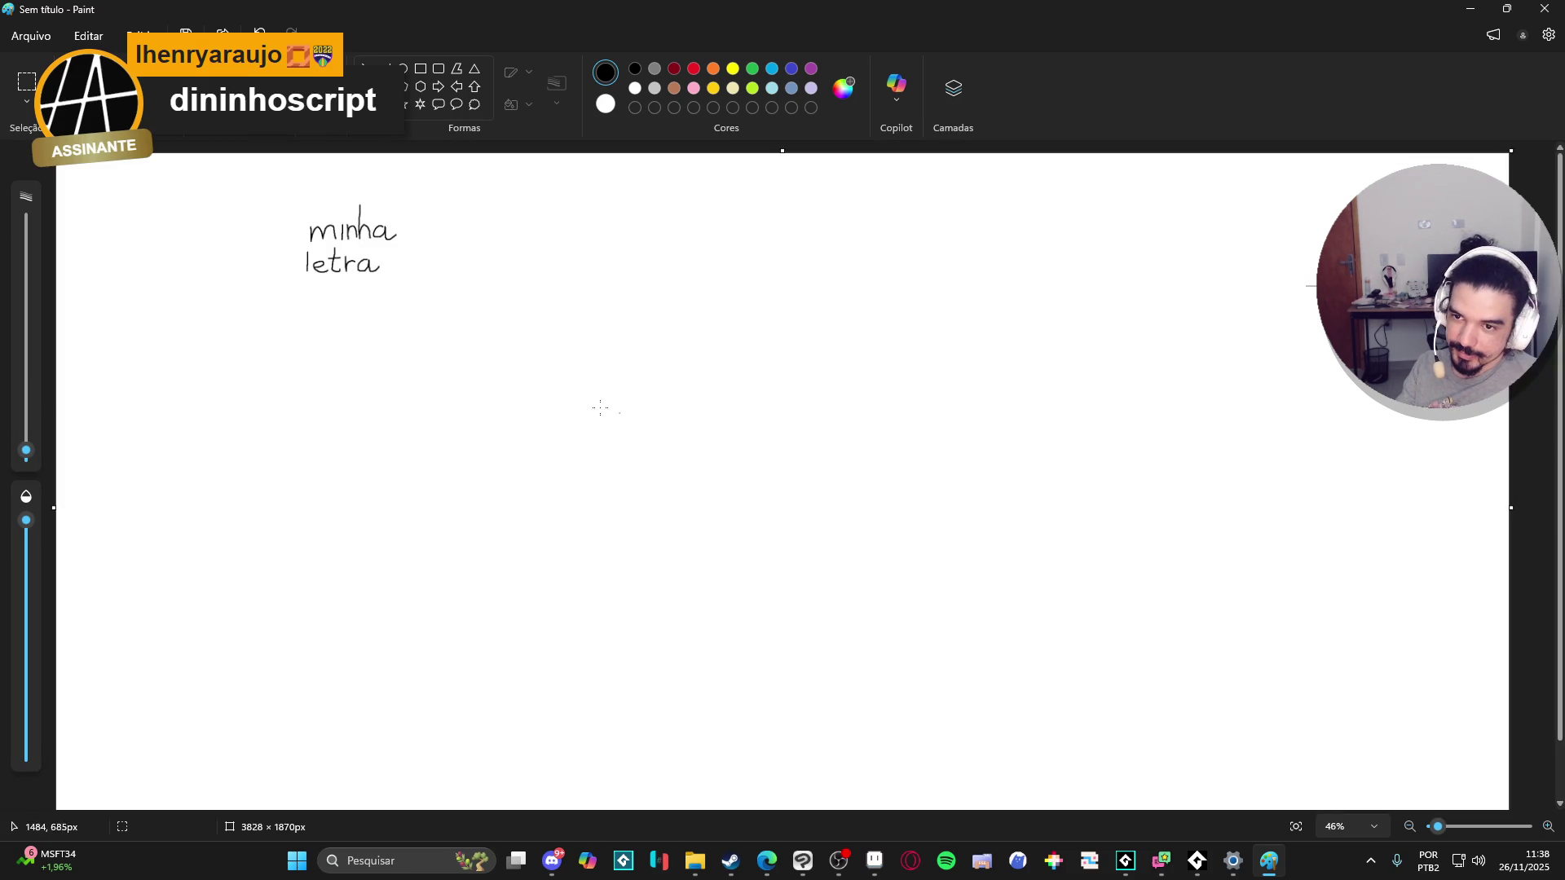
# Step: Close Paint without saving the handwriting, then reopen Paint from the recent apps
pyautogui.click(1544, 8)
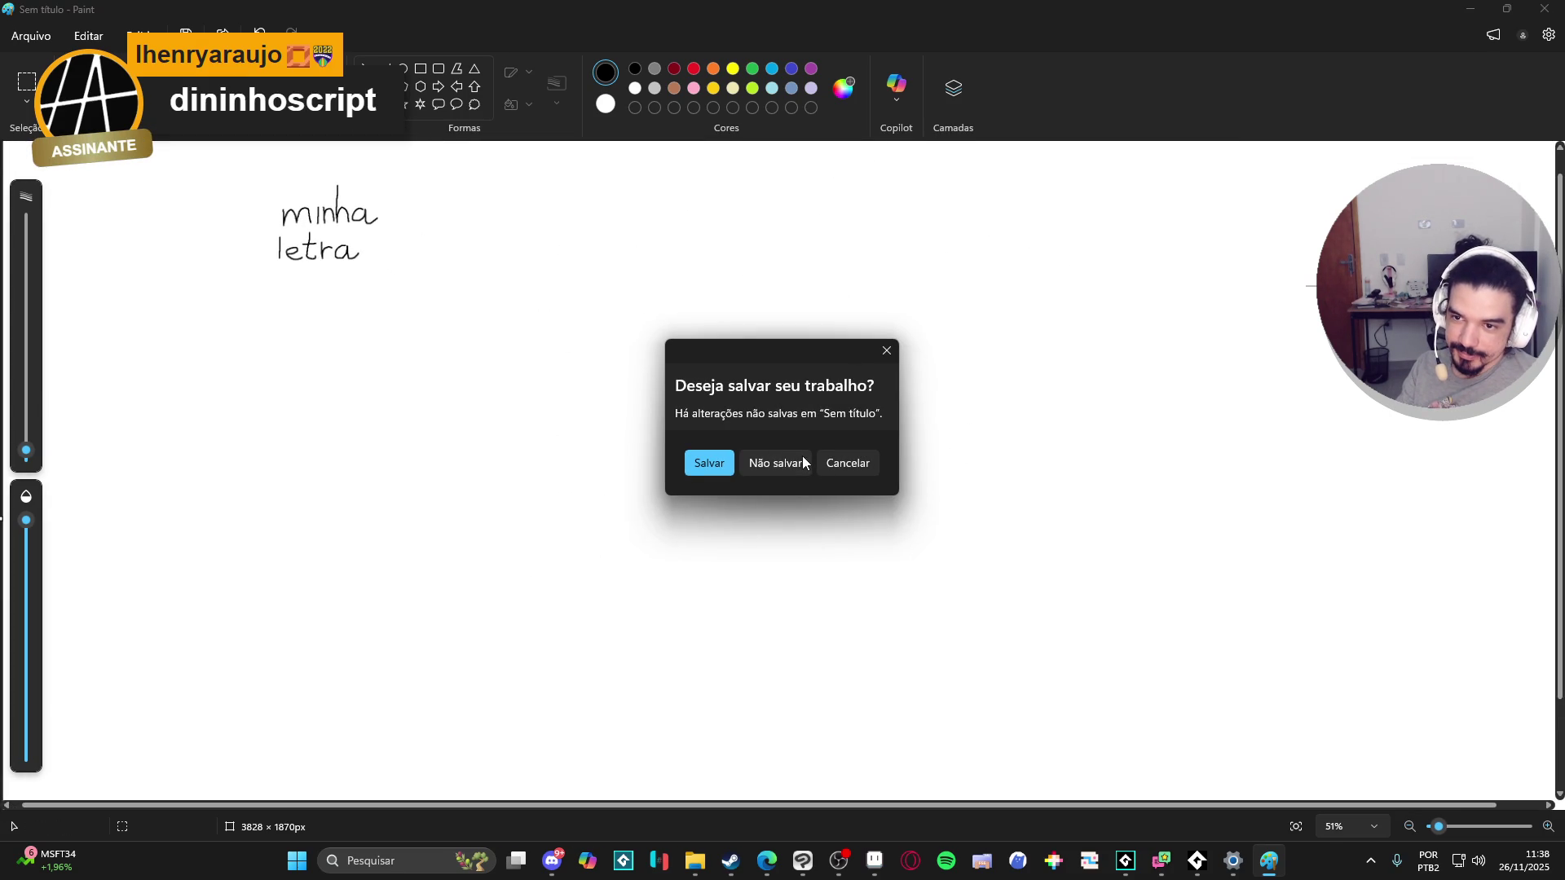
pyautogui.click(774, 463)
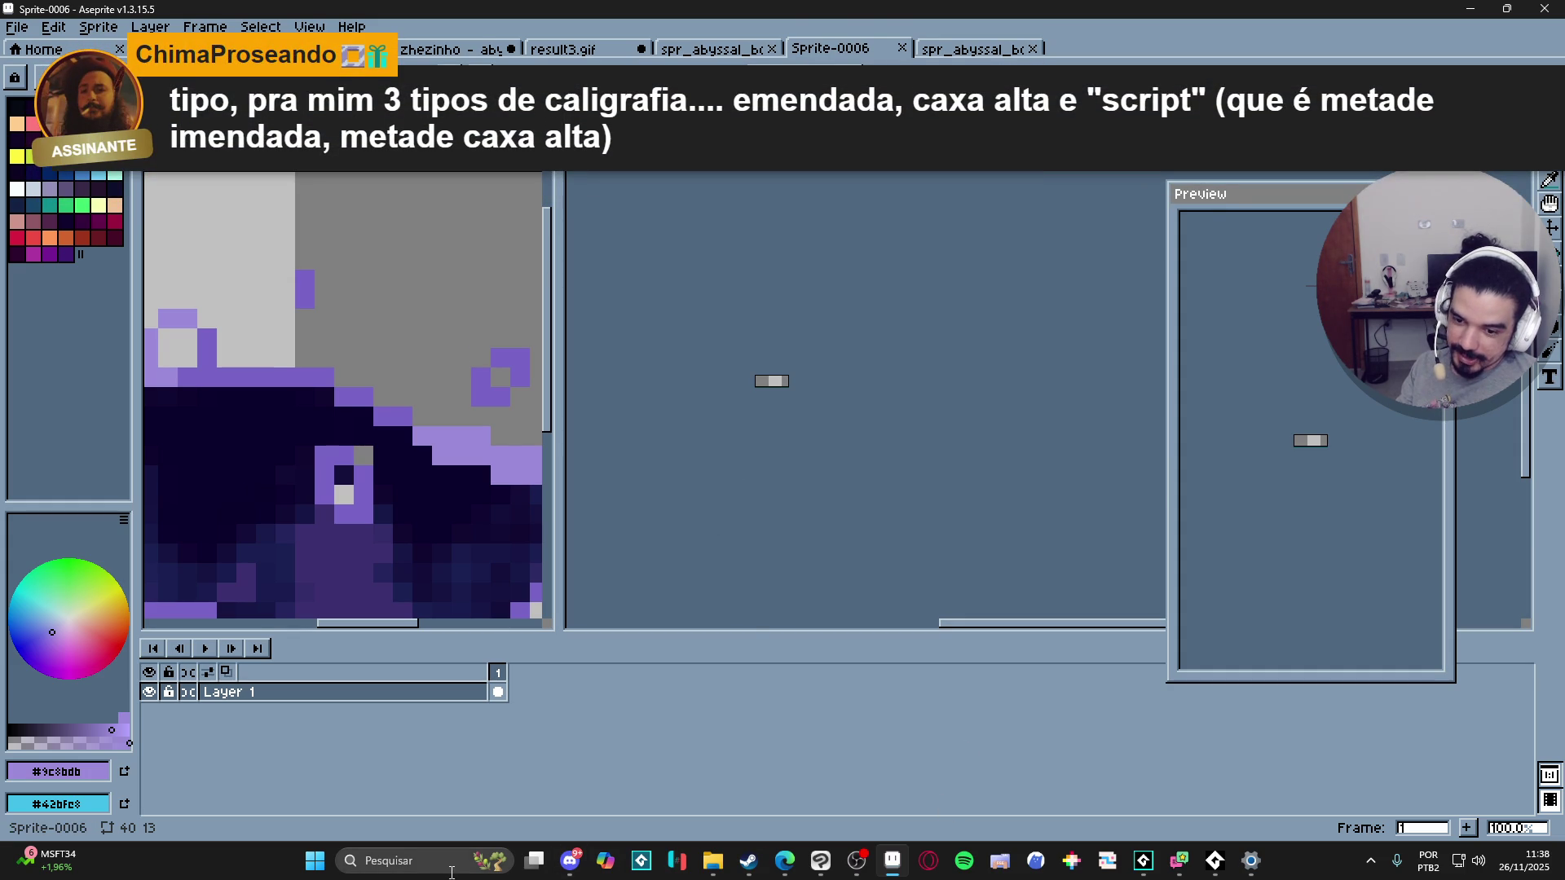
pyautogui.click(392, 858)
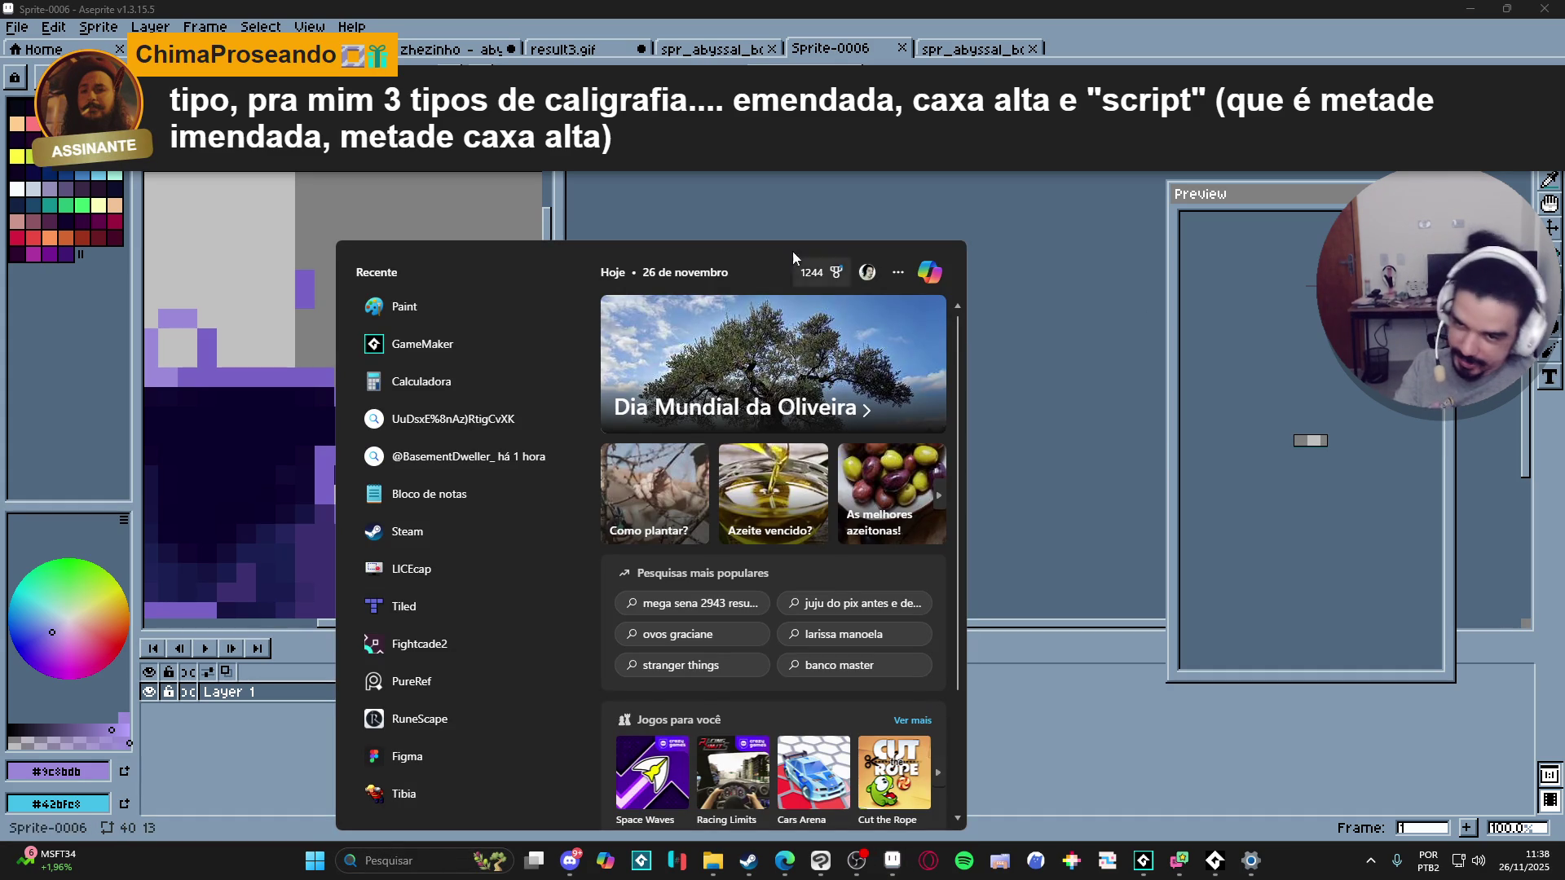
pyautogui.click(493, 306)
# Step: Write 'letra' below 'Minha' on the canvas, undoing one stray stroke
pyautogui.scroll(5, 692, 465)
pyautogui.scroll(-1, 453, 459)
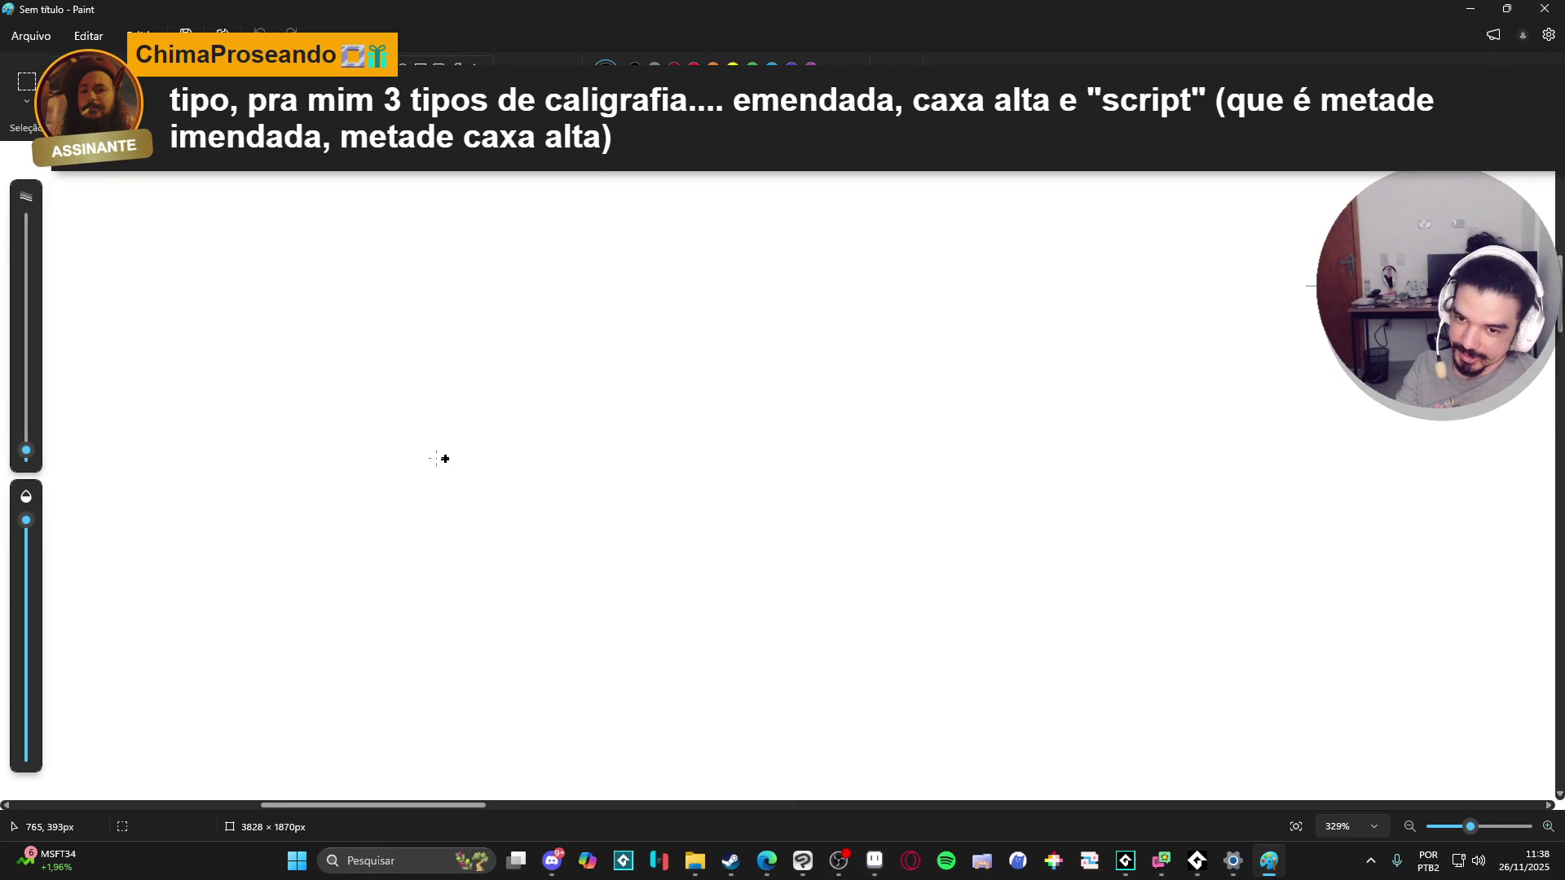
pyautogui.moveTo(380, 408)
pyautogui.mouseDown()
pyautogui.moveTo(377, 493)
pyautogui.moveTo(436, 328)
pyautogui.moveTo(503, 326)
pyautogui.moveTo(563, 420)
pyautogui.moveTo(675, 474)
pyautogui.moveTo(743, 391)
pyautogui.moveTo(778, 444)
pyautogui.moveTo(884, 450)
pyautogui.moveTo(941, 480)
pyautogui.moveTo(974, 451)
pyautogui.mouseUp()
pyautogui.hotkey('ctrl', 'z')
pyautogui.keyDown('ctrl'); pyautogui.scroll(-1, 600, 584); pyautogui.keyUp('ctrl')
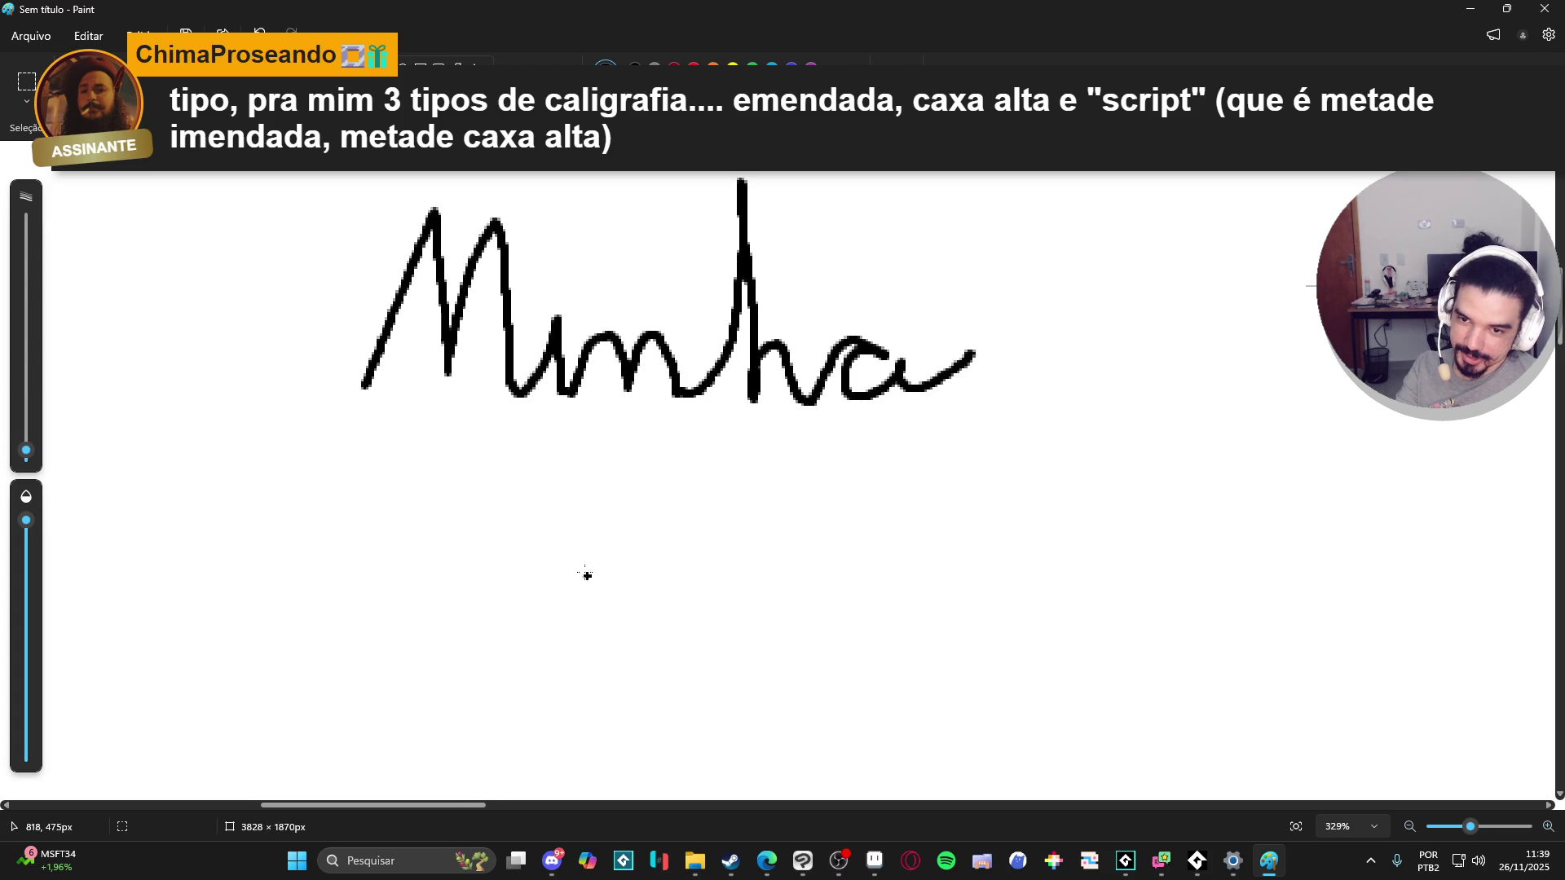
pyautogui.moveTo(332, 619)
pyautogui.mouseDown()
pyautogui.moveTo(487, 630)
pyautogui.moveTo(529, 494)
pyautogui.mouseUp()
pyautogui.moveTo(472, 543)
pyautogui.mouseDown()
pyautogui.moveTo(567, 538)
pyautogui.moveTo(572, 601)
pyautogui.moveTo(714, 577)
pyautogui.moveTo(750, 635)
pyautogui.moveTo(795, 583)
pyautogui.mouseUp()
# Step: Close Paint and discard the 'Minha letra' sketch without saving
pyautogui.keyDown('ctrl'); pyautogui.scroll(-2, 658, 602); pyautogui.keyUp('ctrl')
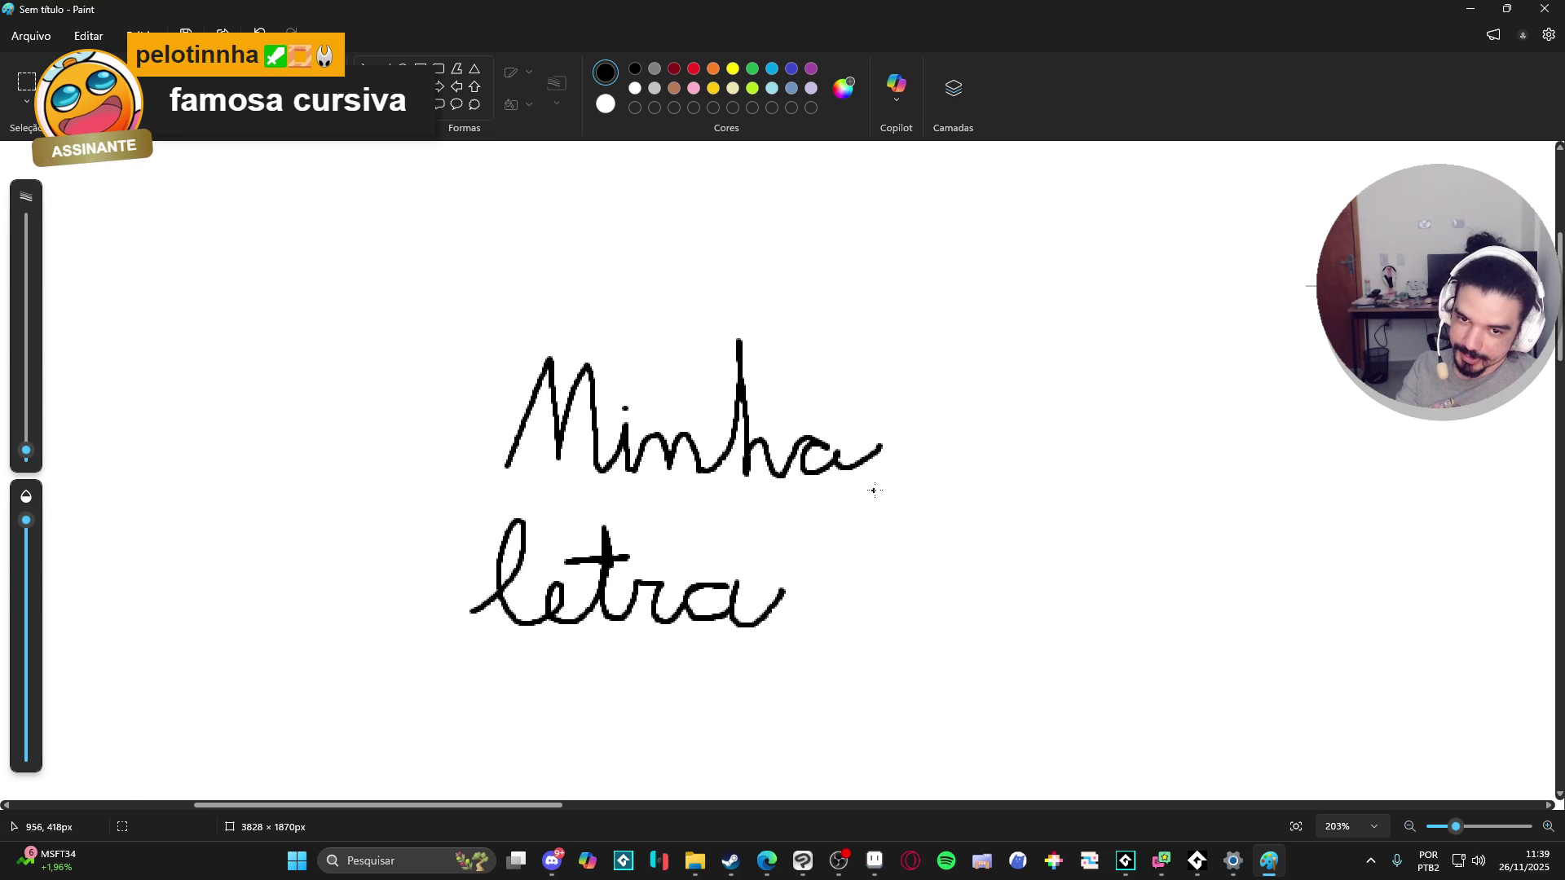
pyautogui.keyDown('ctrl'); pyautogui.scroll(-2, 816, 555); pyautogui.keyUp('ctrl')
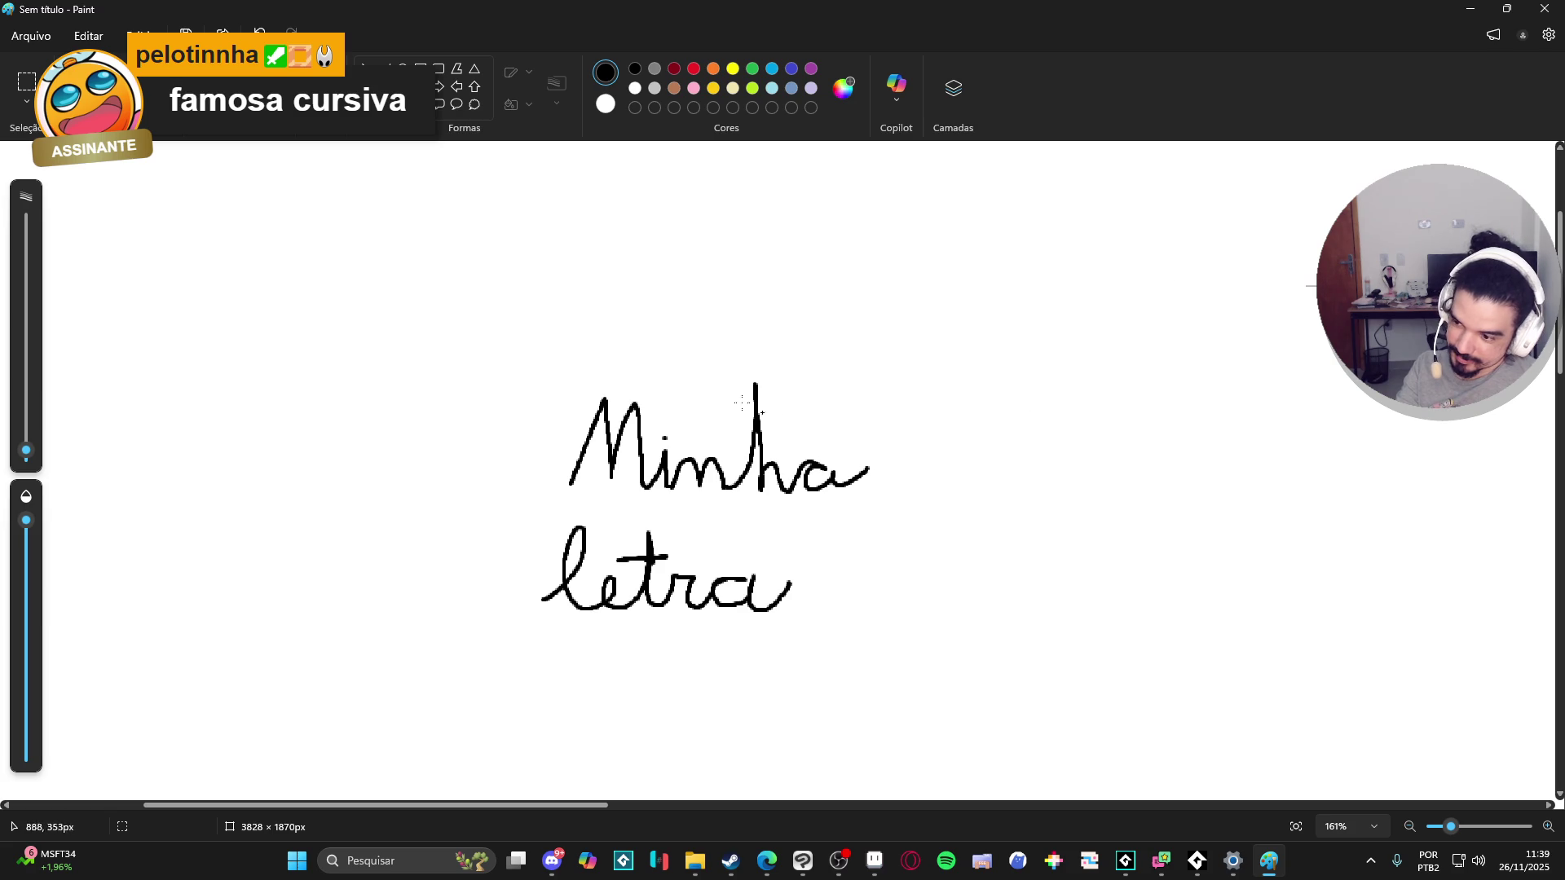
pyautogui.click(1545, 8)
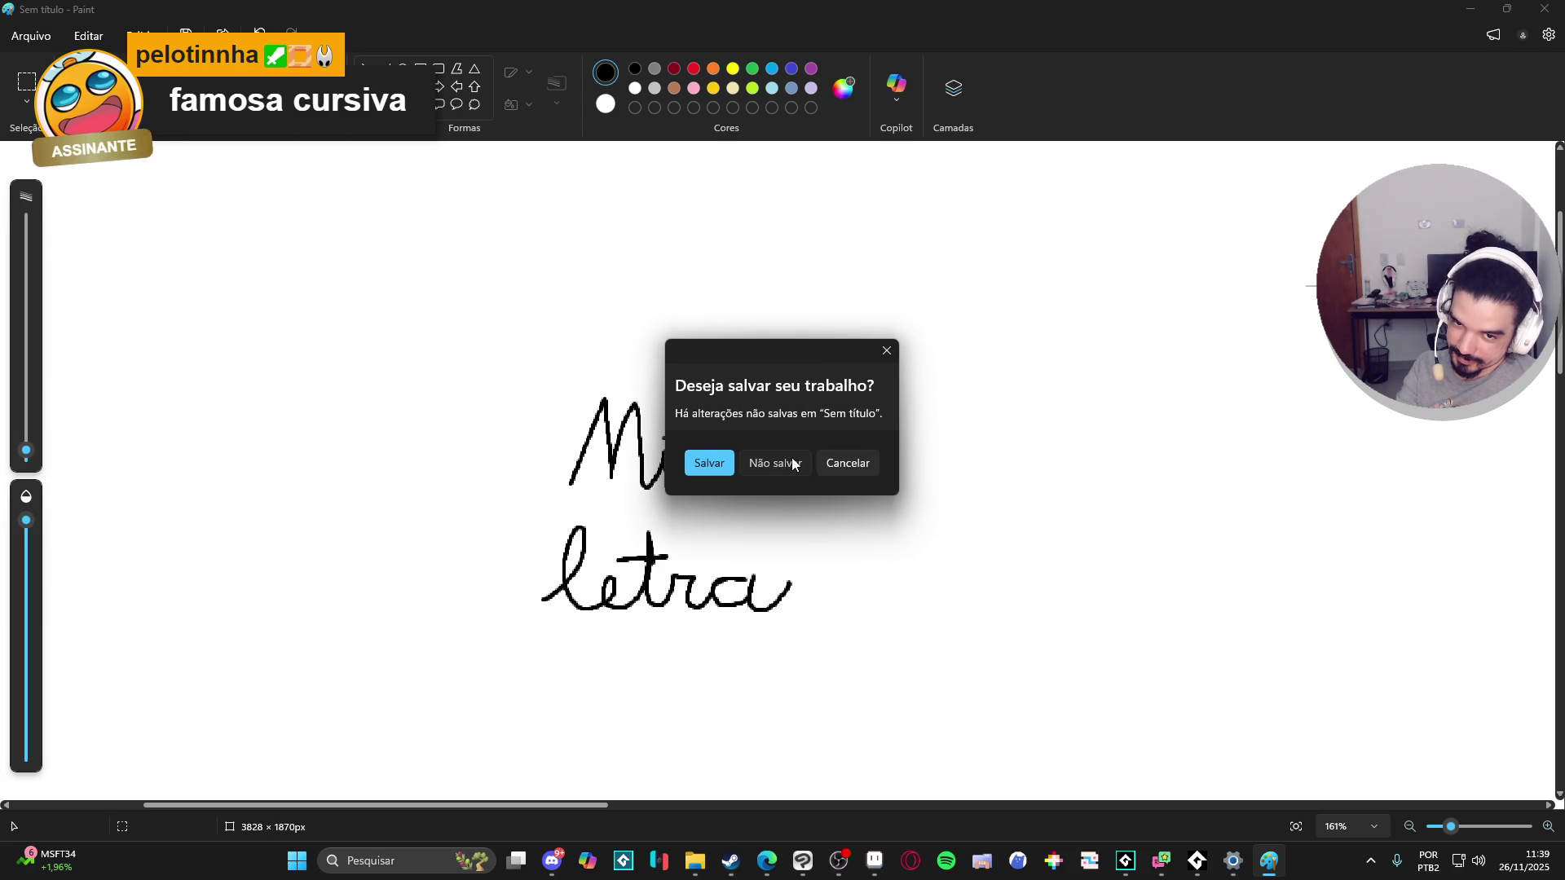
pyautogui.click(792, 464)
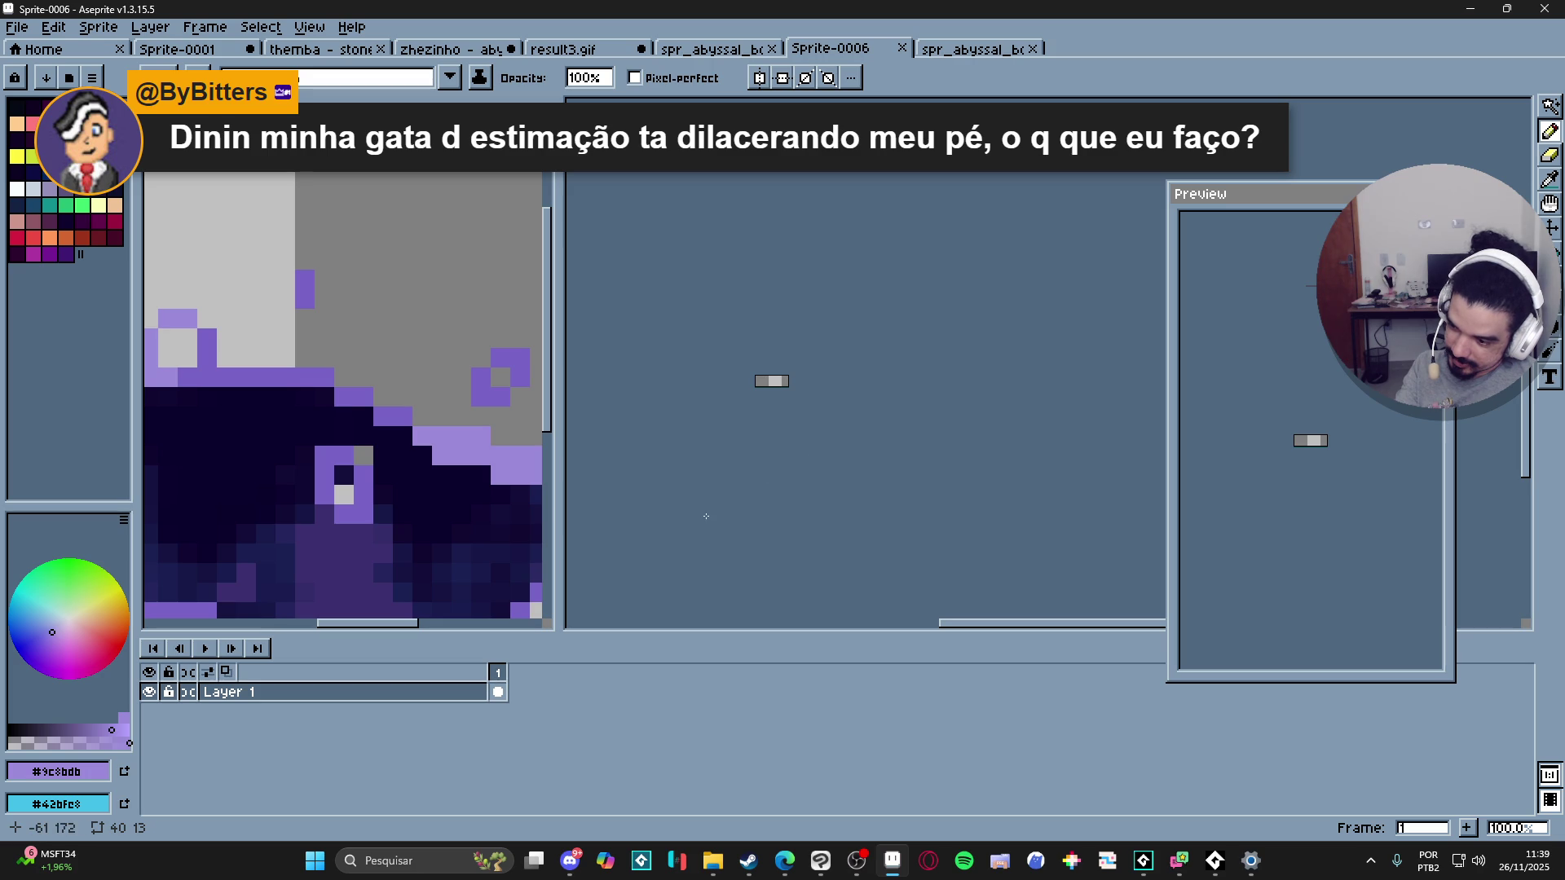
pyautogui.click(525, 549)
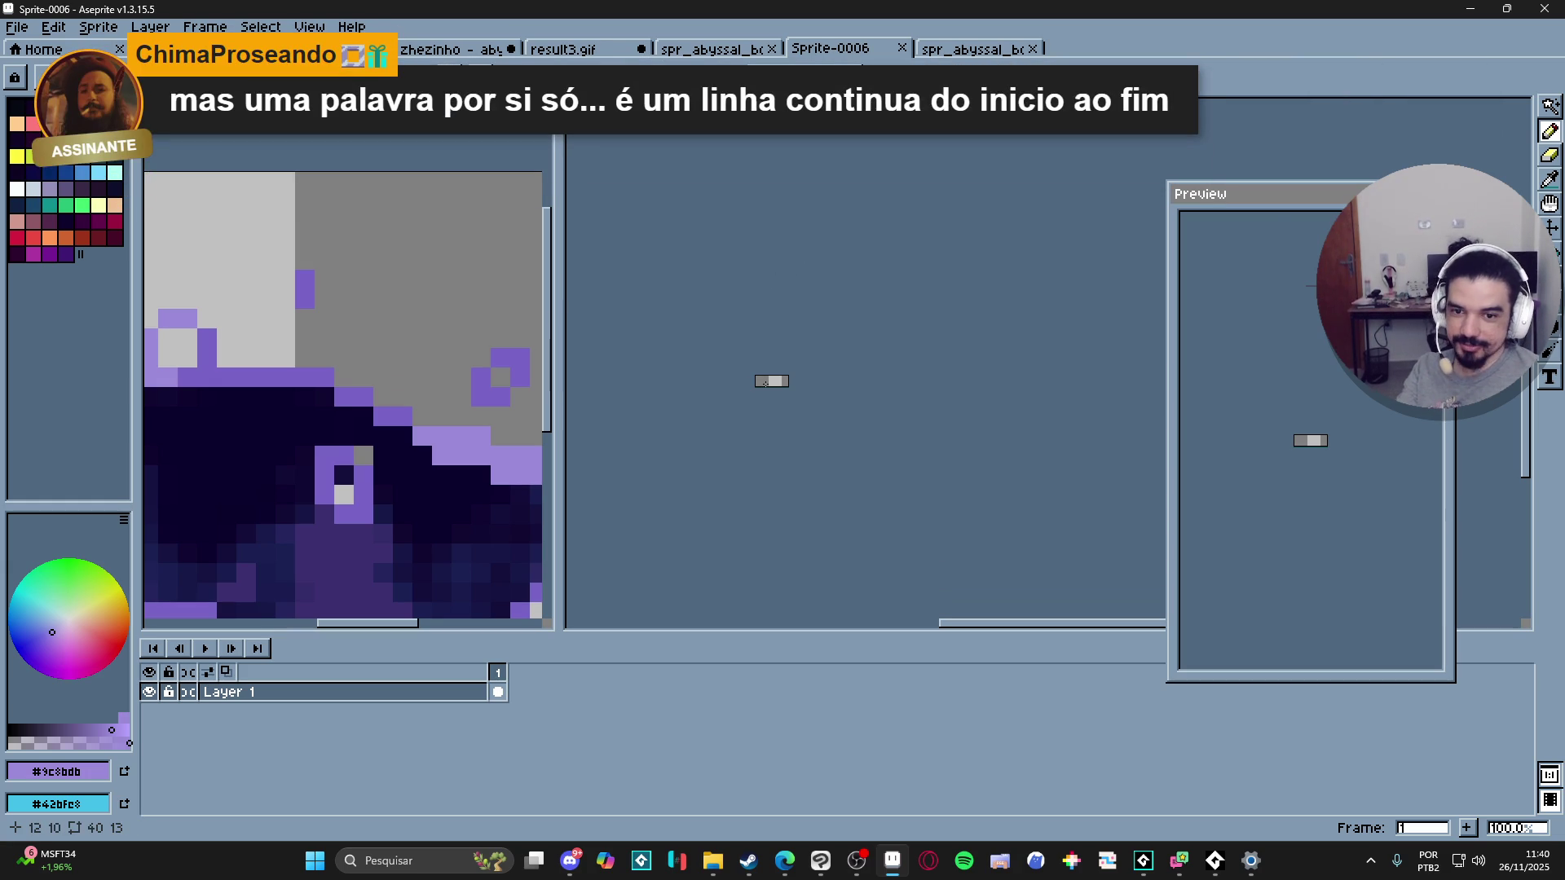
pyautogui.scroll(5, 762, 383)
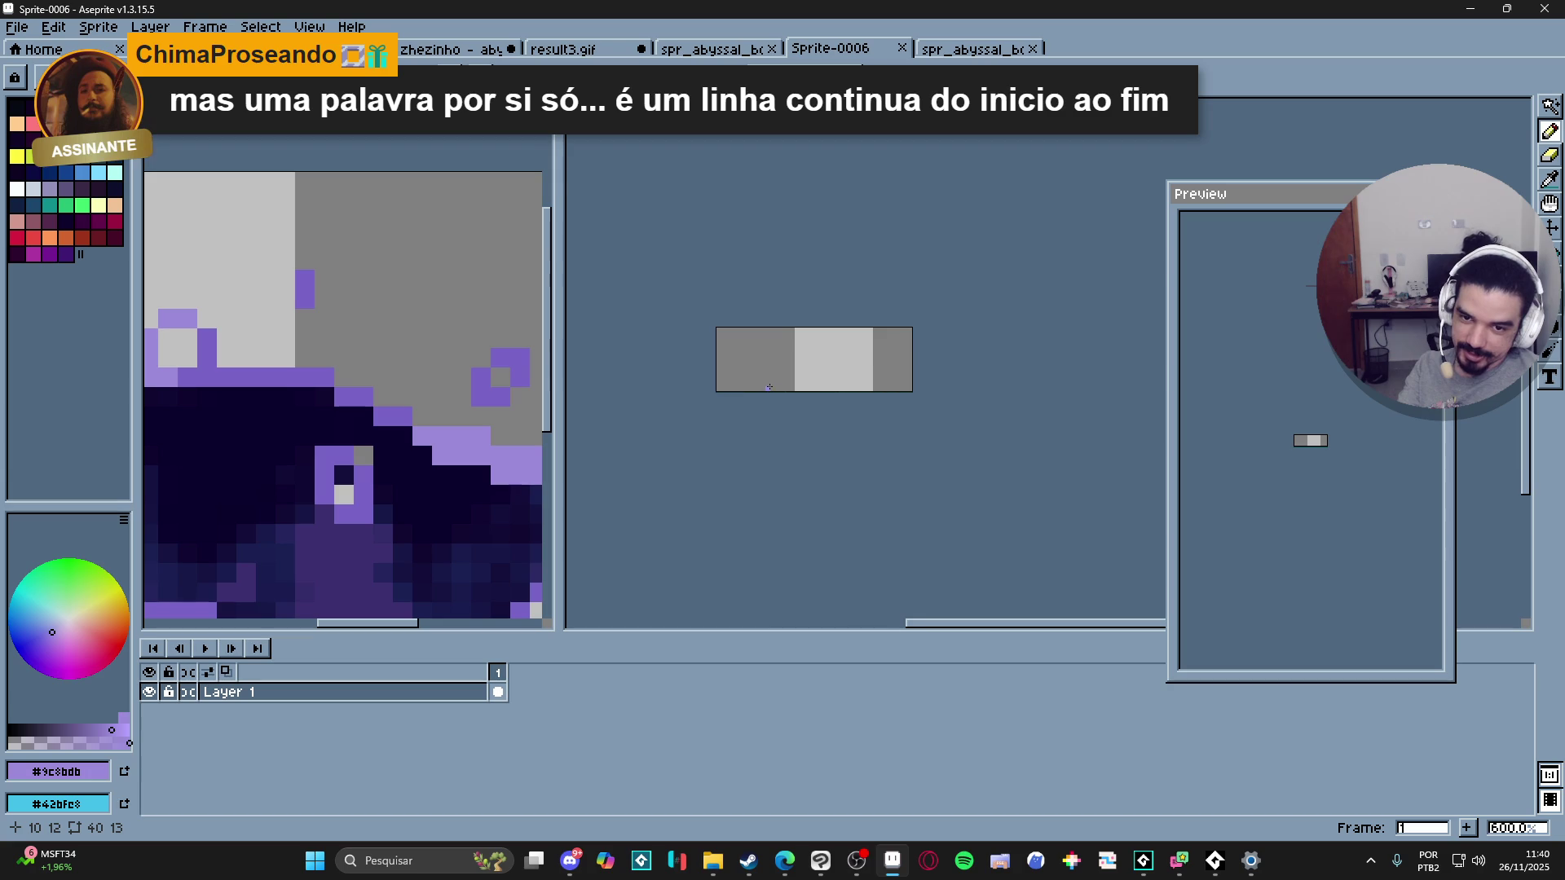
pyautogui.scroll(-4, 489, 460)
pyautogui.scroll(3, 346, 477)
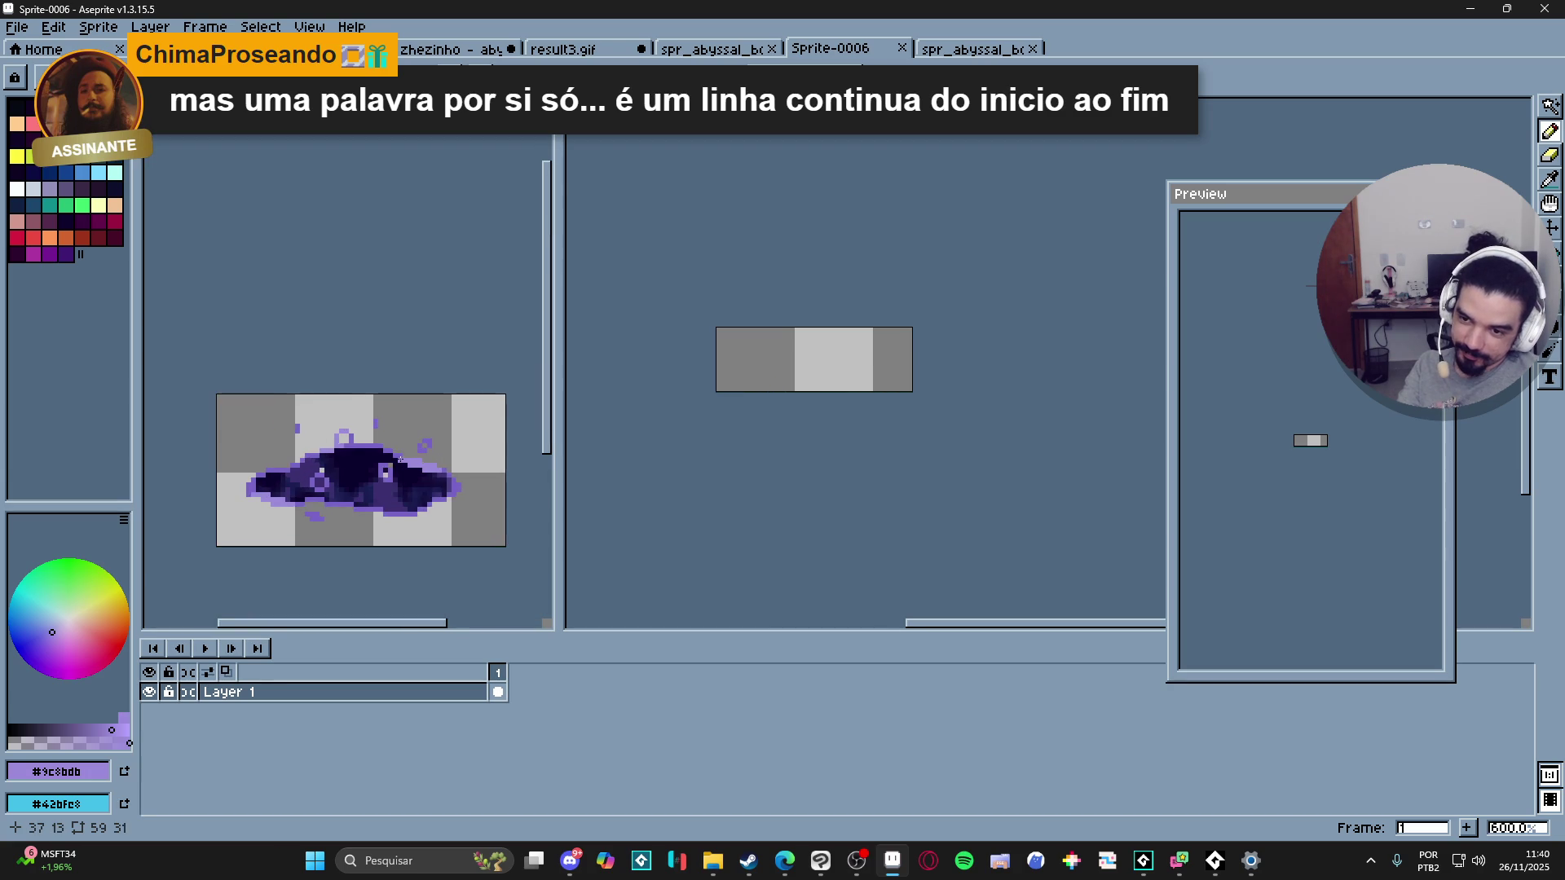
pyautogui.scroll(1, 720, 416)
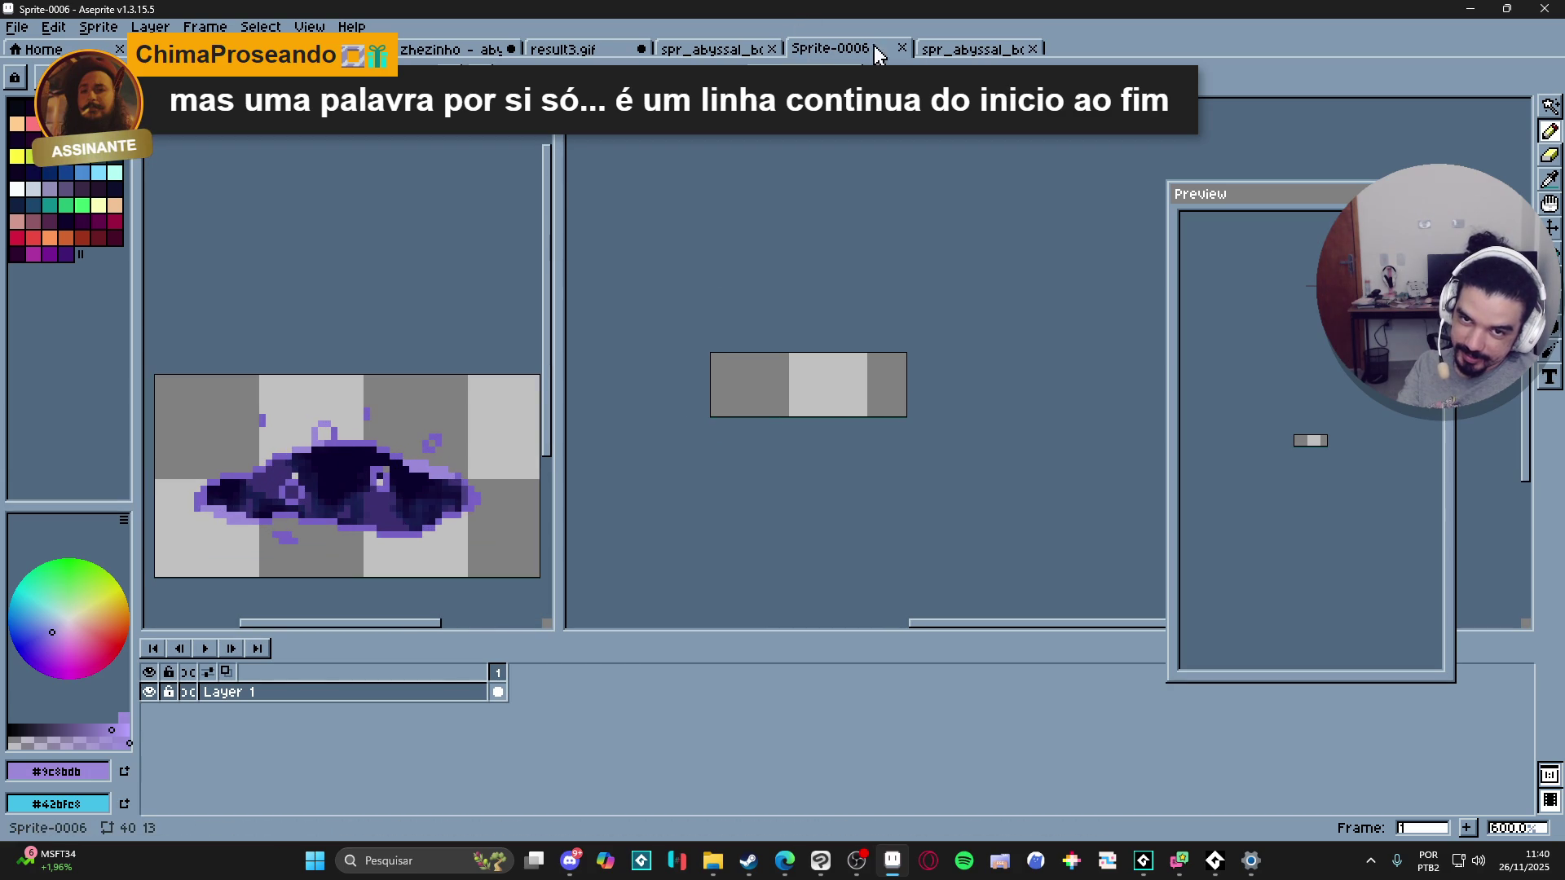
pyautogui.click(970, 49)
pyautogui.click(831, 49)
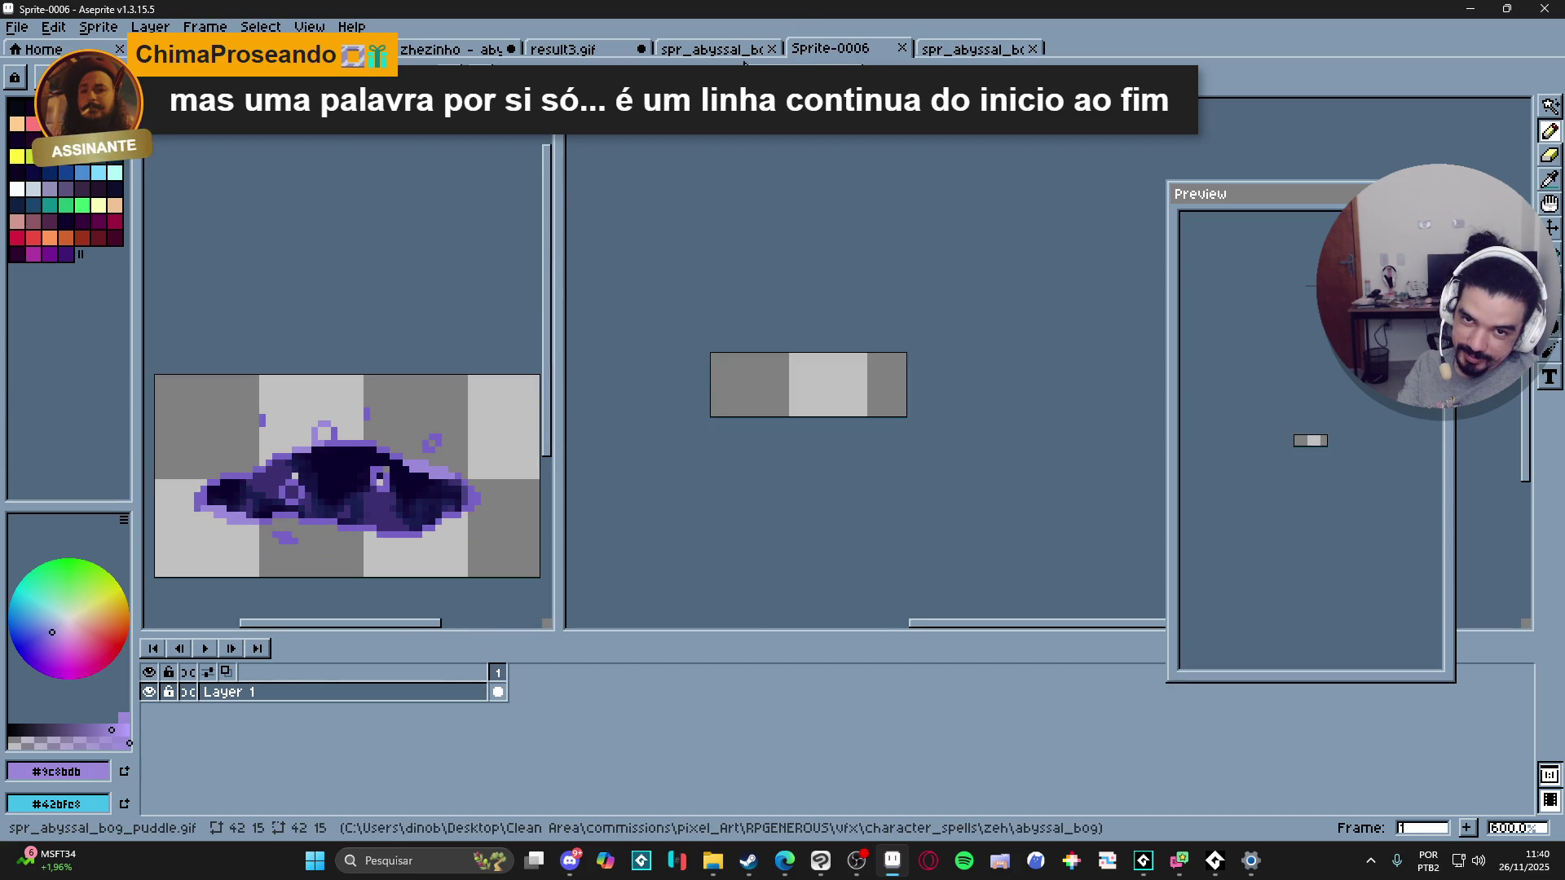
# Step: Open the spr_abyssal_bog_puddle document and restore the running audio test window
pyautogui.click(711, 49)
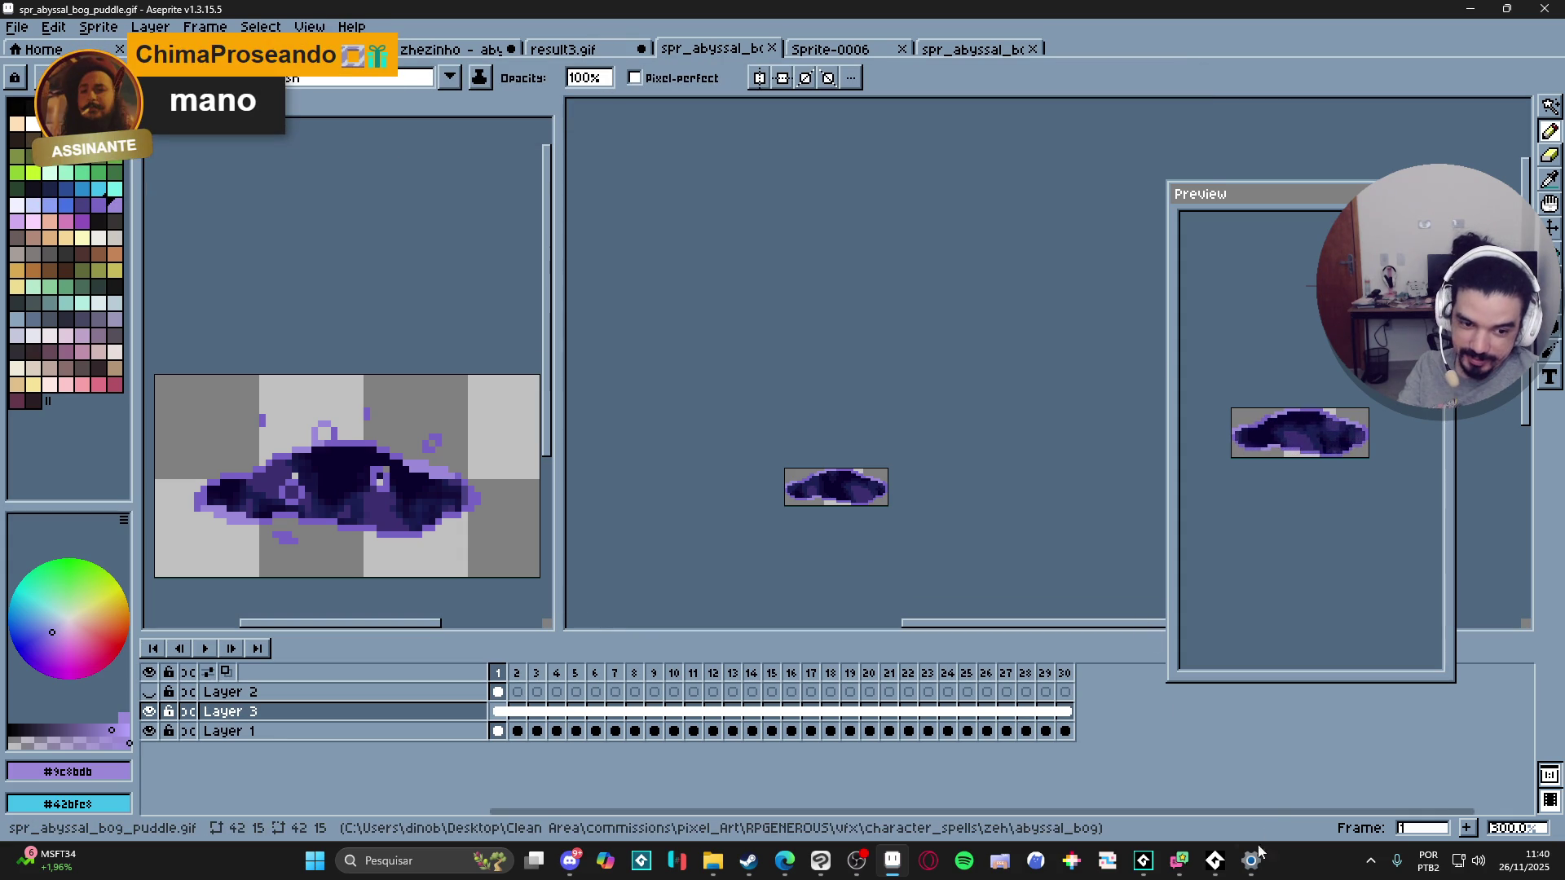
pyautogui.click(1215, 861)
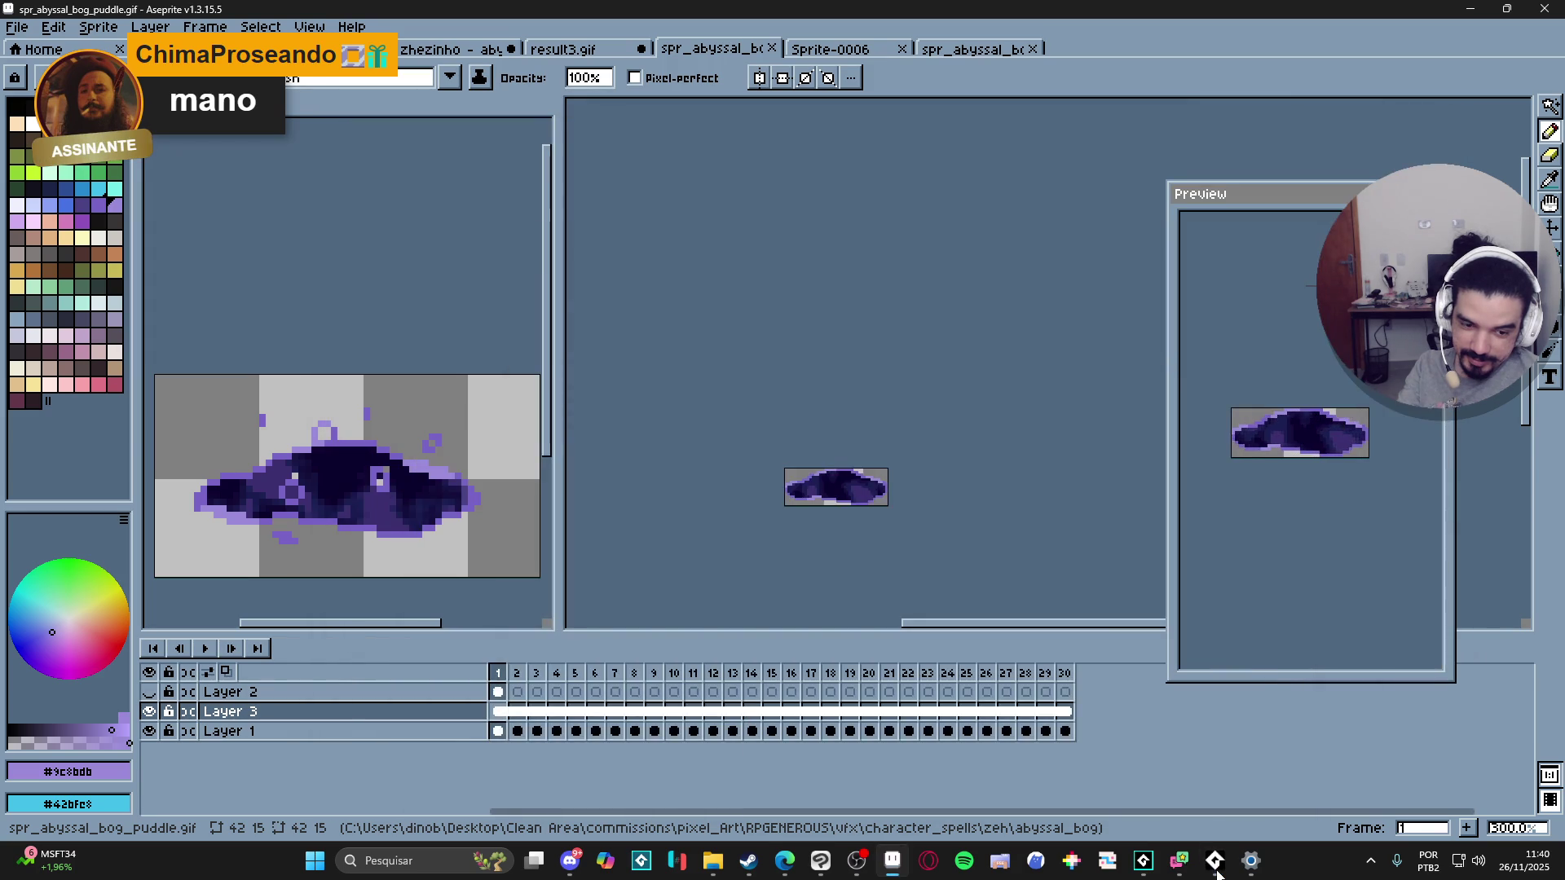
pyautogui.click(1217, 873)
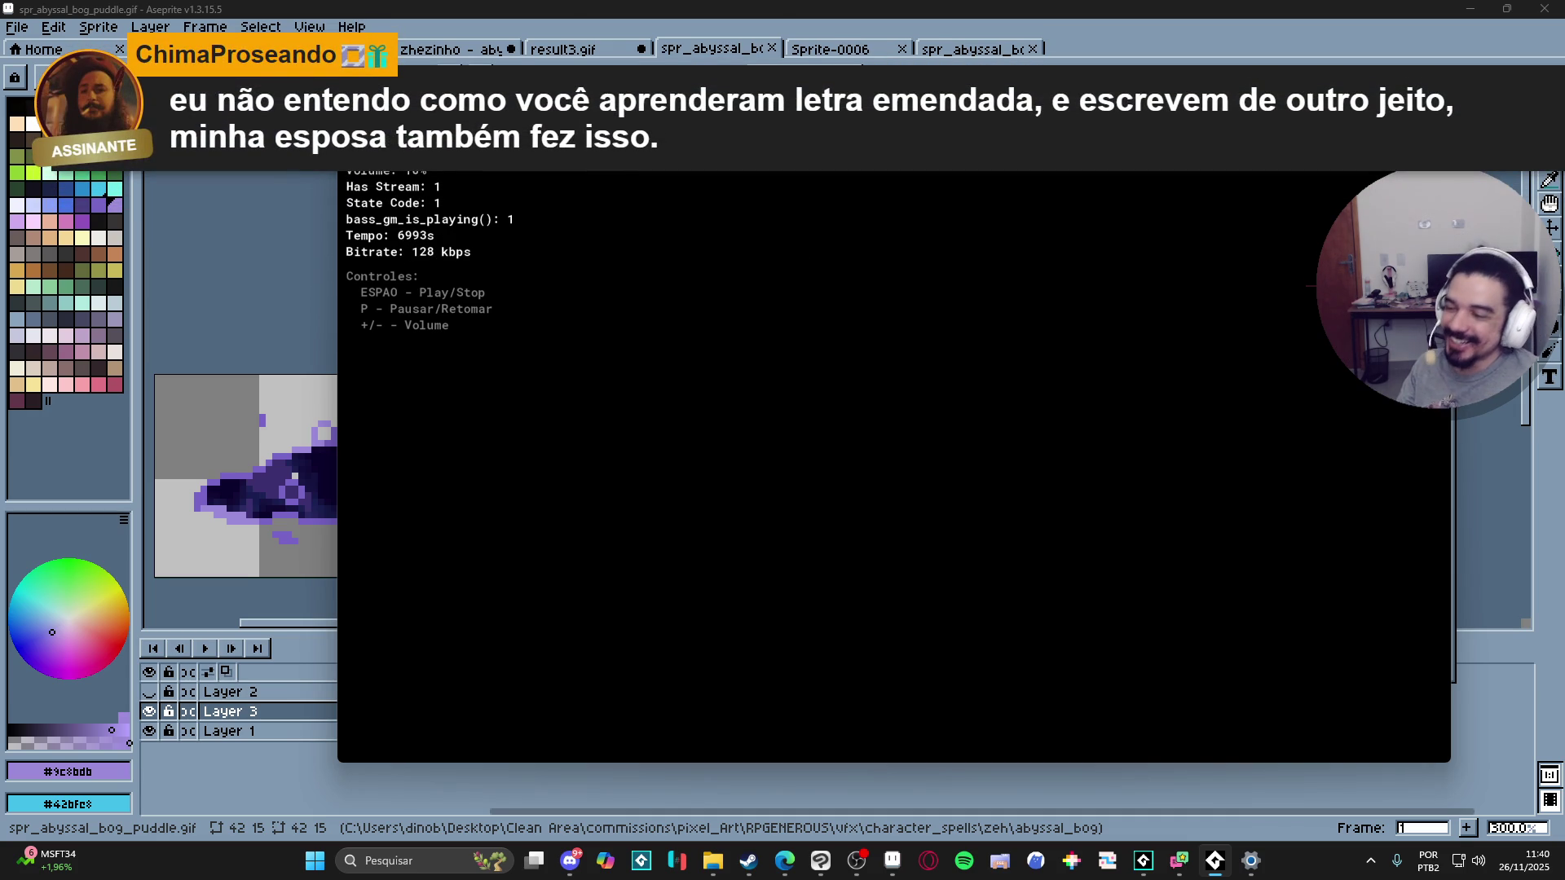
# Step: Dismiss the AudioTitan audio test window with Alt+Tab
pyautogui.hotkey('alt', 'Tab')
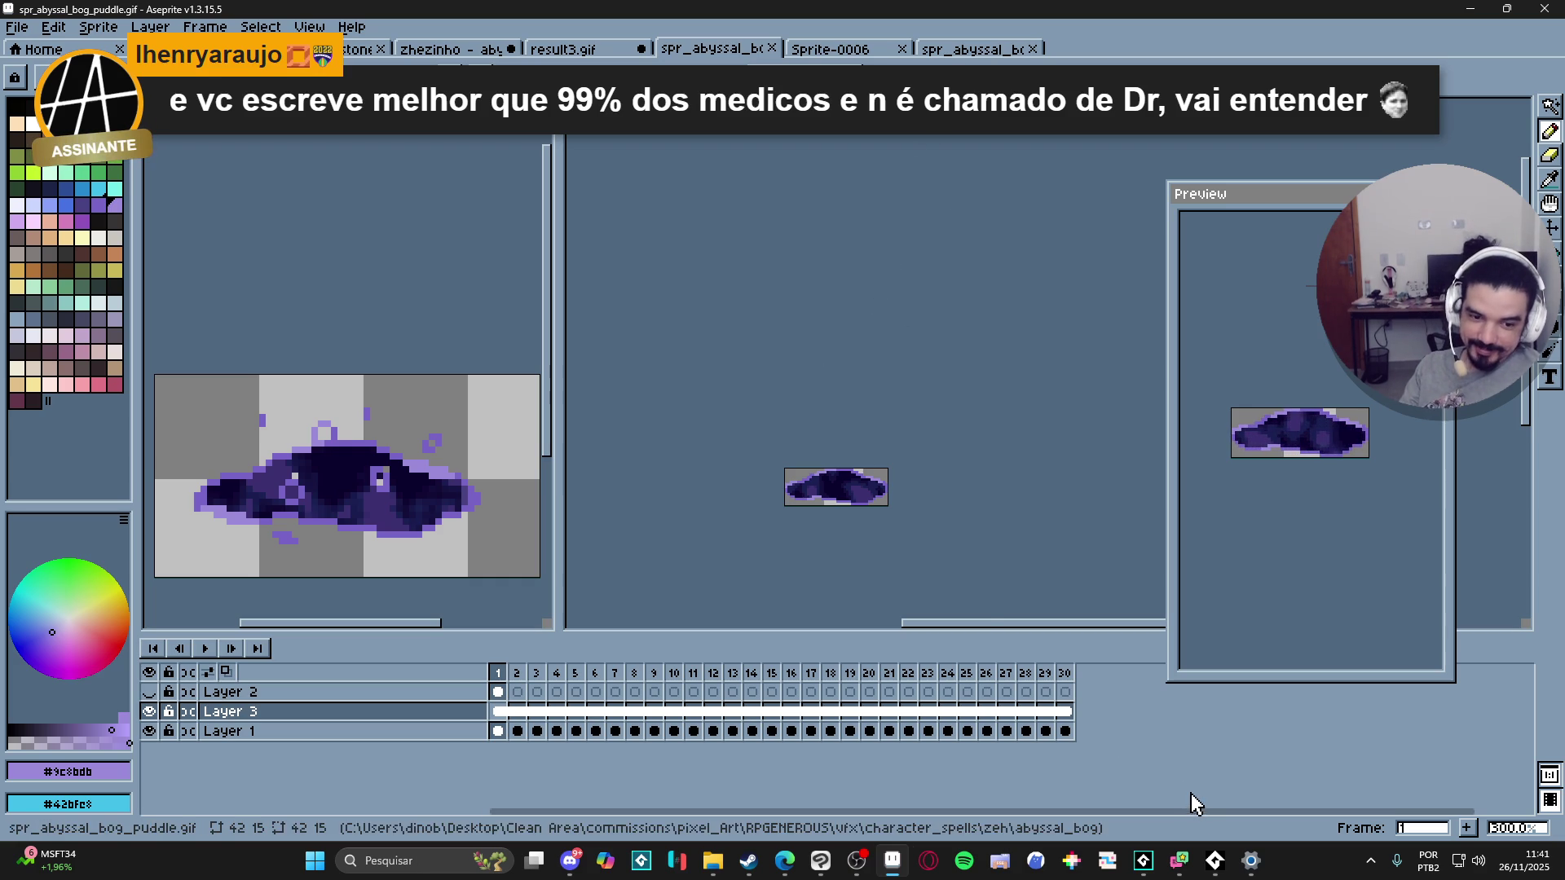
# Step: Return to GameMaker's sqn_zeh_abyssal_bog sequence editor with playback looping
pyautogui.click(1144, 860)
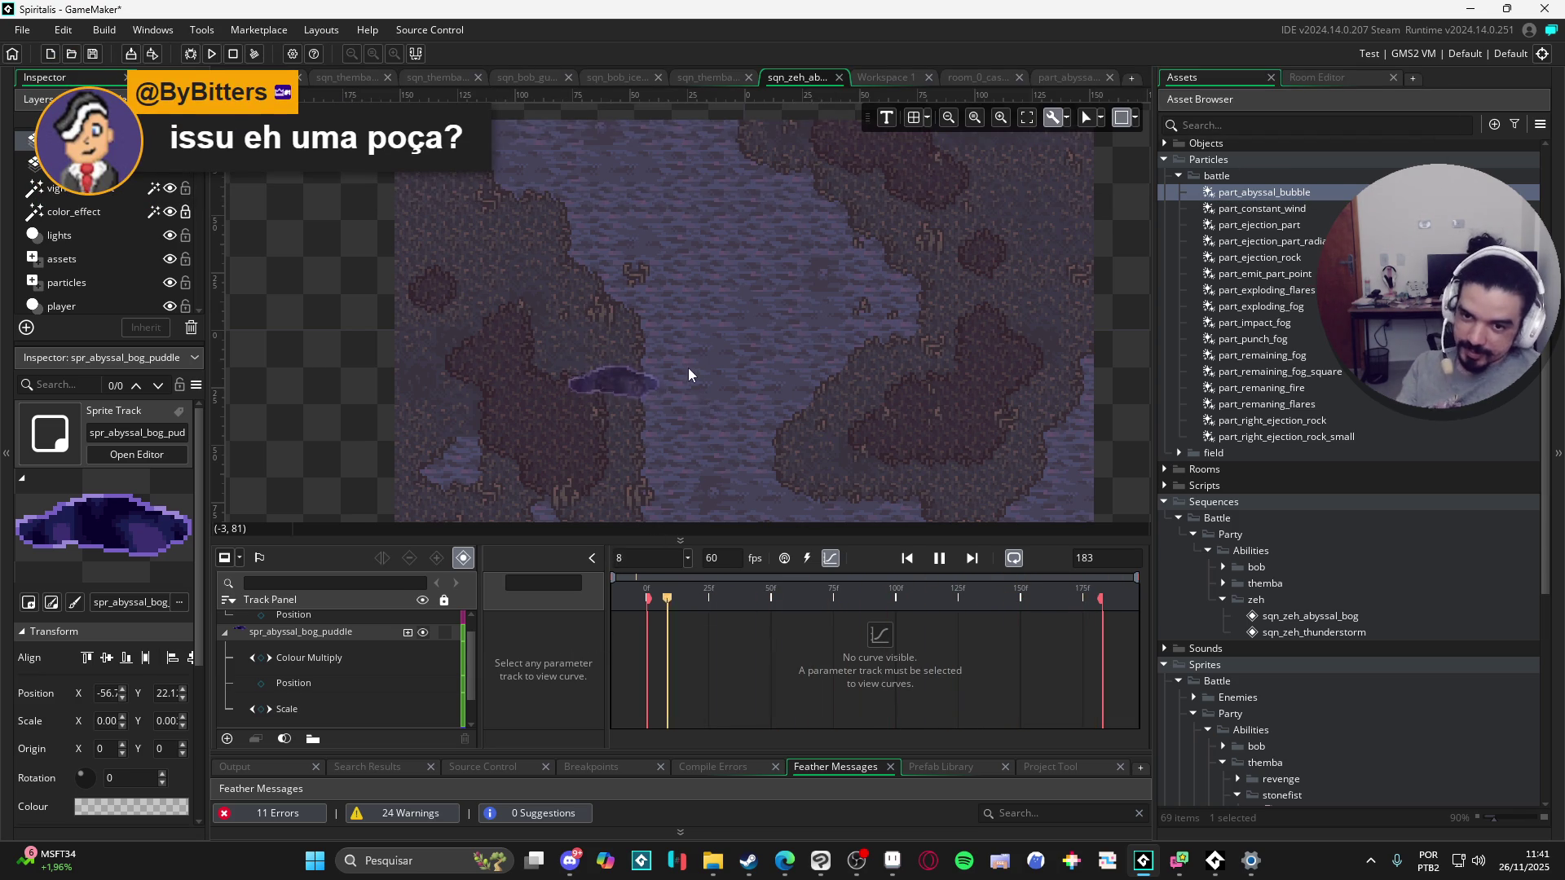
pyautogui.scroll(1, 673, 385)
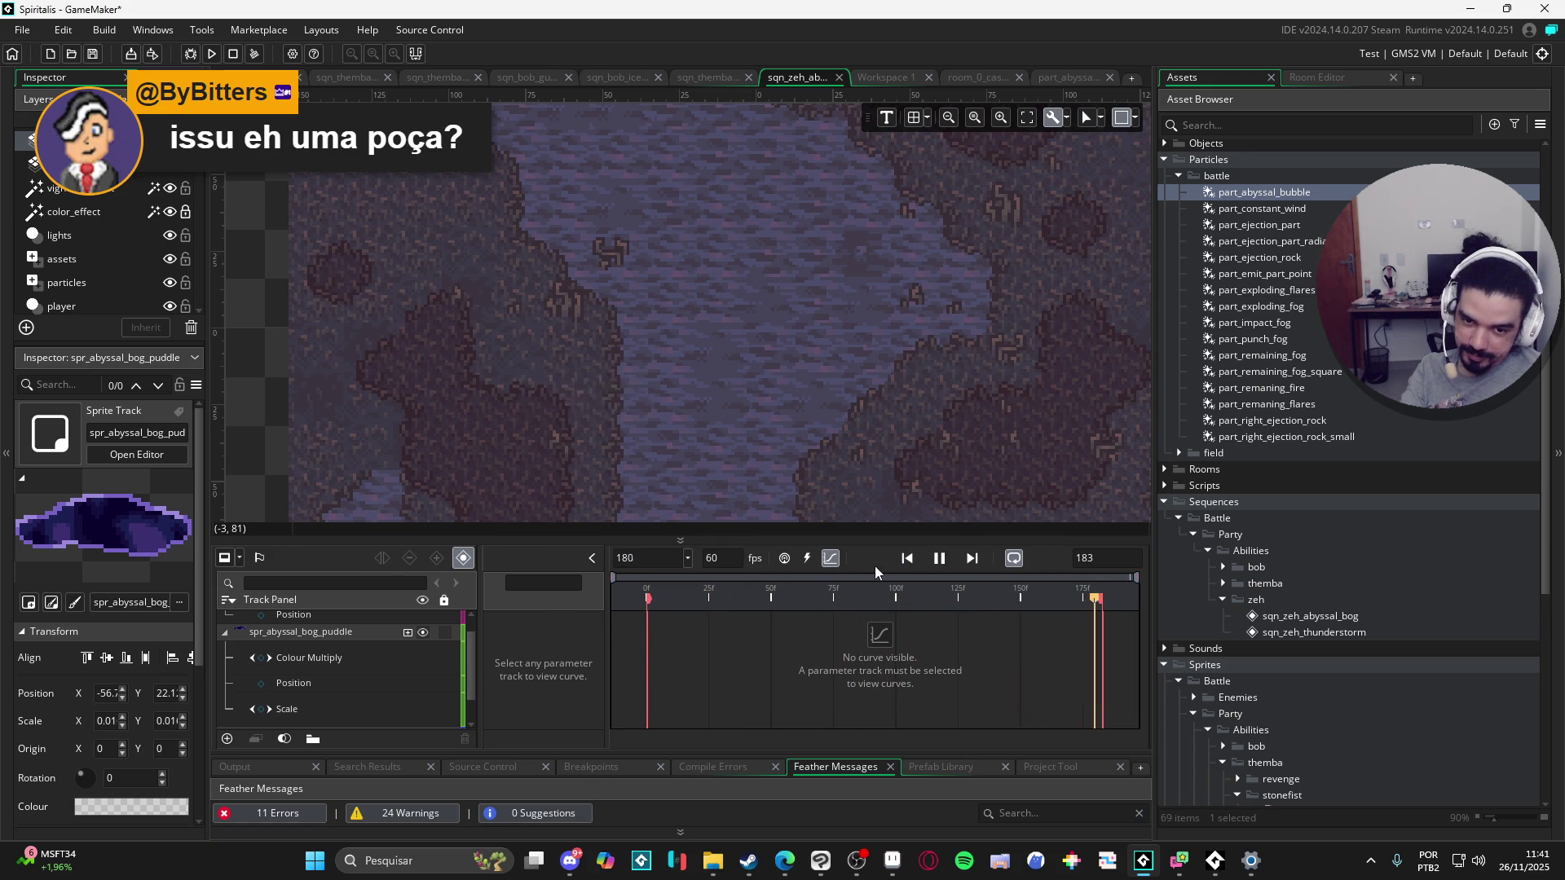
# Step: Return the timeline to keyframe view and select the part_abyssal_bubble track
pyautogui.click(829, 561)
pyautogui.scroll(1, 677, 634)
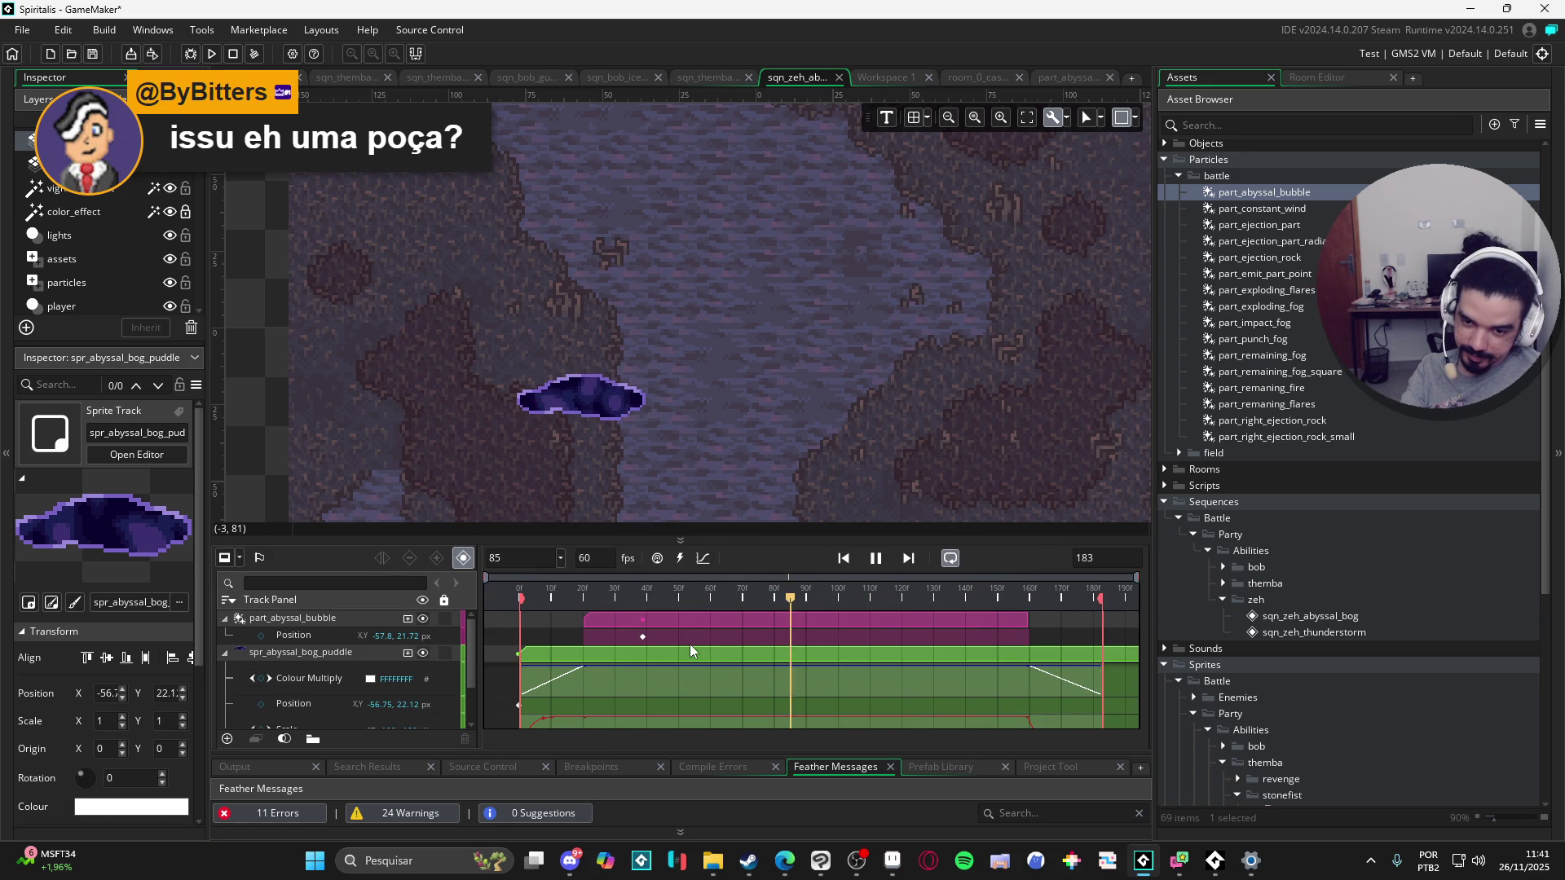
pyautogui.click(245, 652)
pyautogui.keyDown('ctrl'); pyautogui.click(234, 655); pyautogui.keyUp('ctrl')
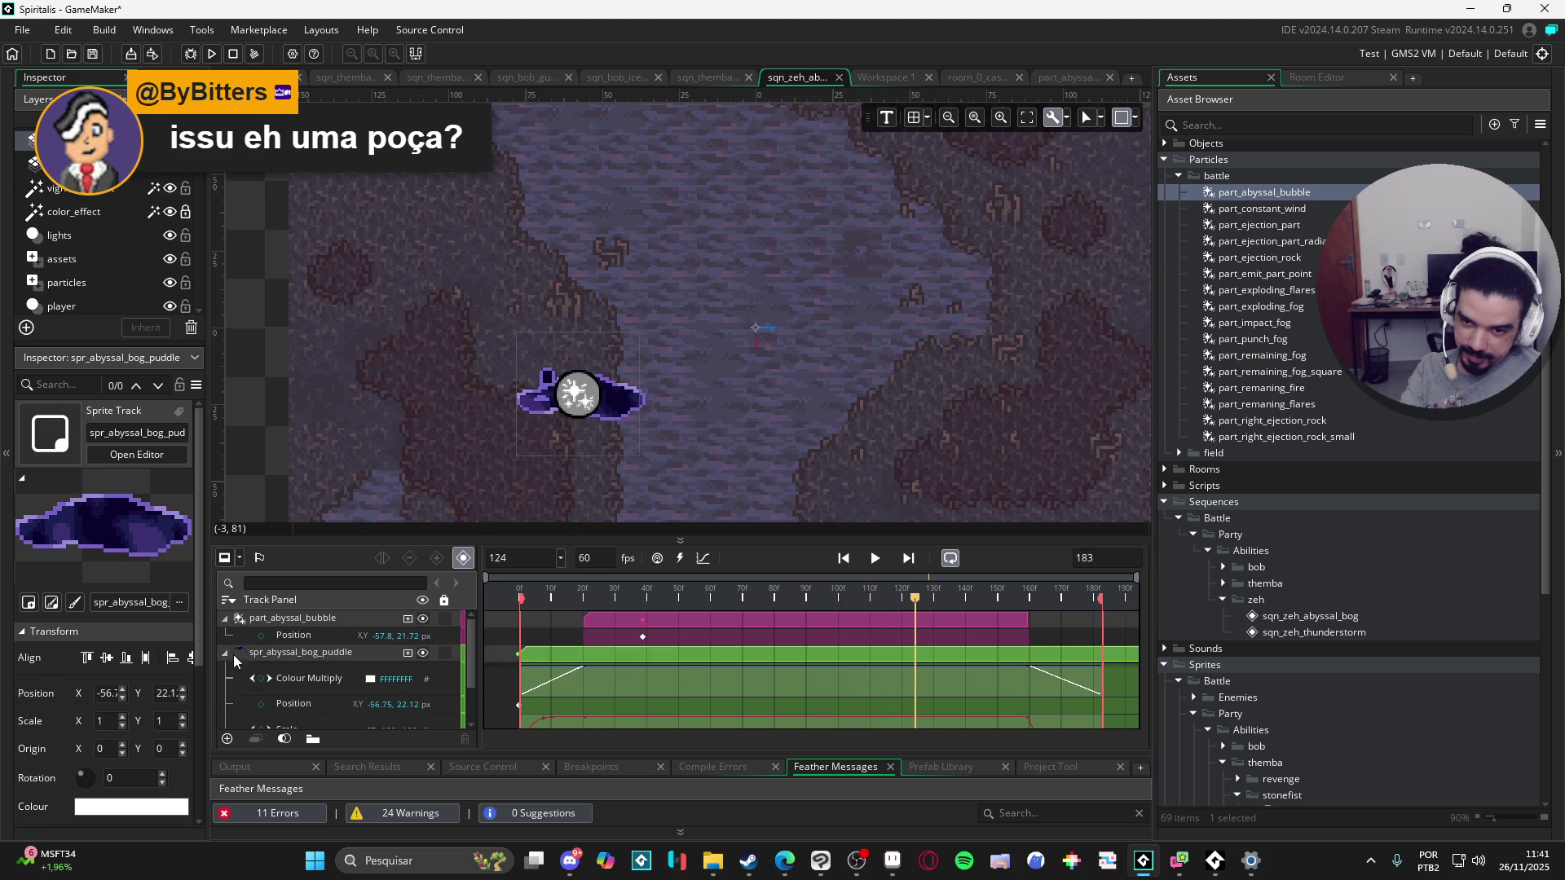
pyautogui.click(225, 654)
pyautogui.click(225, 619)
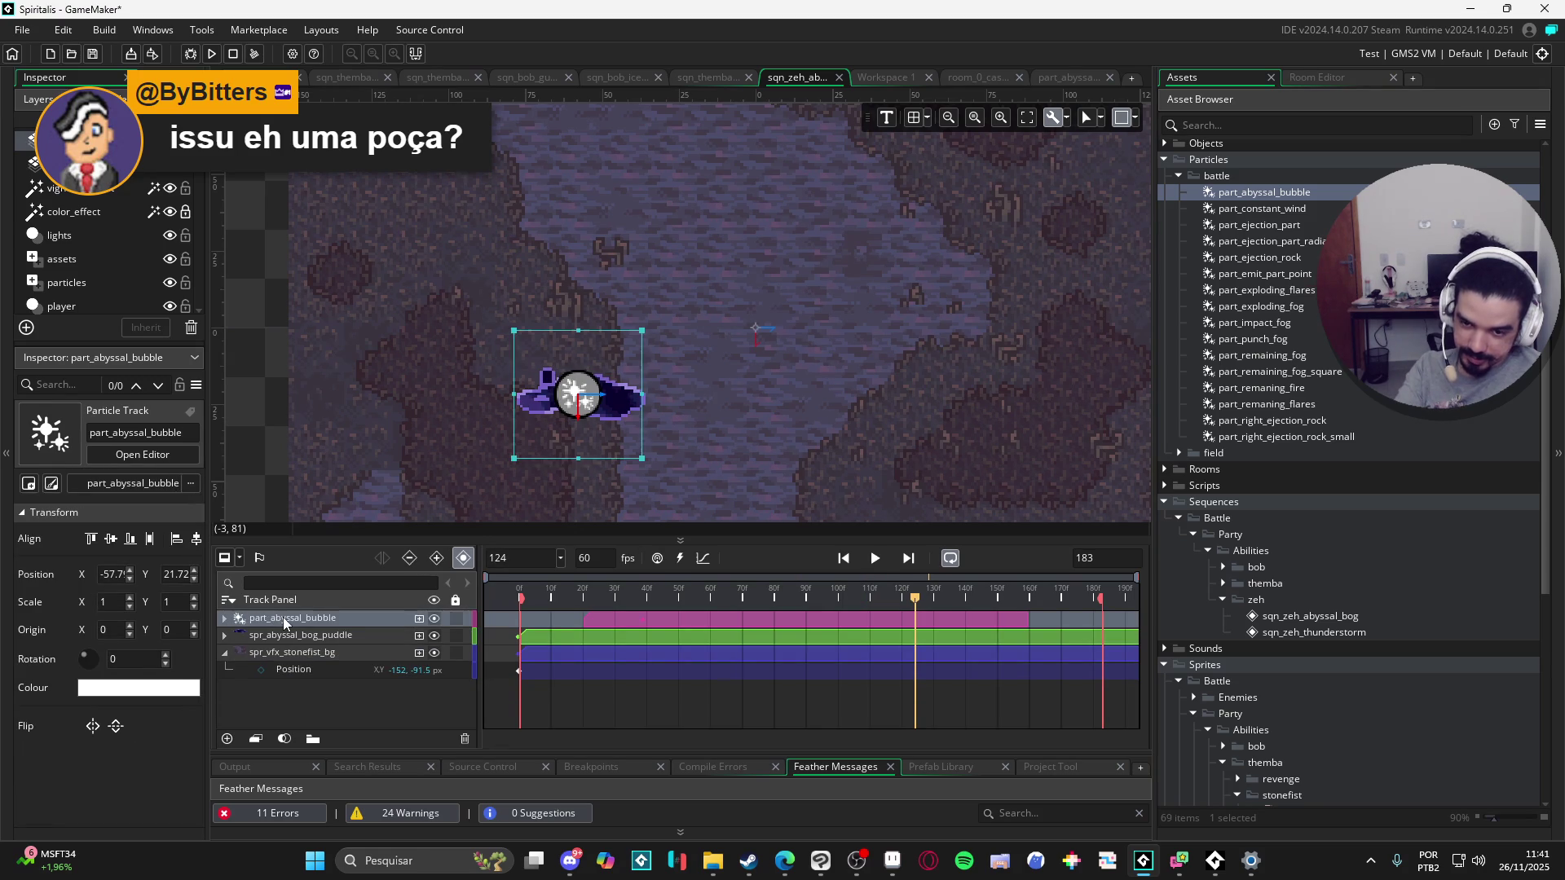
# Step: Duplicate the part_abyssal_bubble track, preview playback, then delete the duplicate track
pyautogui.hotkey('ctrl', 'd')
pyautogui.click(874, 558)
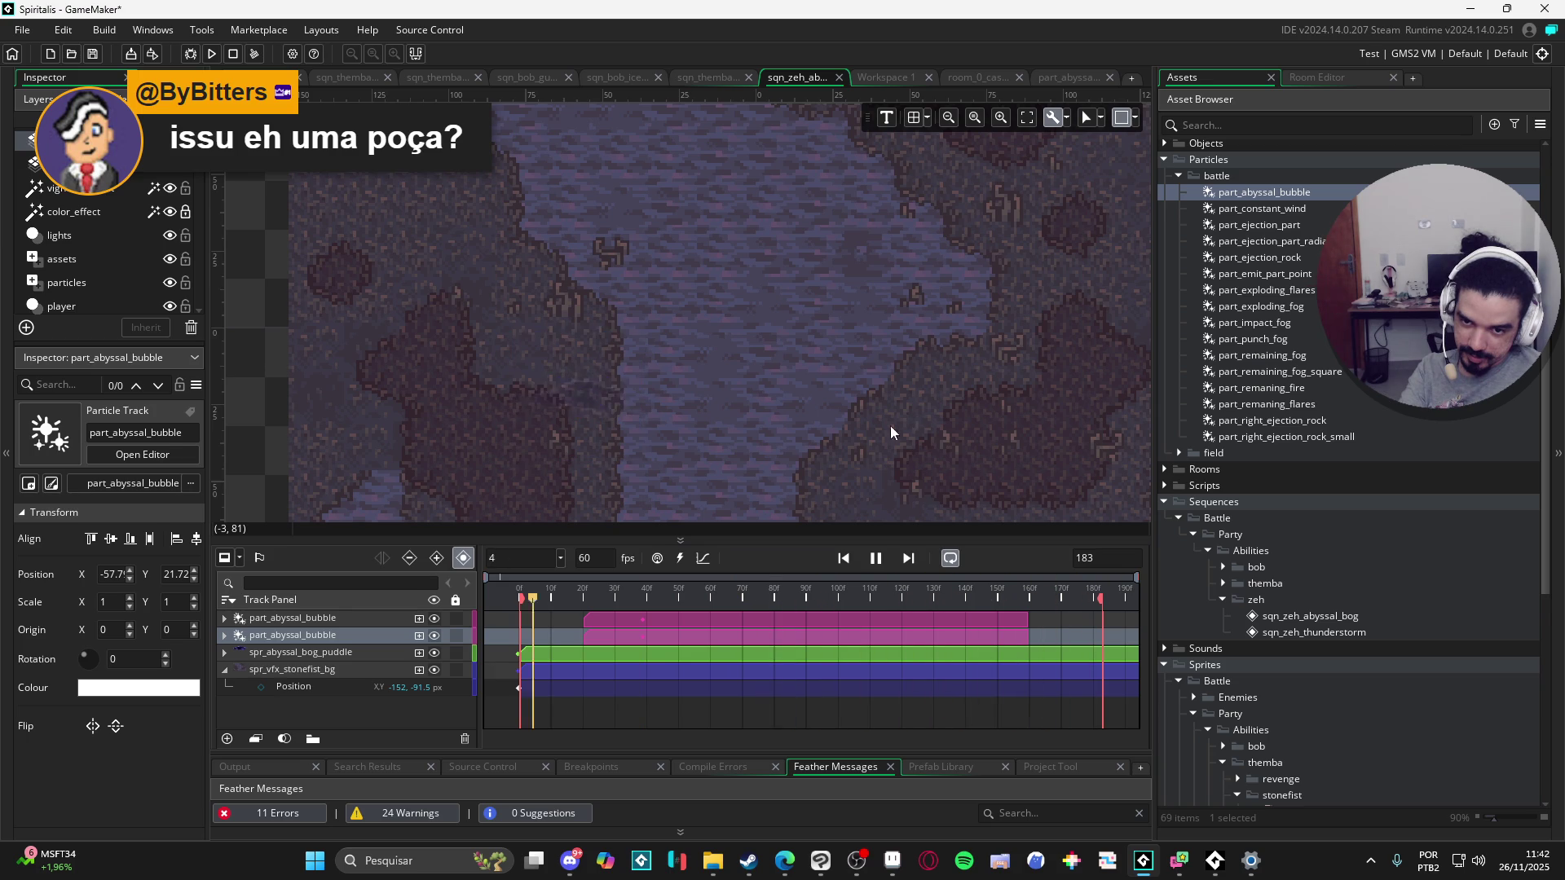
pyautogui.click(878, 558)
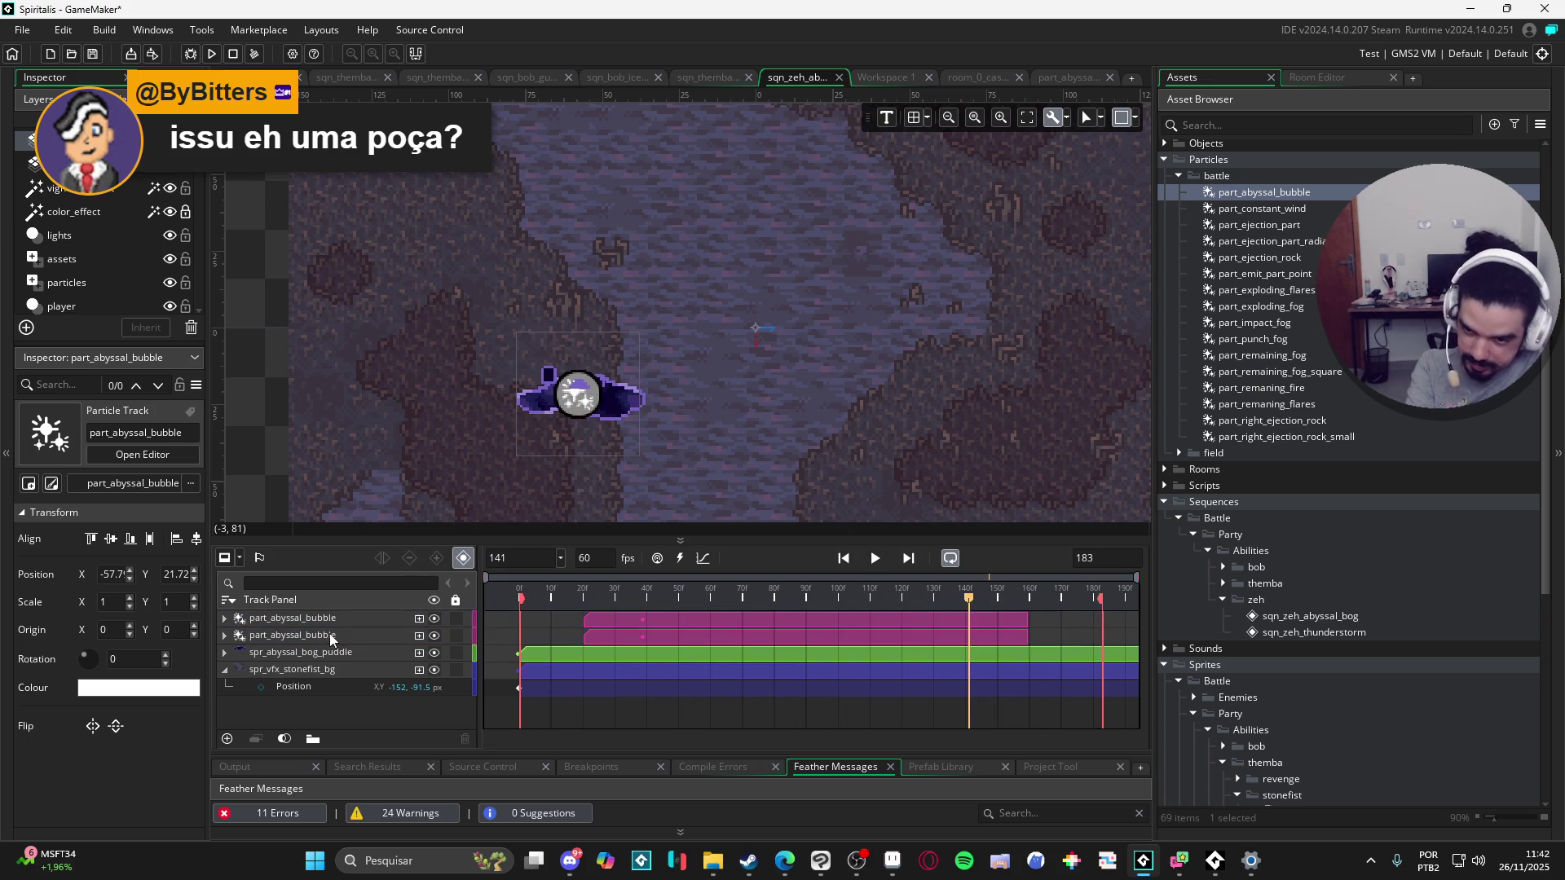
pyautogui.press('Delete')
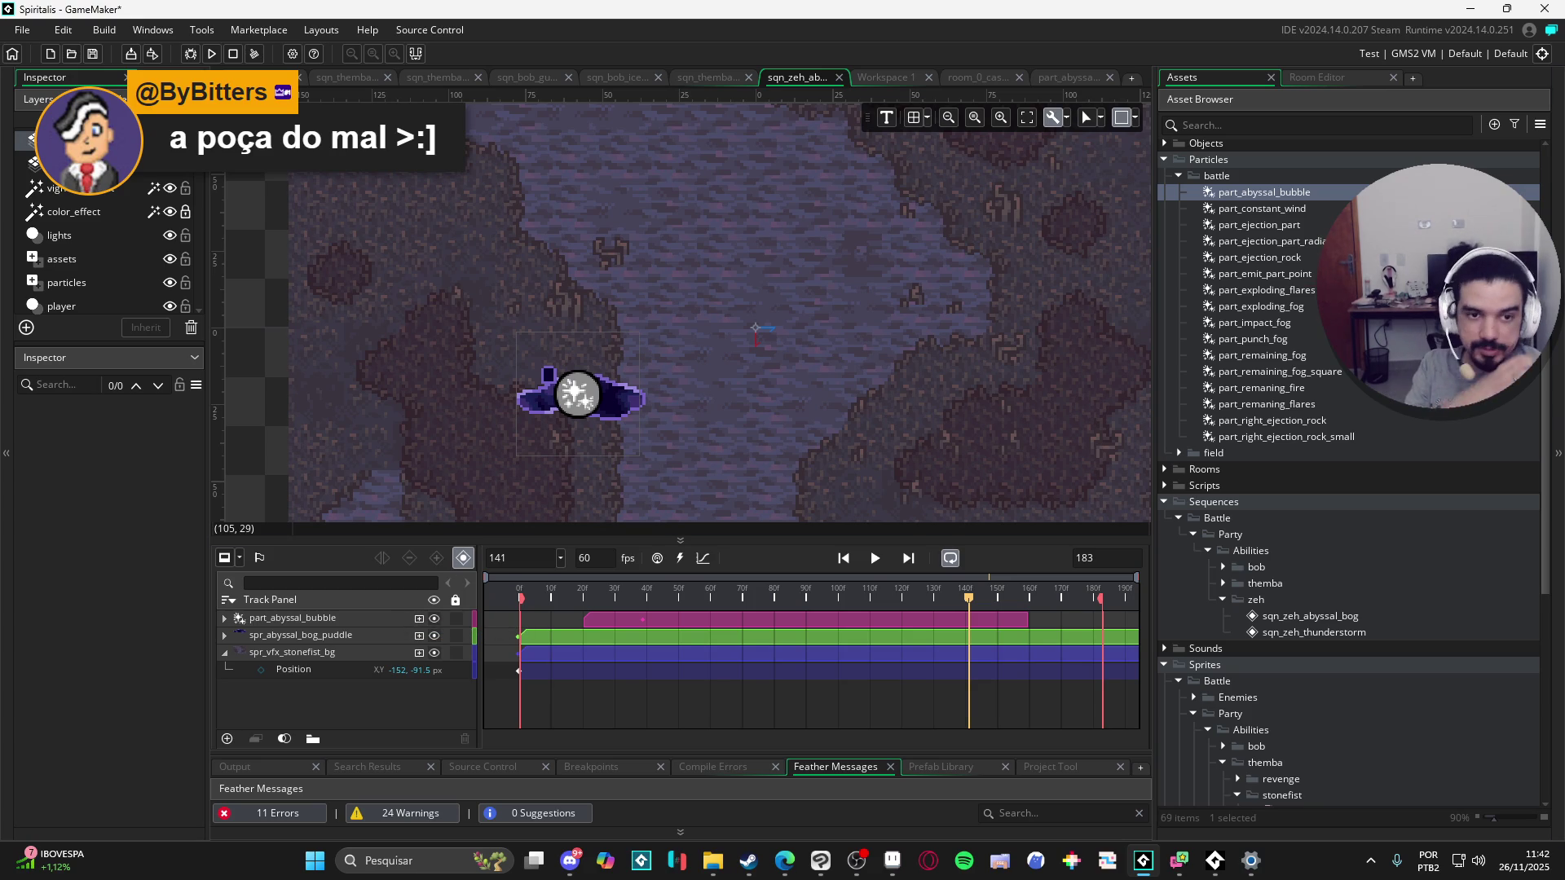
pyautogui.doubleClick(1304, 196)
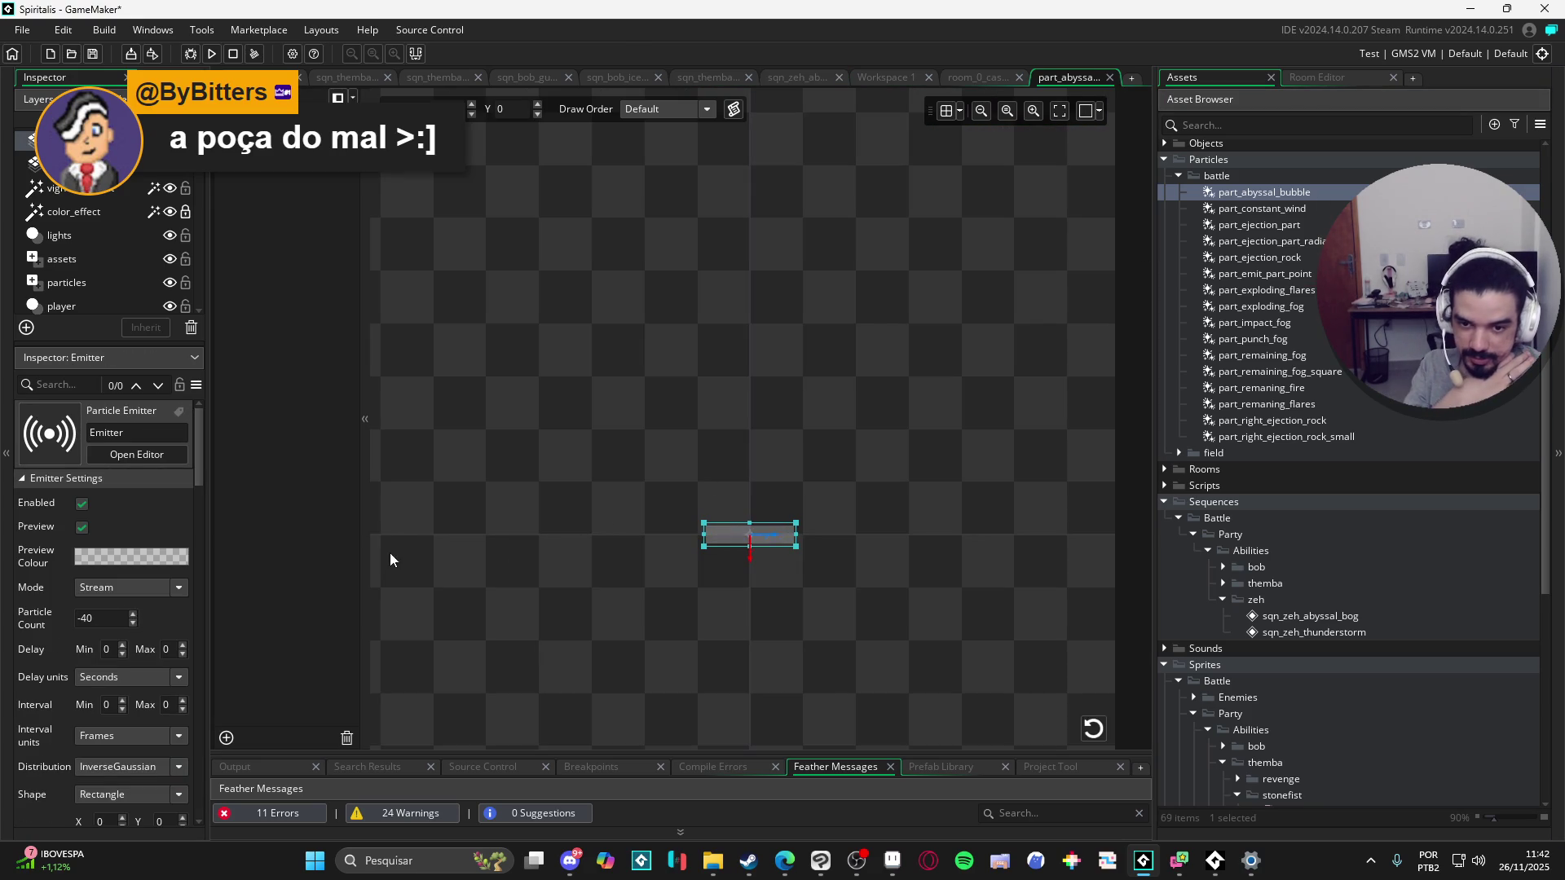
# Step: Set the bubble particle's maximum speed to 0.01 in the Emitter inspector
pyautogui.scroll(-8, 34, 687)
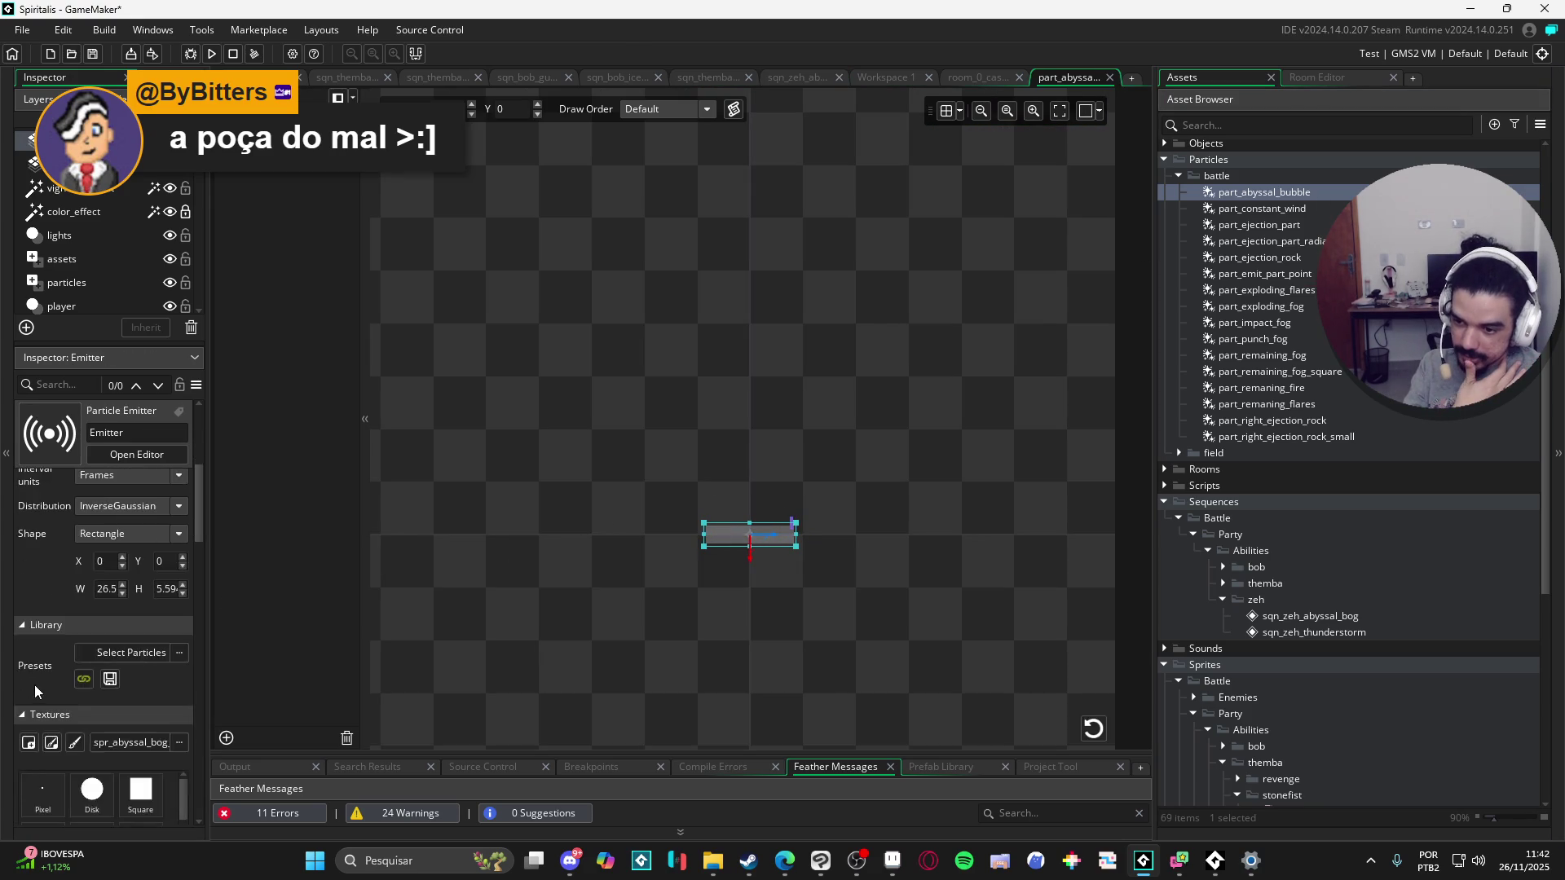
pyautogui.scroll(-6, 32, 682)
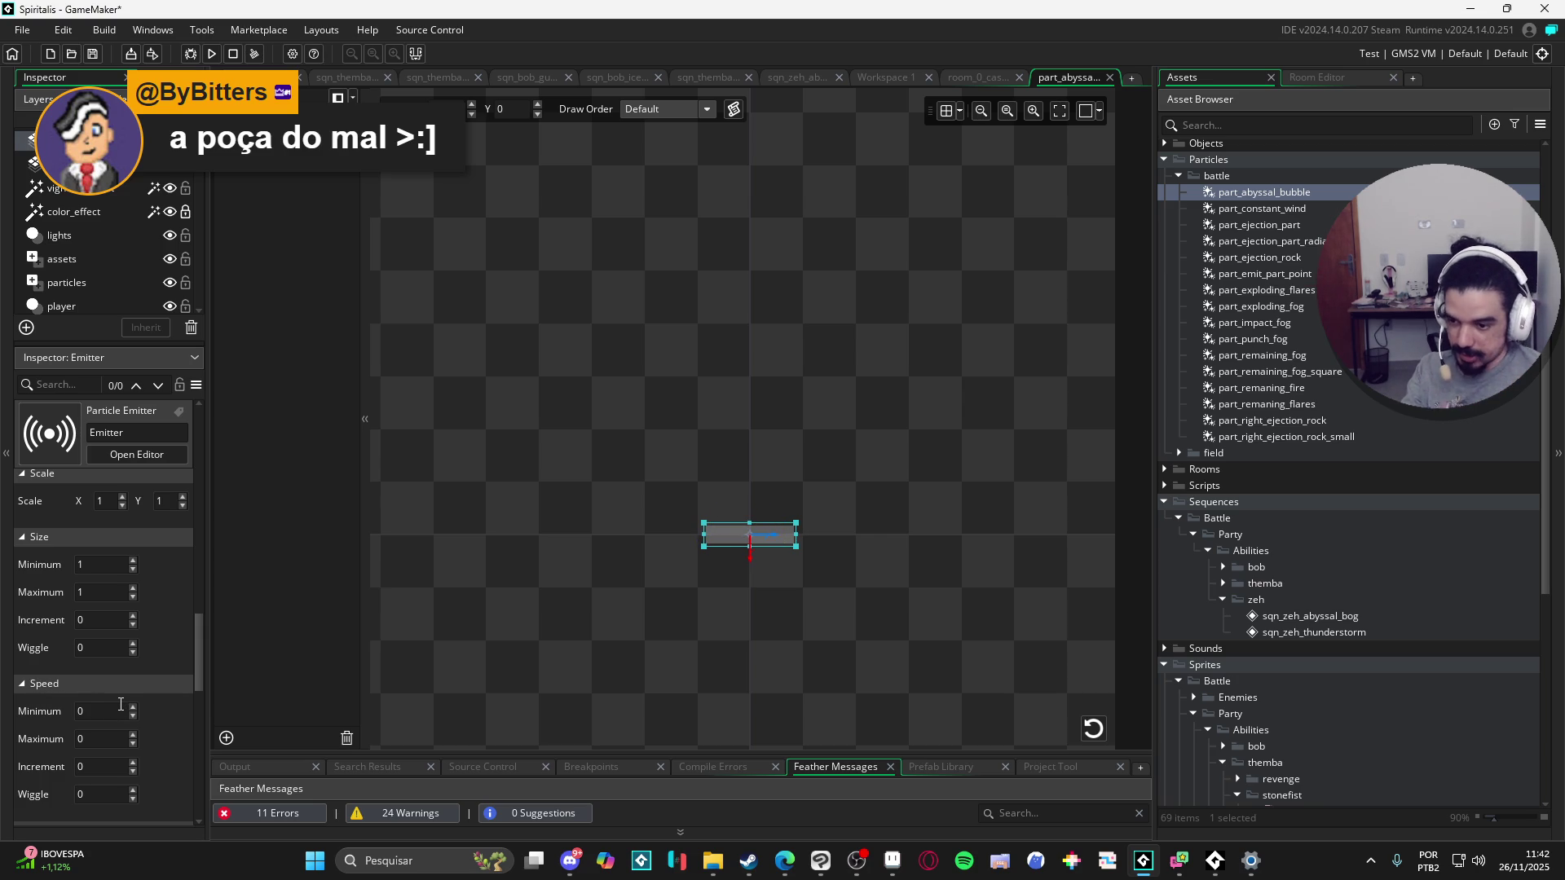
pyautogui.click(121, 705)
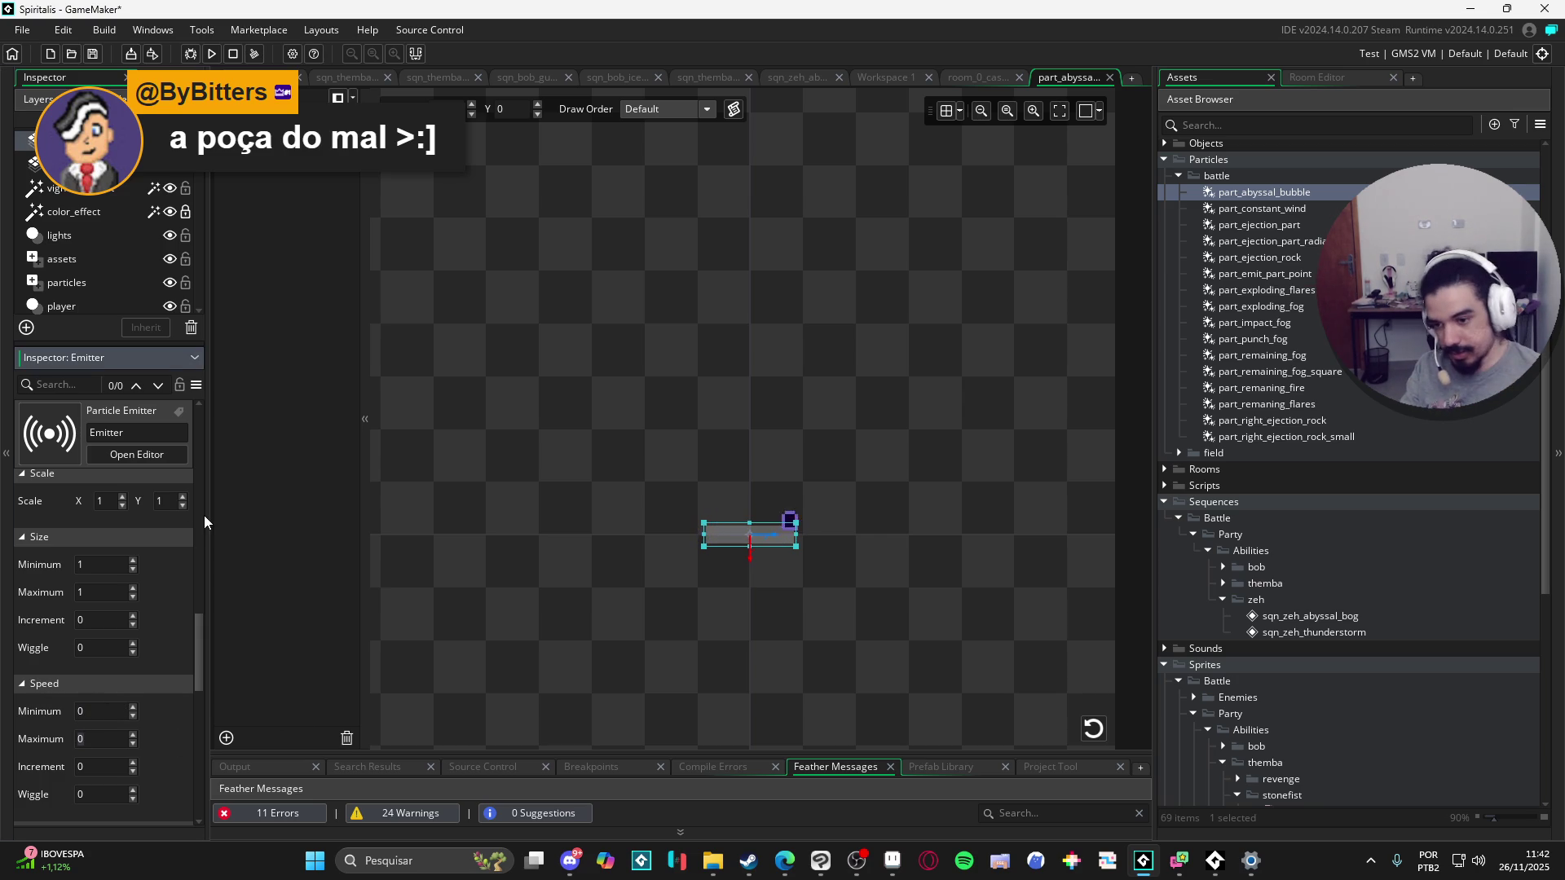
pyautogui.write('.01')
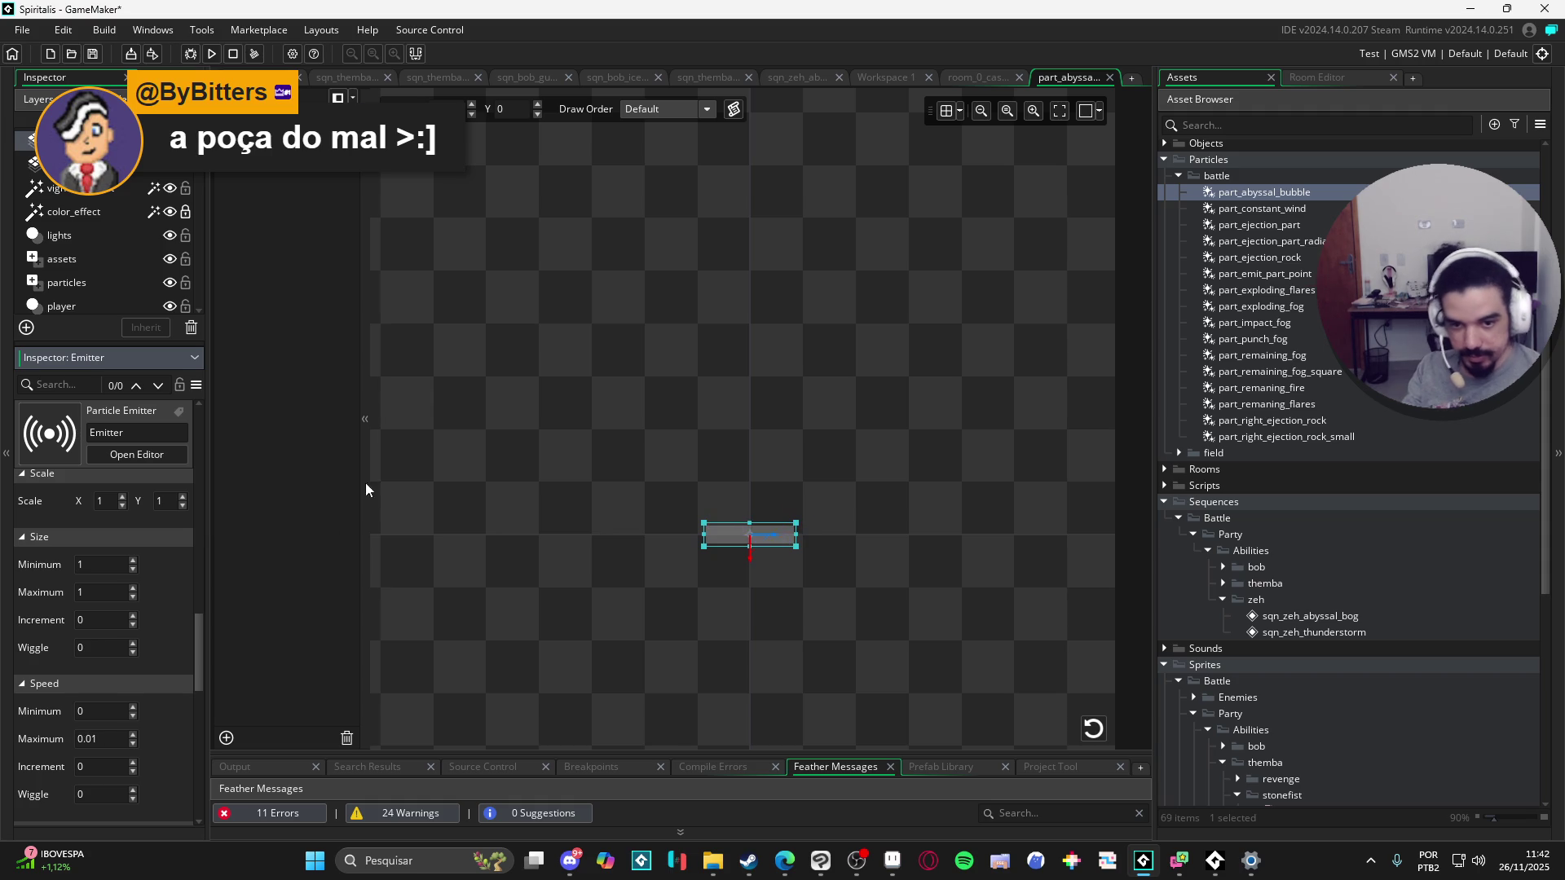
pyautogui.click(433, 518)
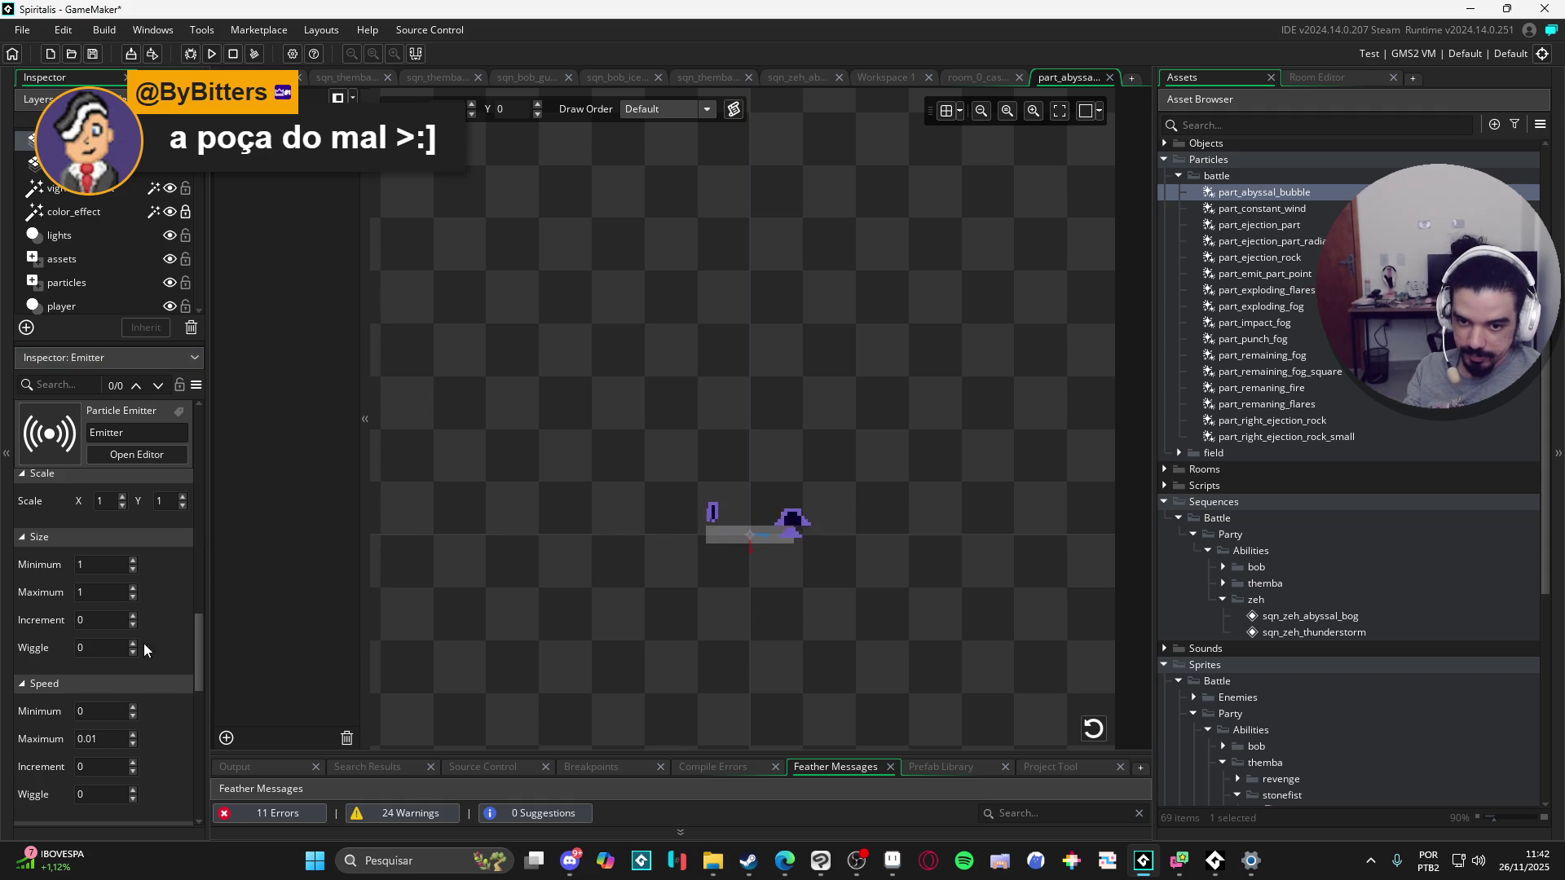
pyautogui.click(109, 736)
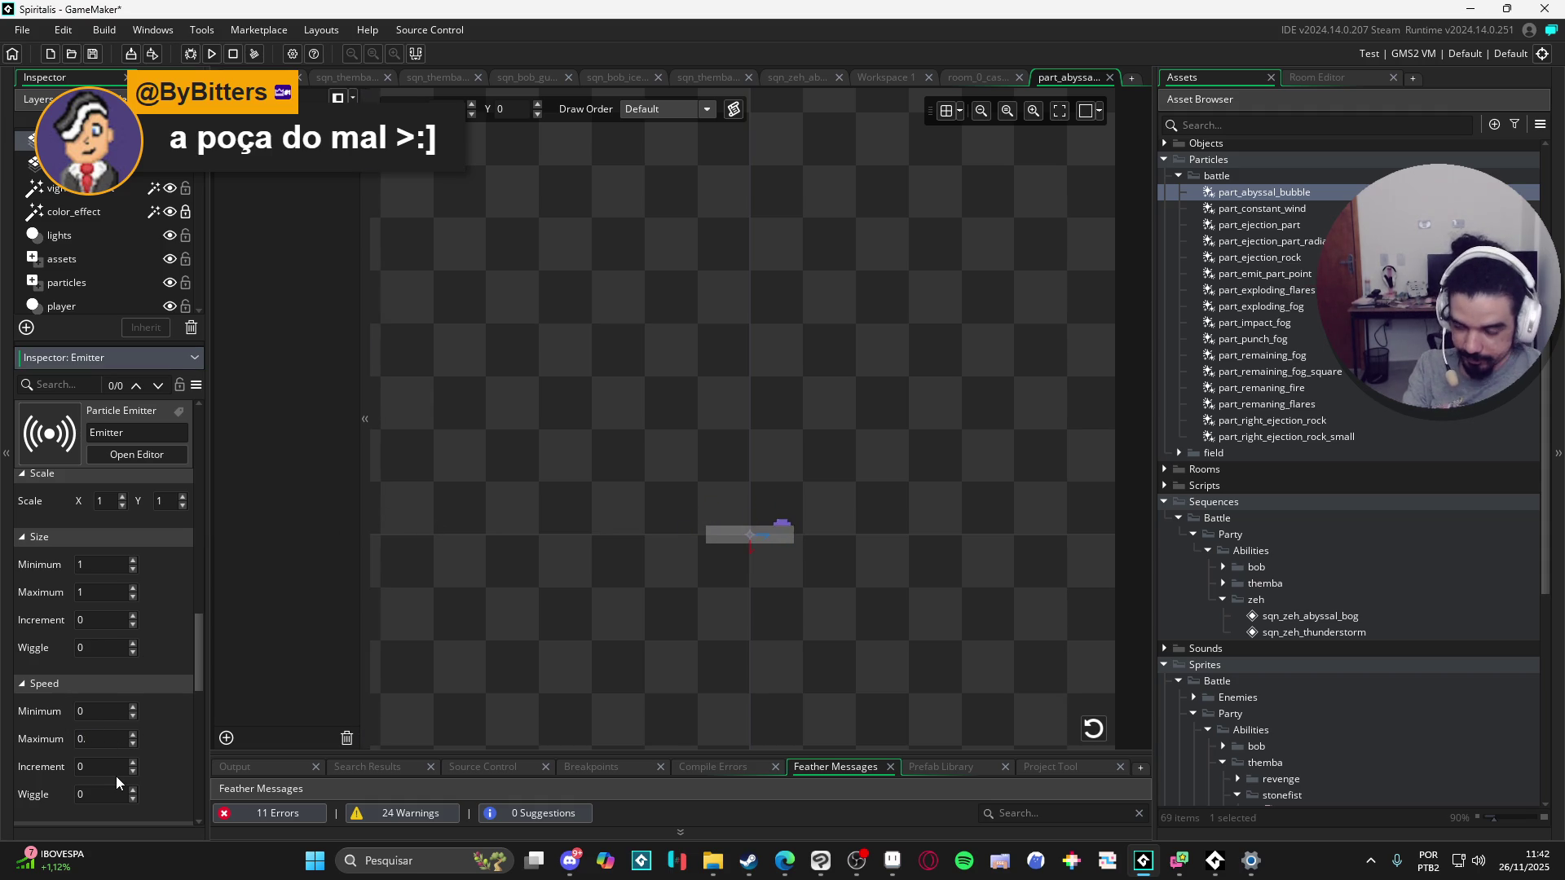
pyautogui.write('.1')
pyautogui.click(383, 432)
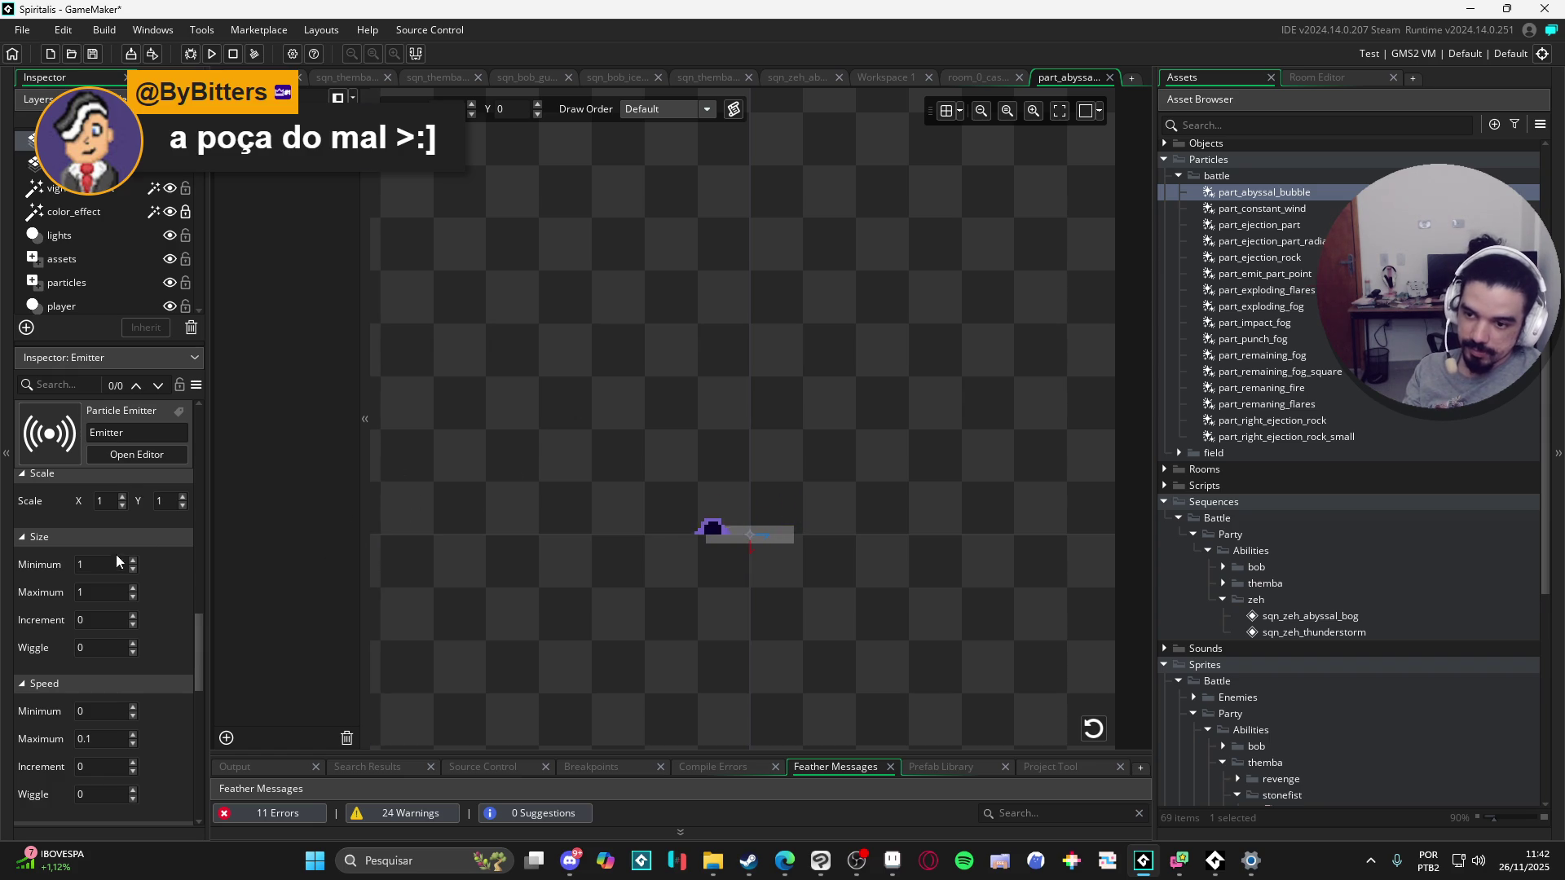
# Step: Raise the part_abyssal_bubble emitter's Particle Count to -30
pyautogui.scroll(5, 115, 610)
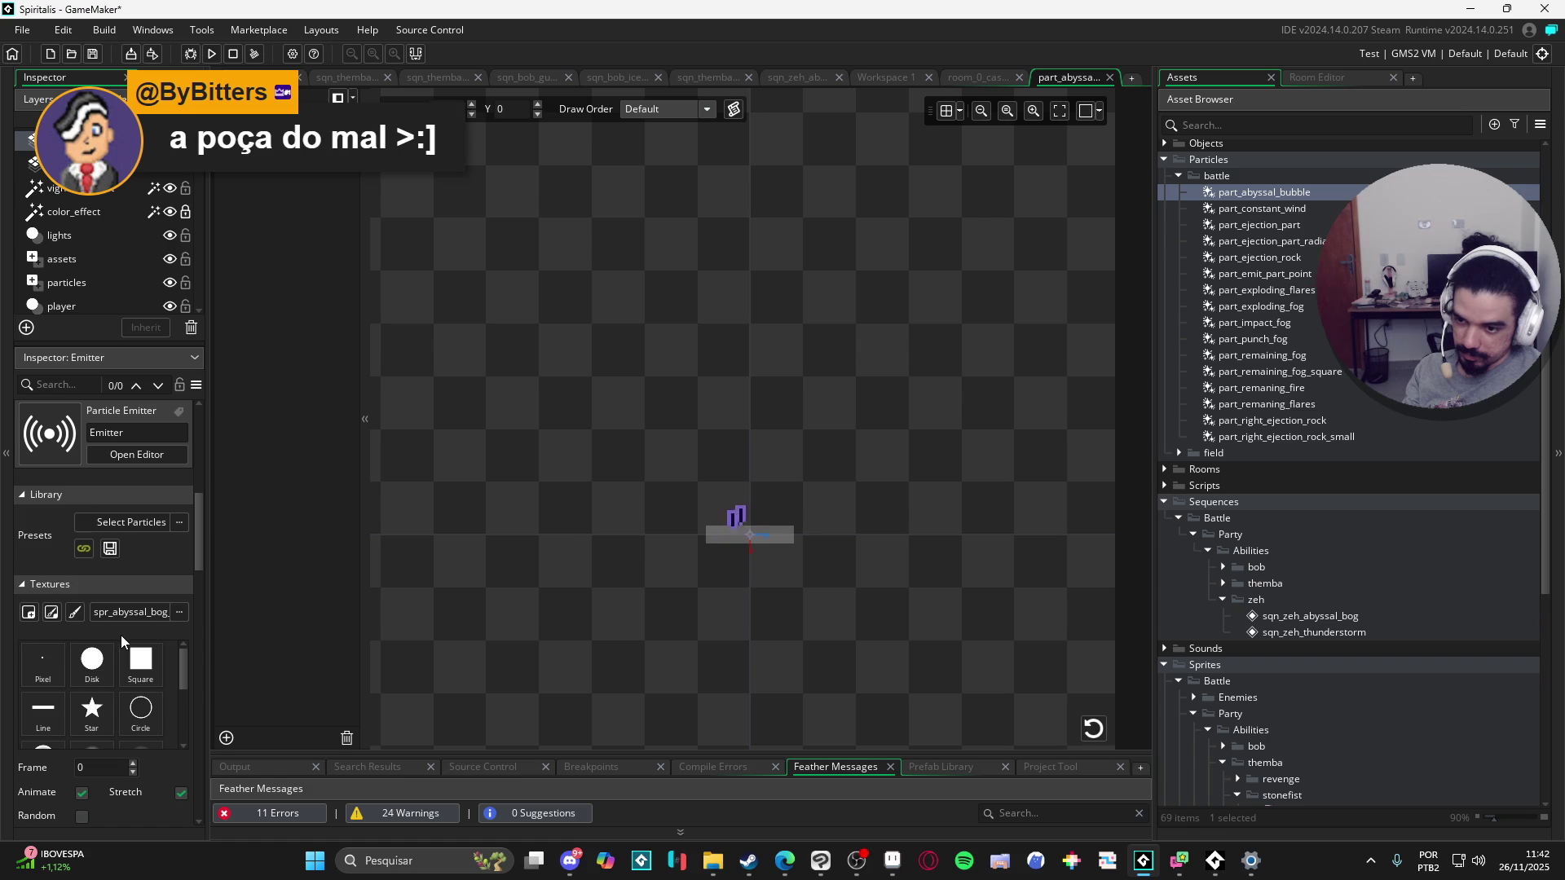
pyautogui.scroll(-3, 122, 662)
pyautogui.scroll(-3, 154, 795)
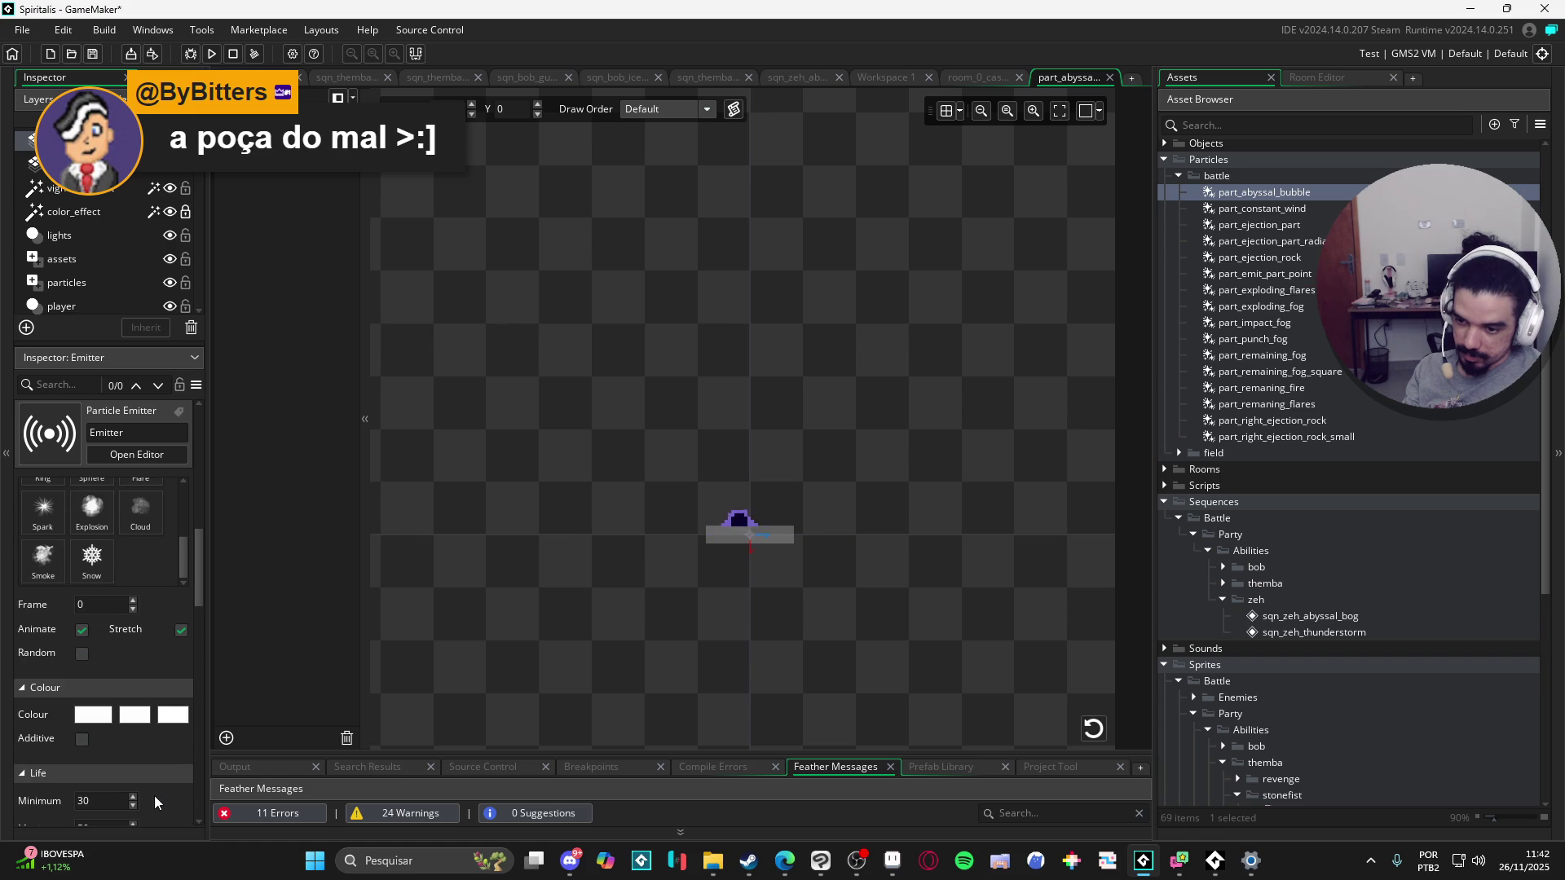
pyautogui.scroll(5, 156, 789)
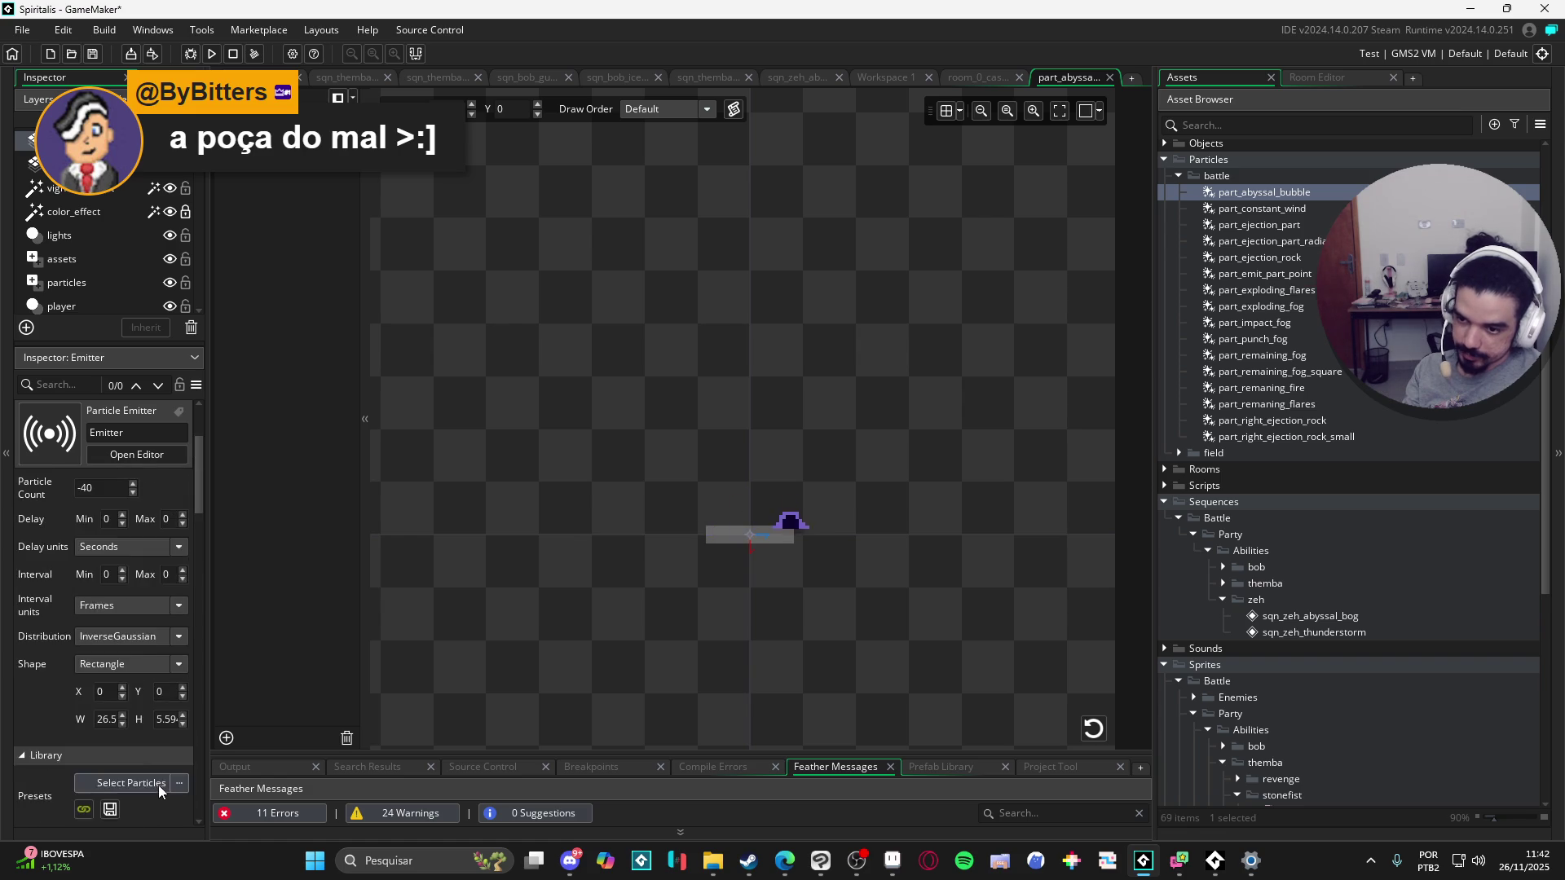
pyautogui.click(134, 614)
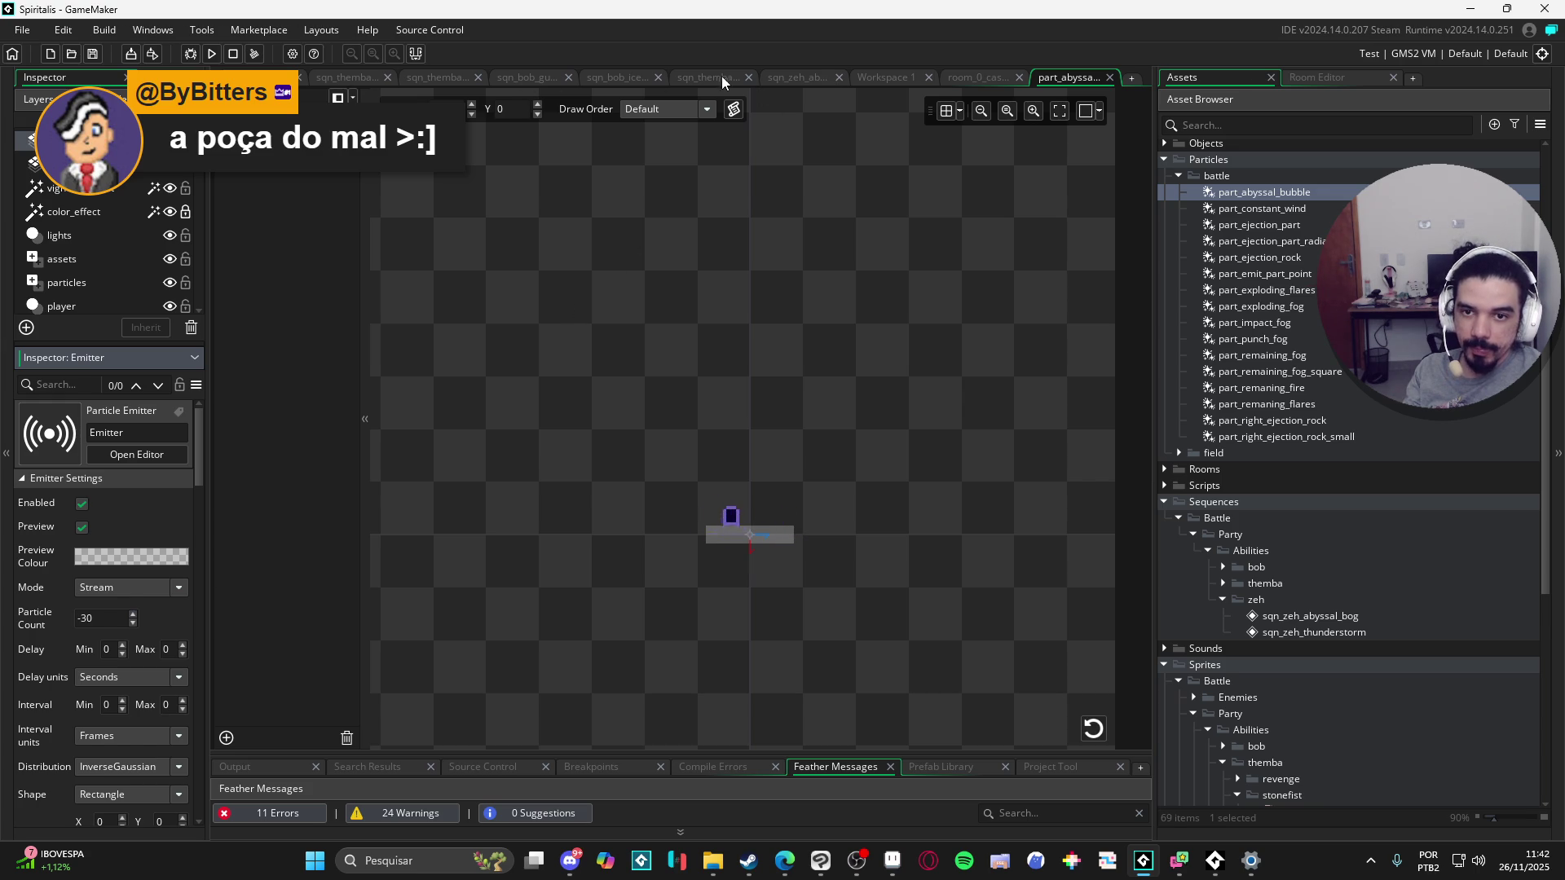
pyautogui.click(783, 77)
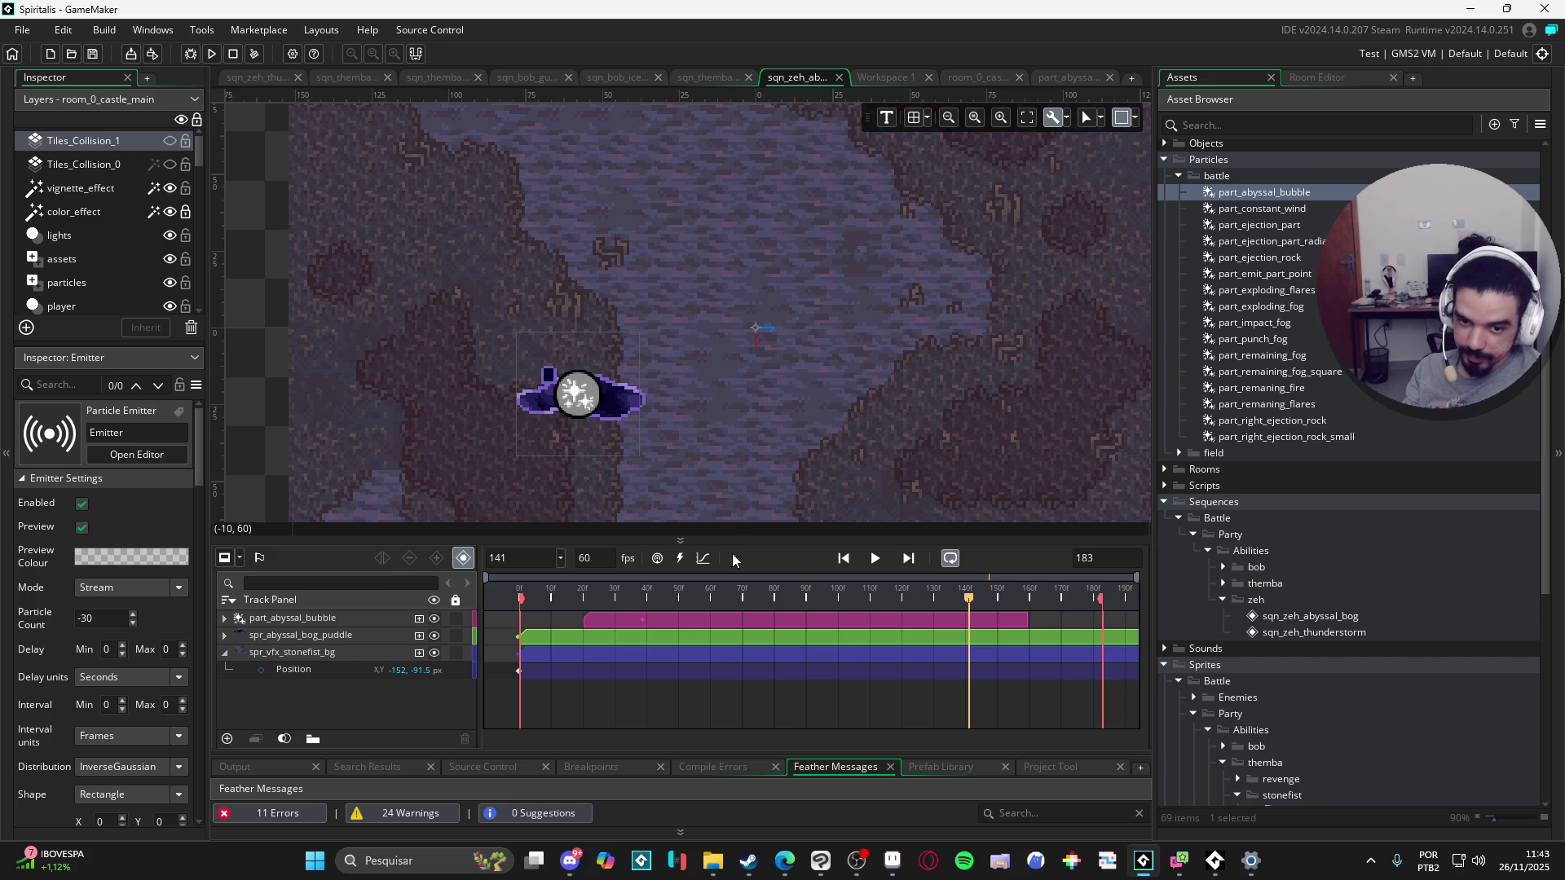
# Step: Rewind the bog sequence to frame 0, play it through, and stop at frame 21
pyautogui.moveTo(740, 590); pyautogui.dragTo(270, 636)
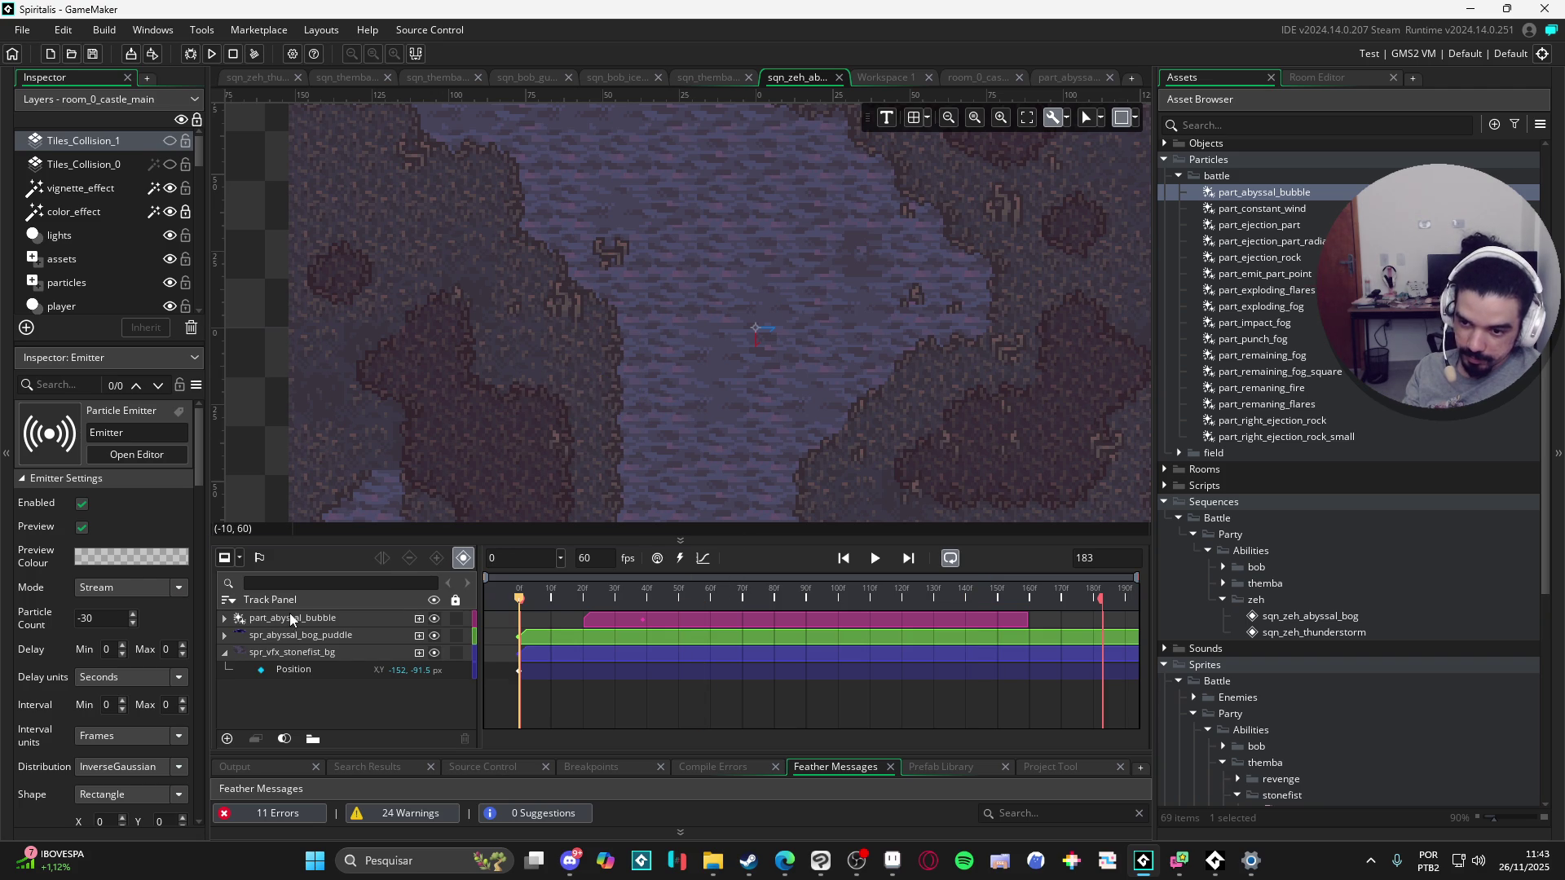
pyautogui.click(875, 558)
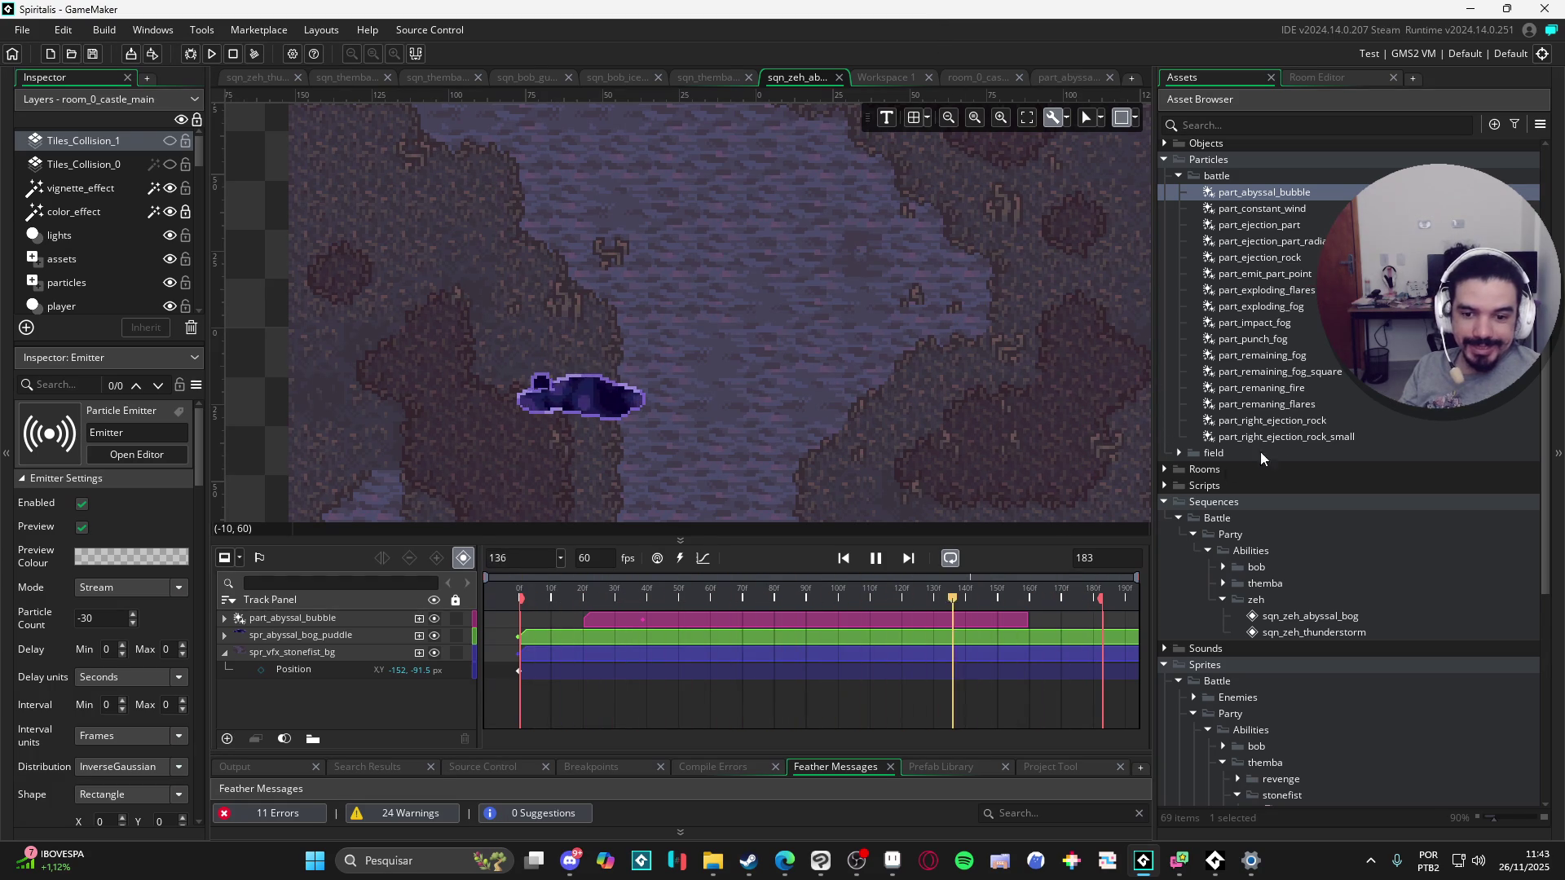
pyautogui.click(577, 602)
pyautogui.moveTo(578, 606)
pyautogui.mouseDown()
pyautogui.moveTo(532, 604)
pyautogui.moveTo(585, 602)
pyautogui.mouseUp()
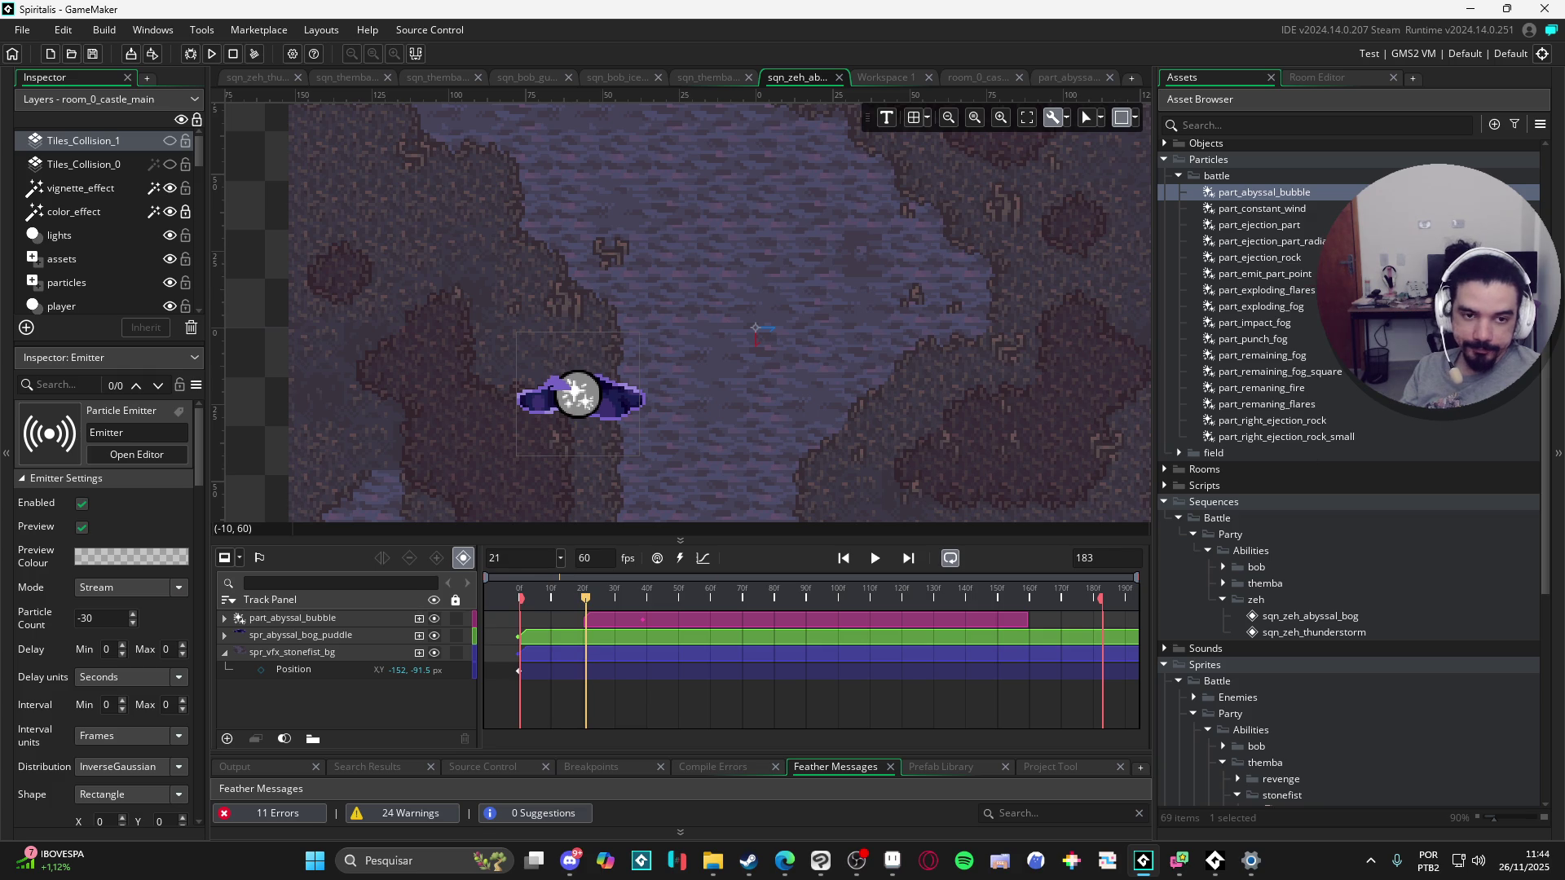
pyautogui.scroll(-2, 1324, 334)
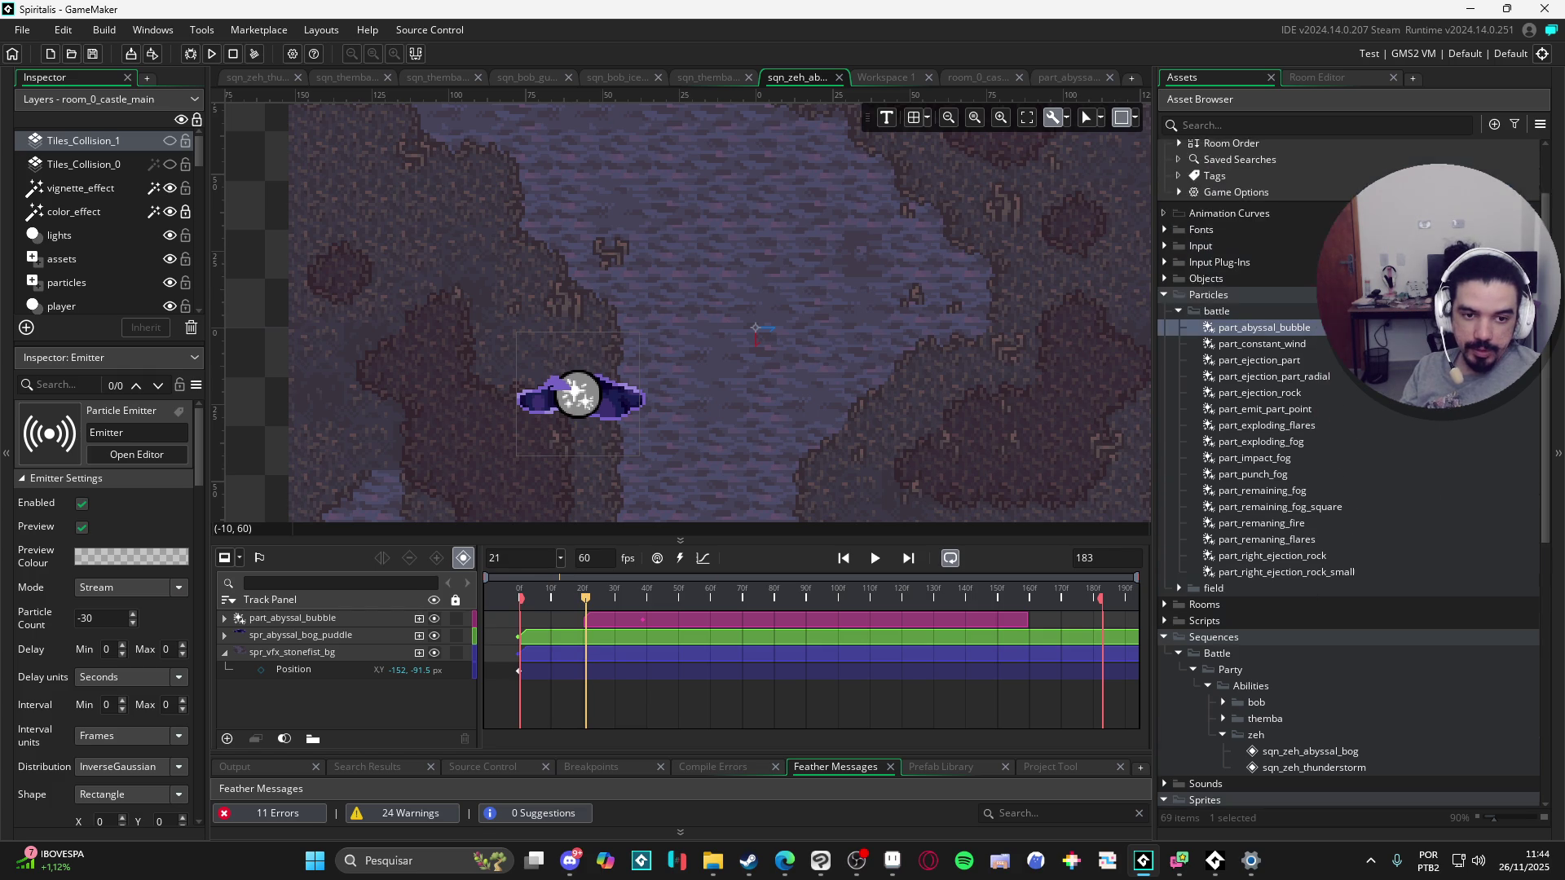
pyautogui.scroll(-5, 1324, 334)
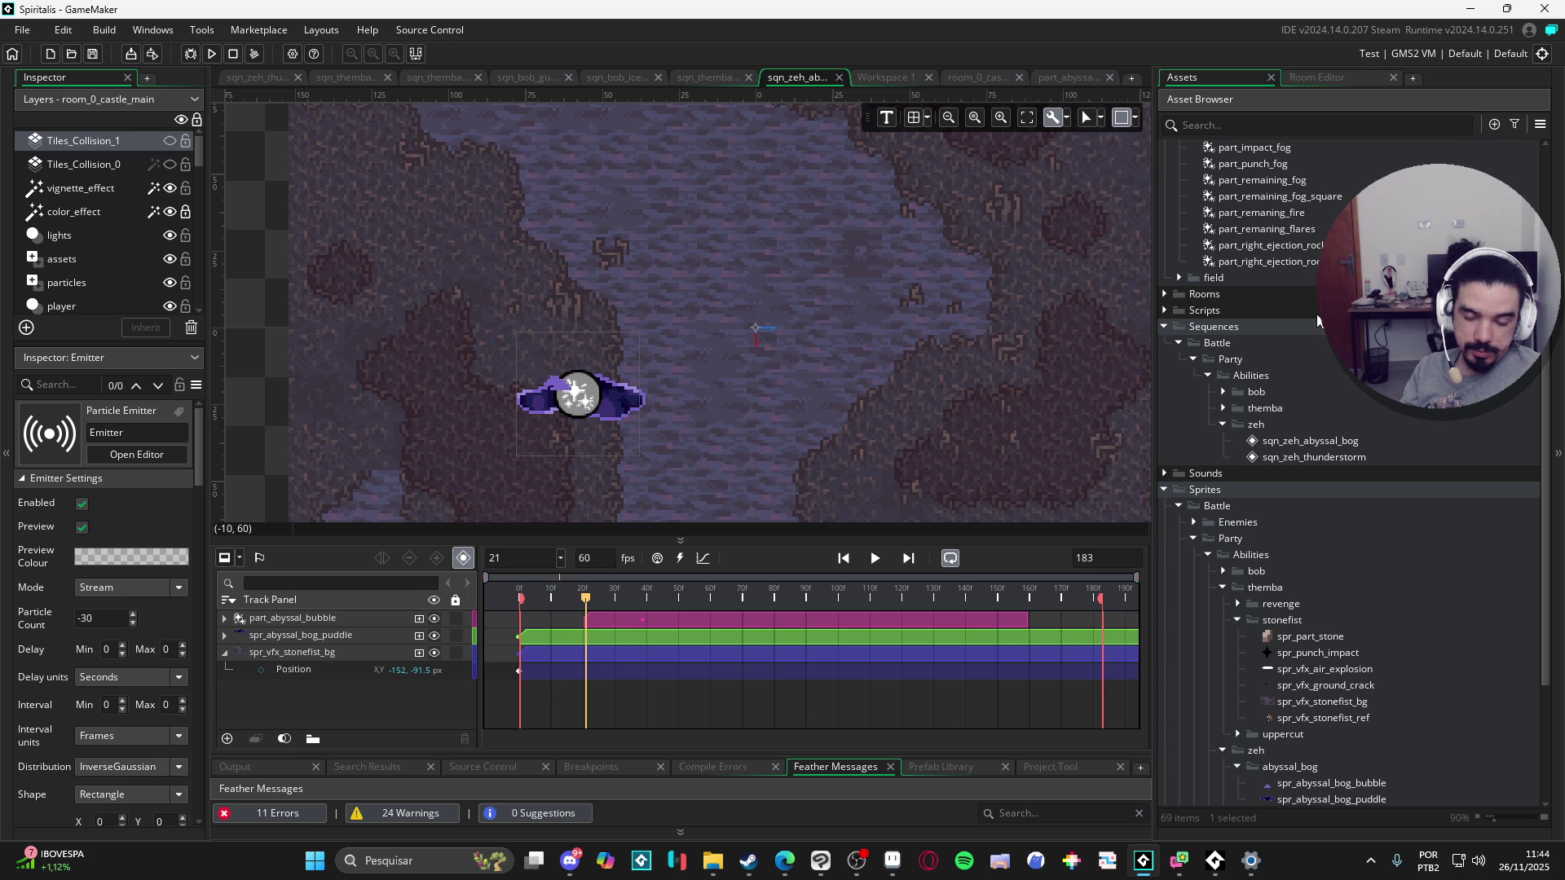
pyautogui.scroll(5, 1317, 314)
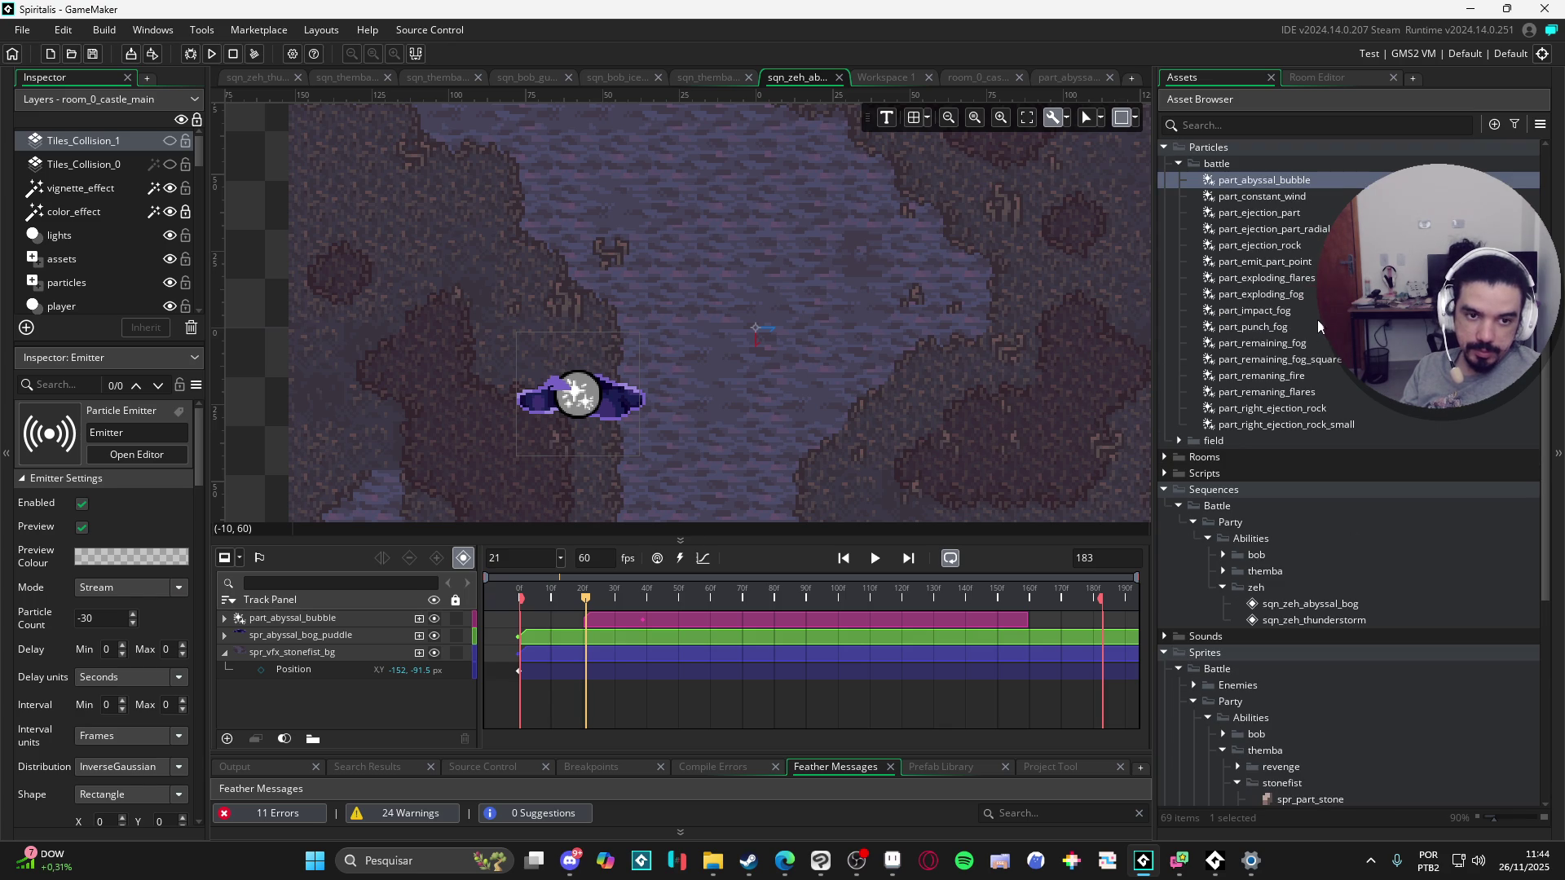
pyautogui.click(1309, 349)
pyautogui.click(1304, 369)
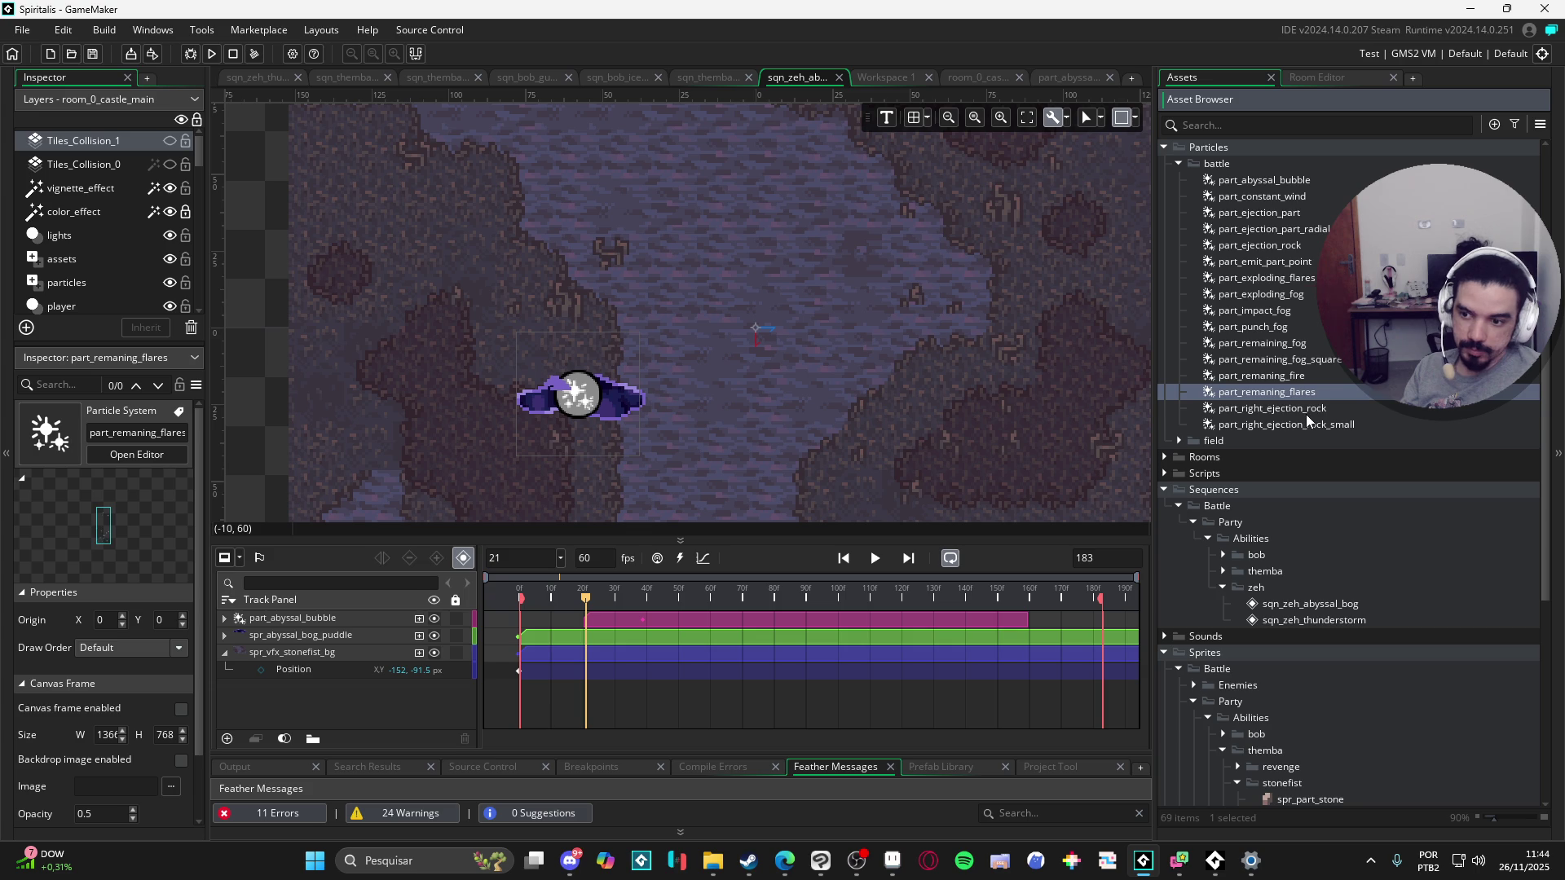
pyautogui.click(1306, 414)
pyautogui.click(1303, 423)
pyautogui.click(1285, 343)
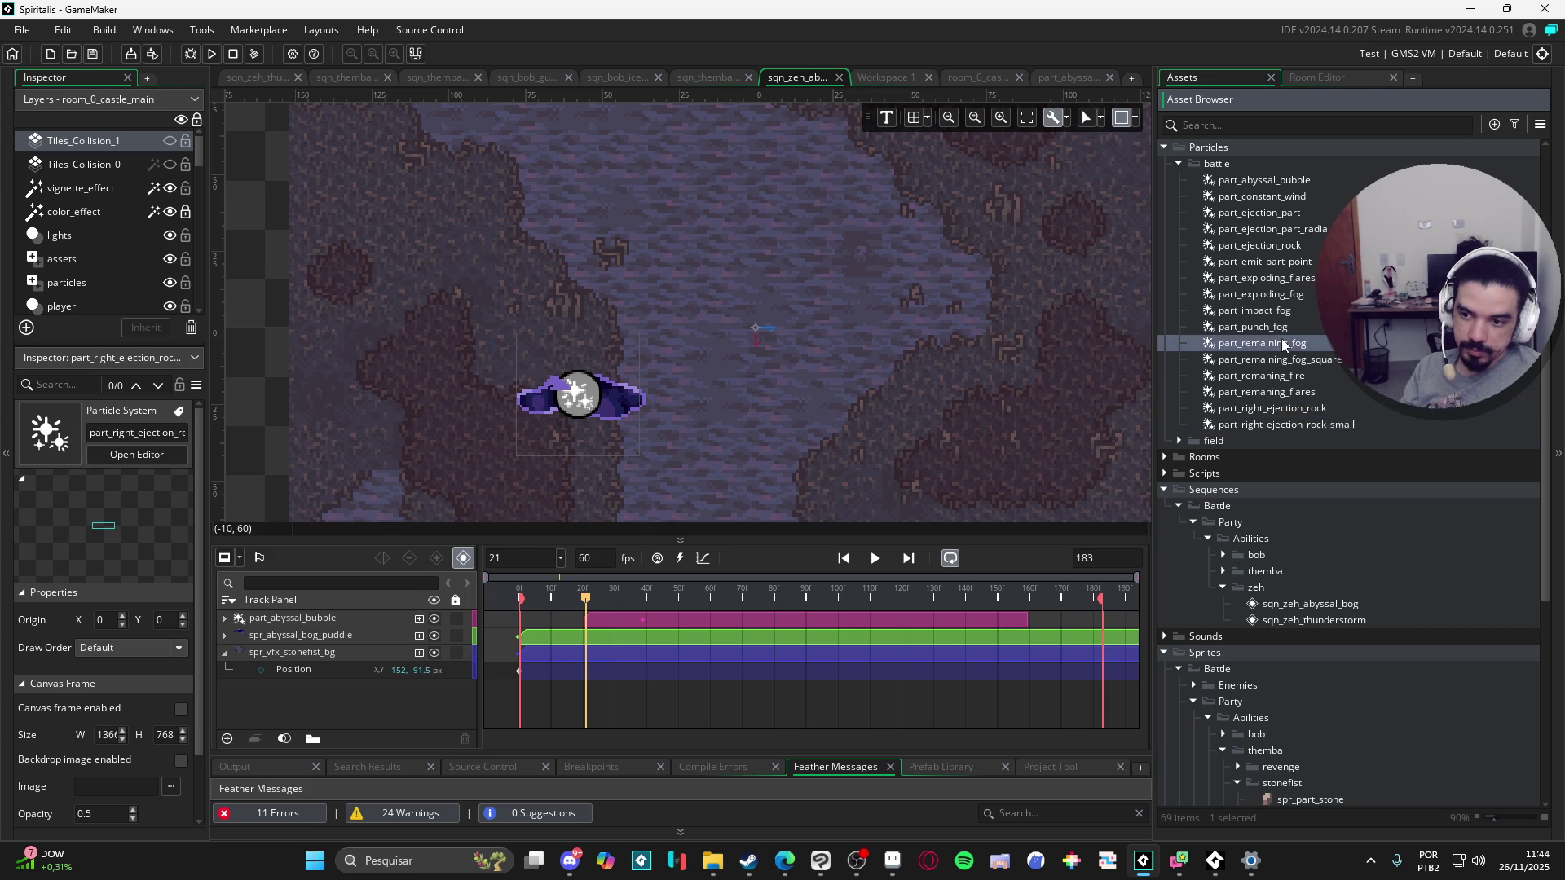
pyautogui.click(1272, 295)
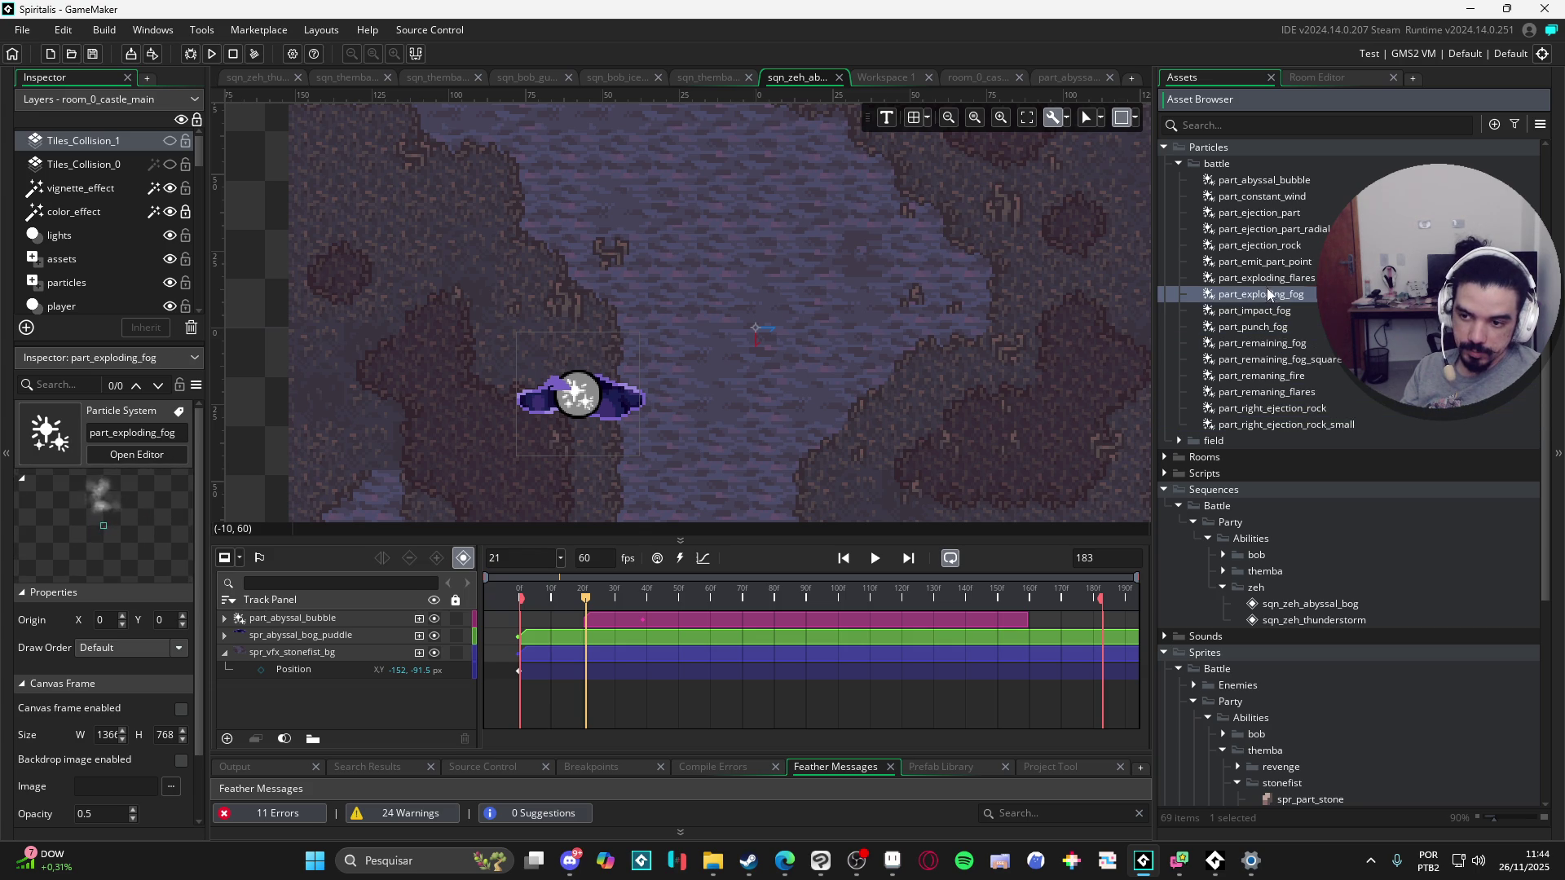
pyautogui.click(1258, 278)
pyautogui.click(1259, 262)
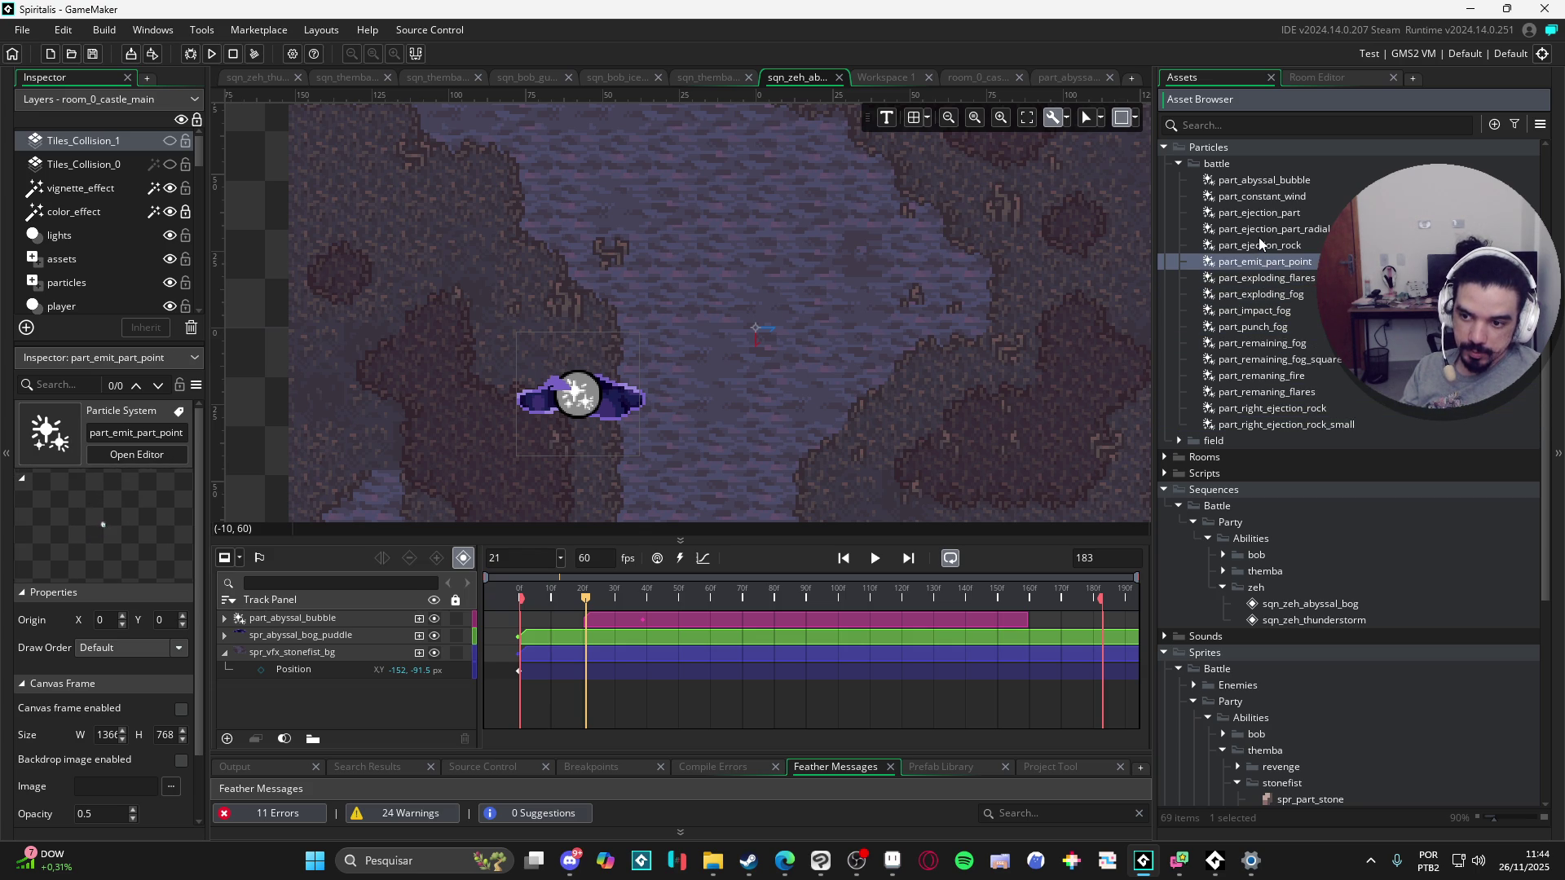
pyautogui.click(1261, 229)
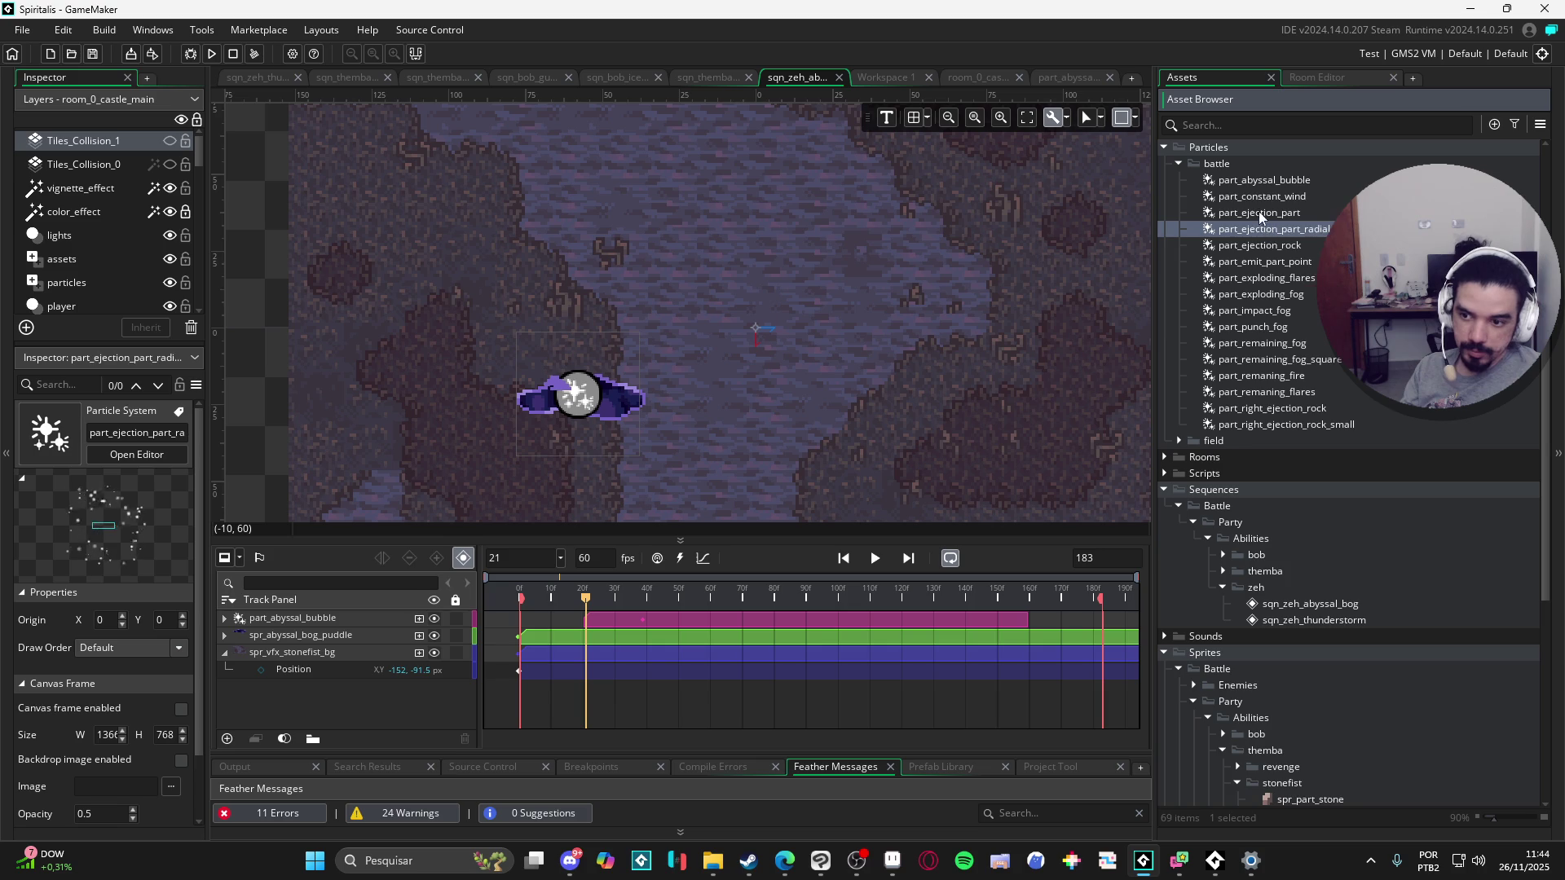
pyautogui.click(1256, 200)
pyautogui.click(1263, 184)
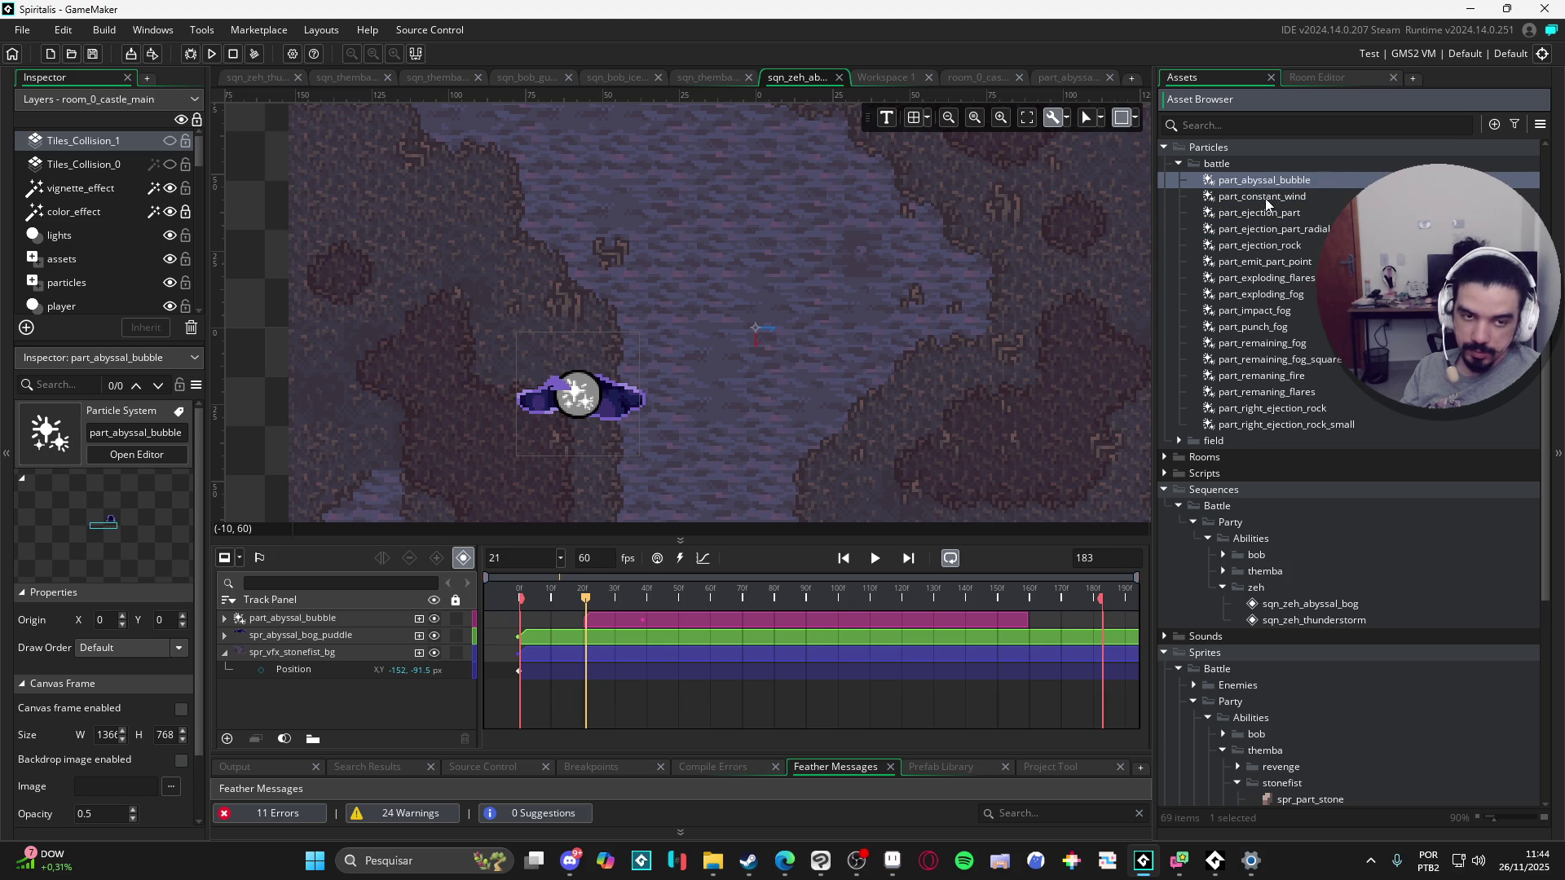
pyautogui.click(1265, 197)
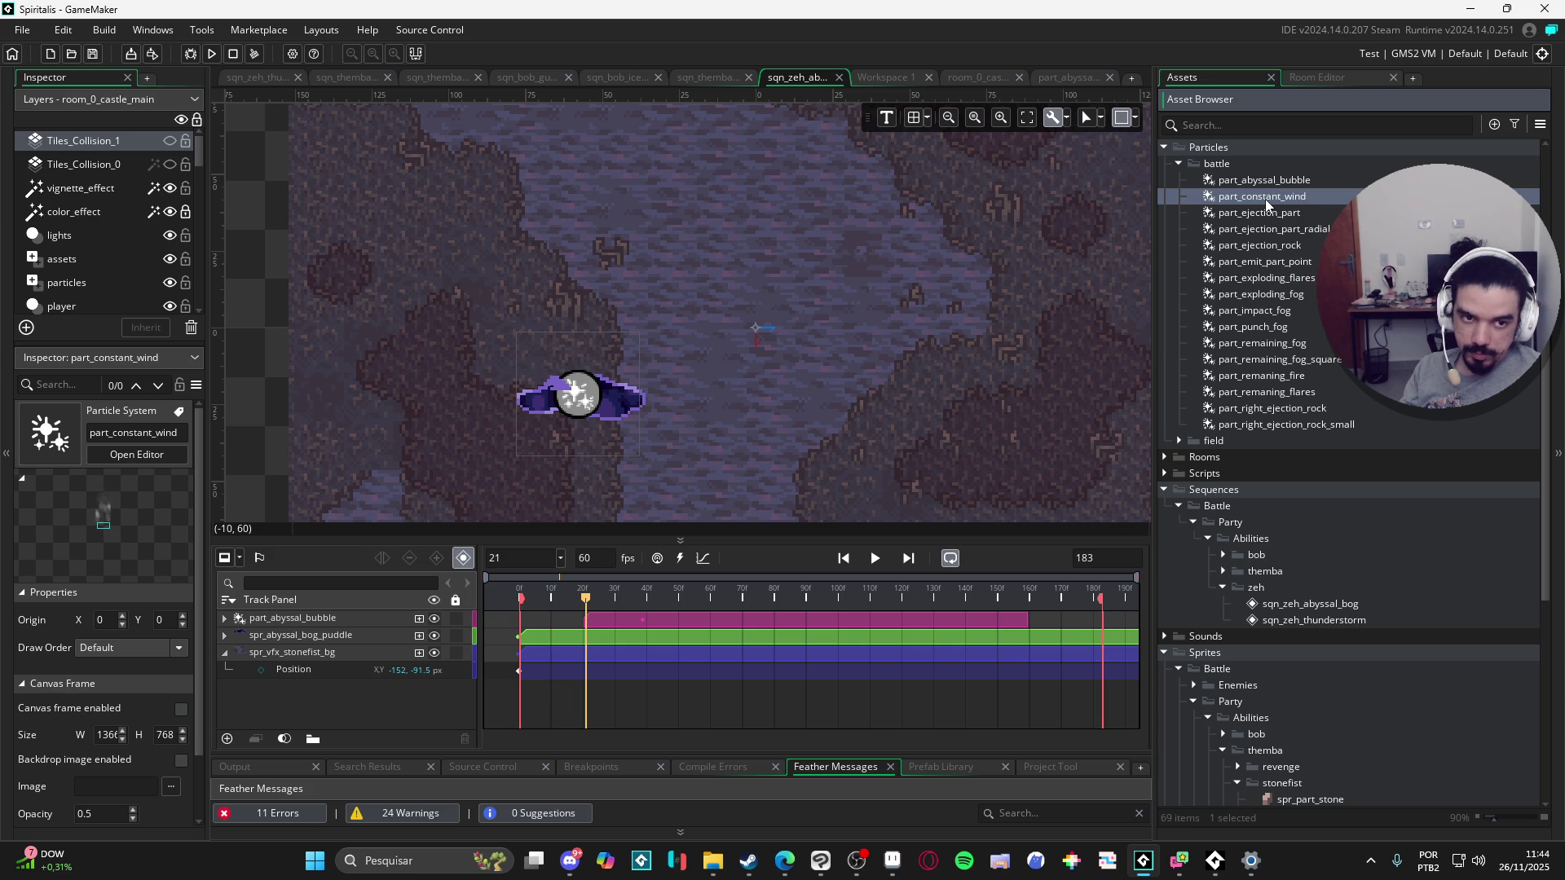
pyautogui.click(1278, 181)
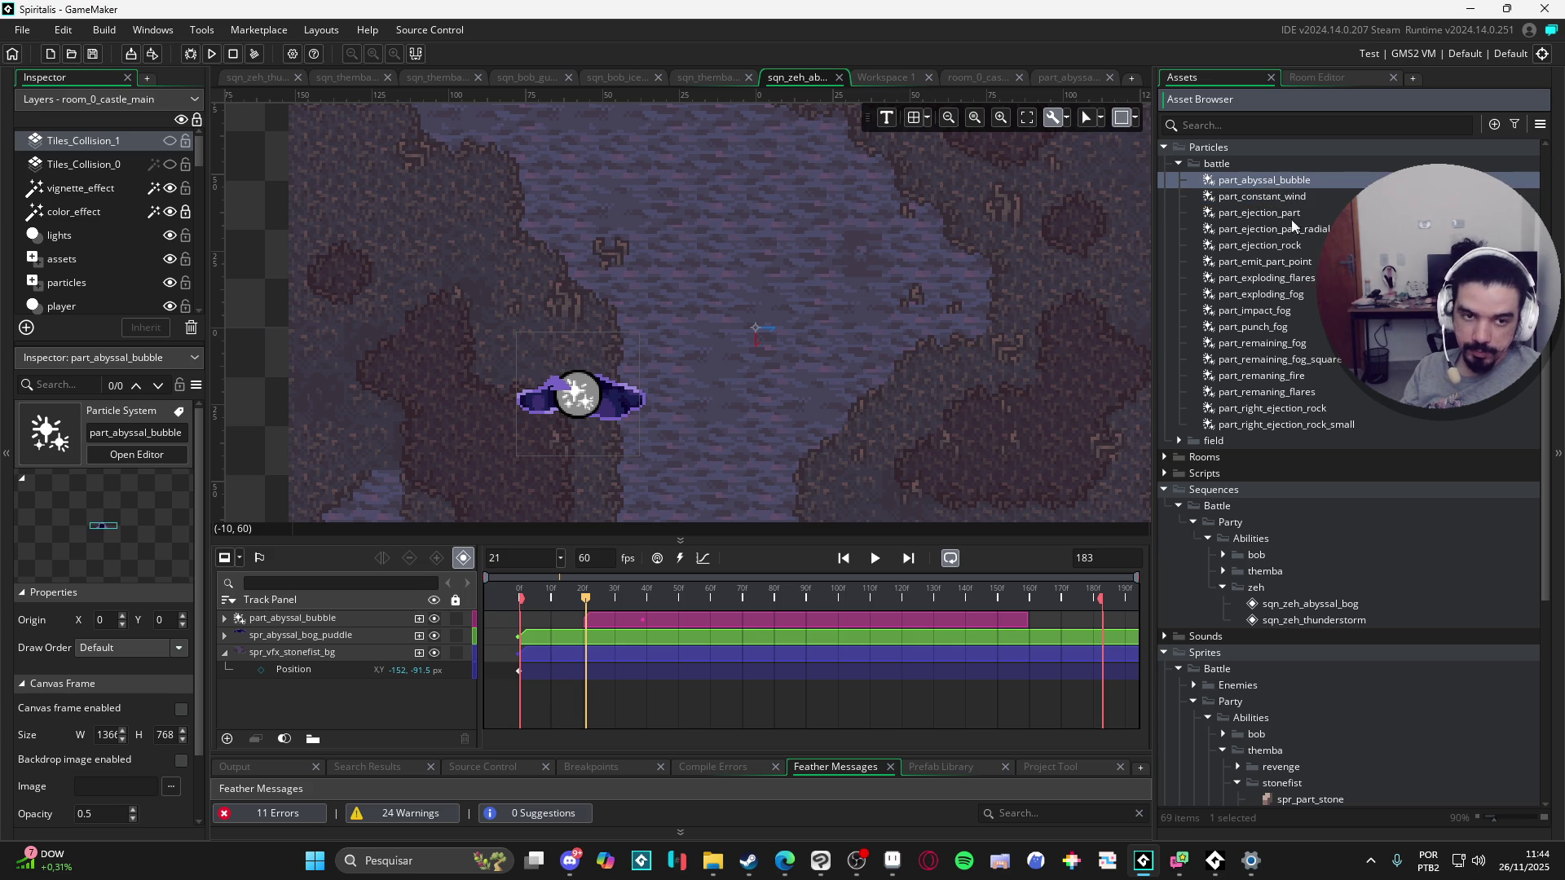
pyautogui.click(1265, 261)
pyautogui.click(1297, 292)
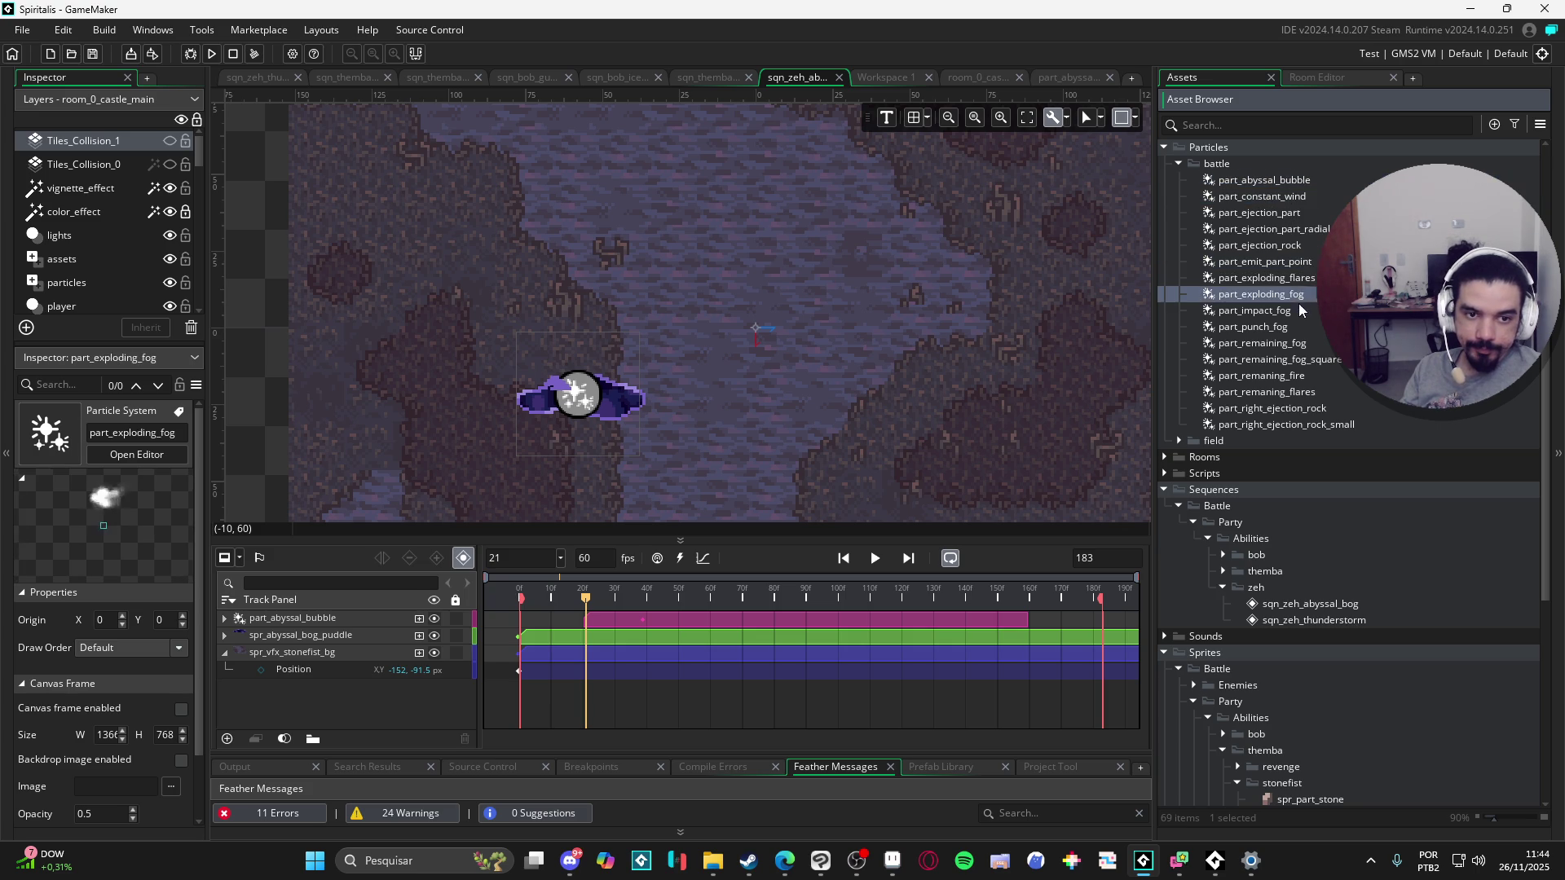
pyautogui.click(1297, 311)
pyautogui.click(1293, 326)
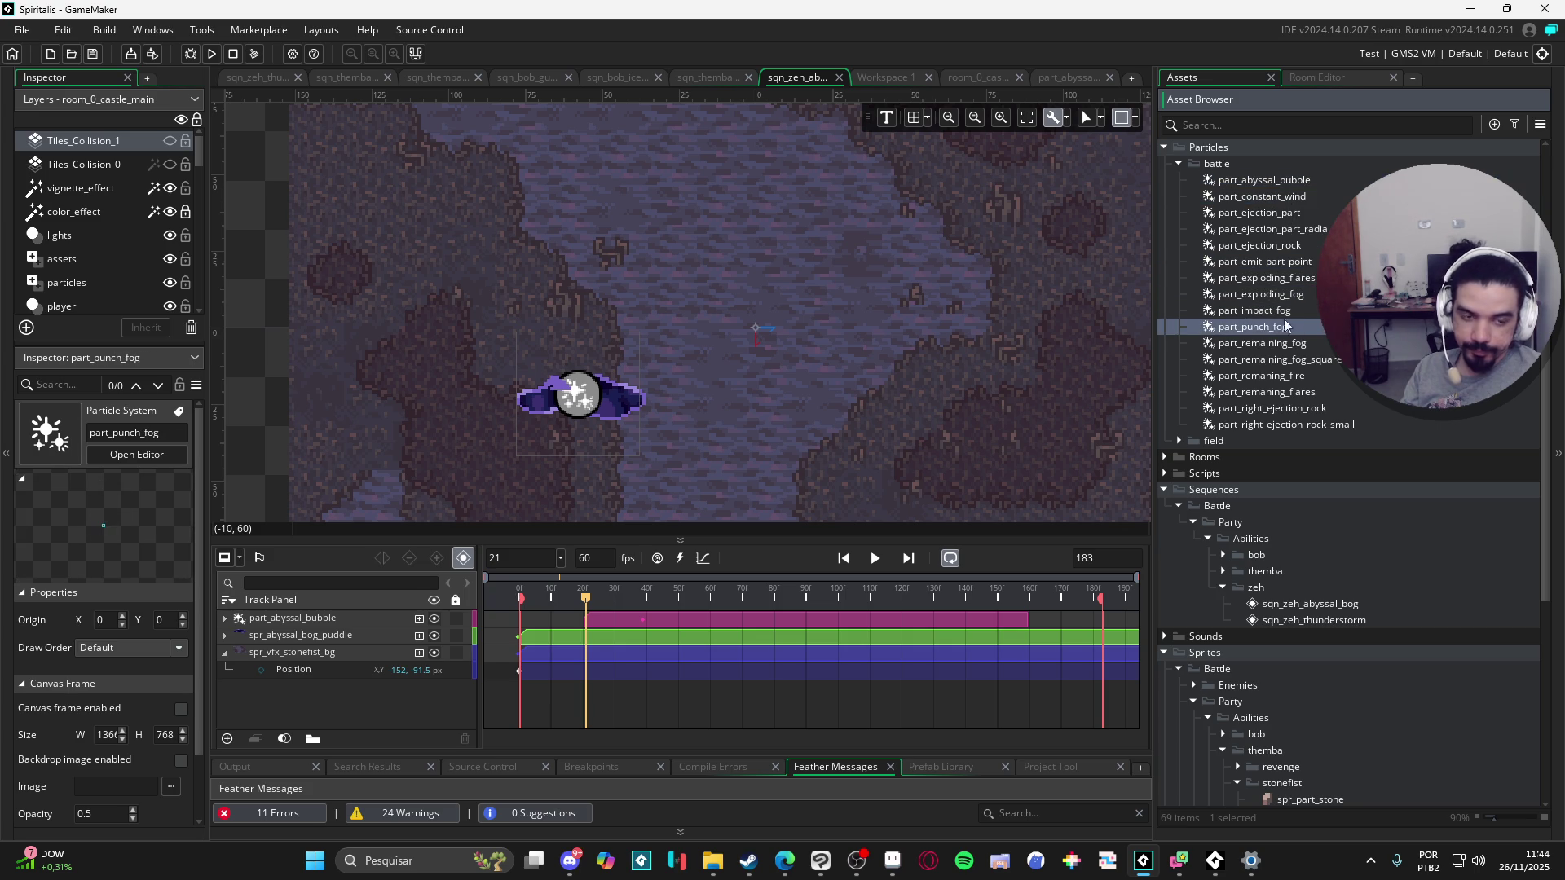
pyautogui.click(1288, 310)
pyautogui.click(1278, 359)
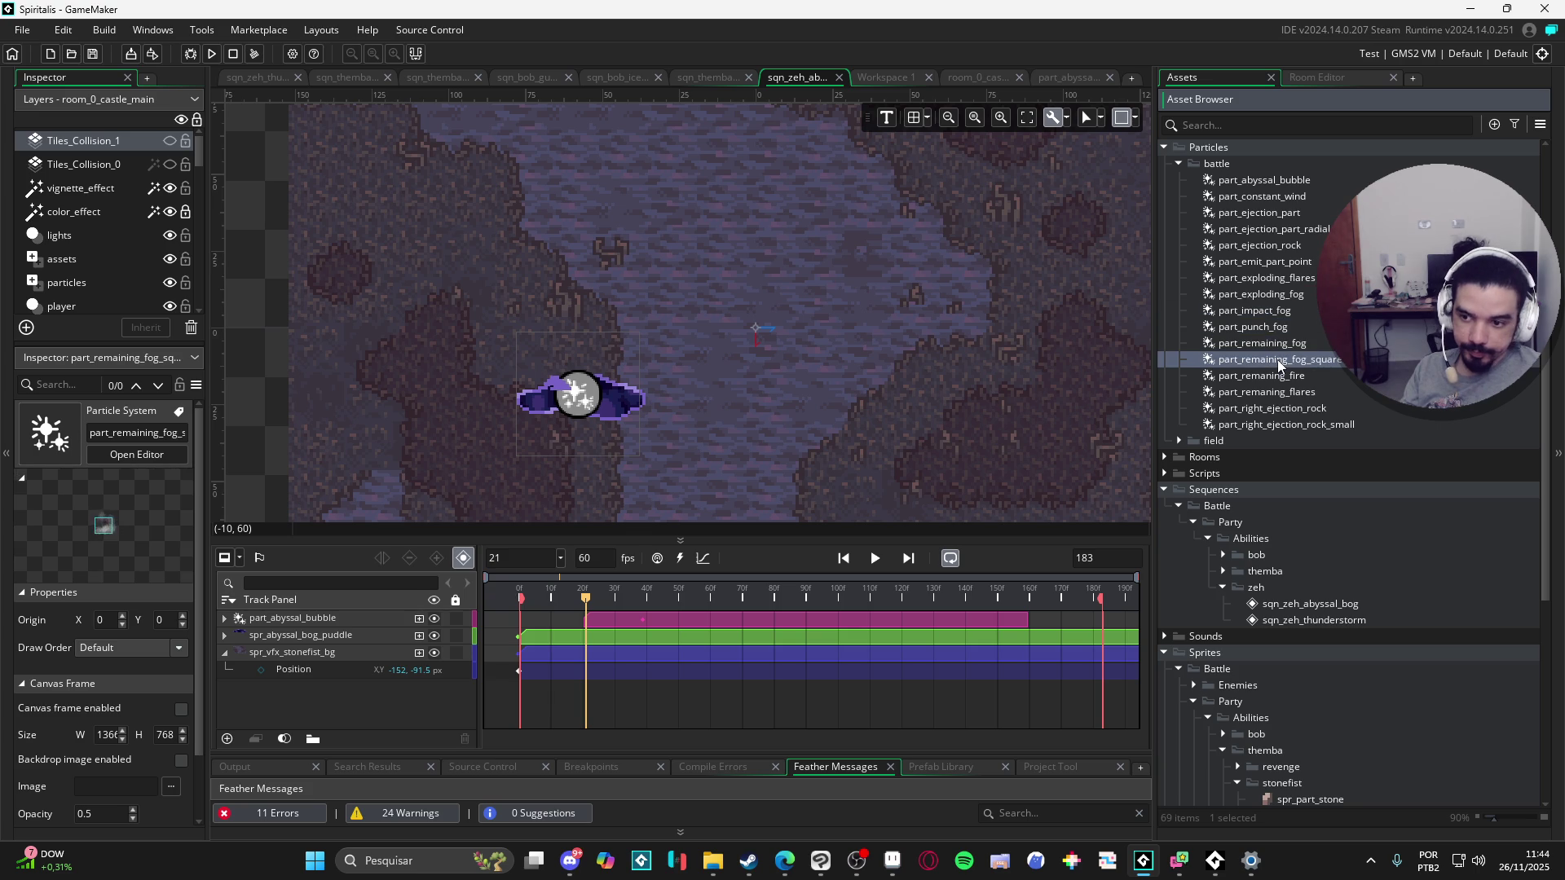
pyautogui.click(1279, 379)
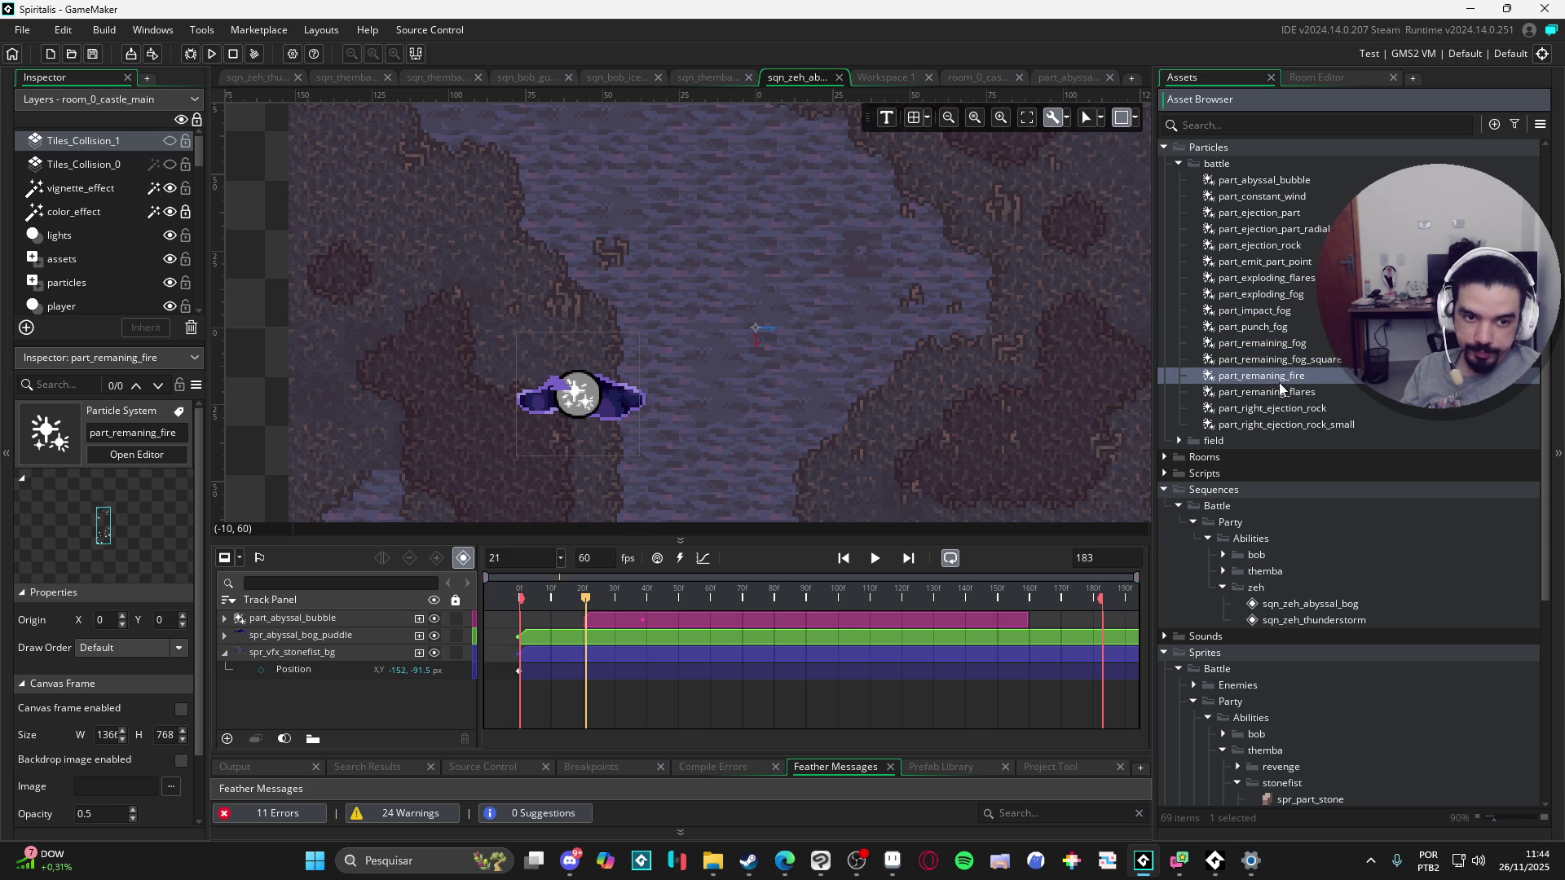
pyautogui.click(1276, 390)
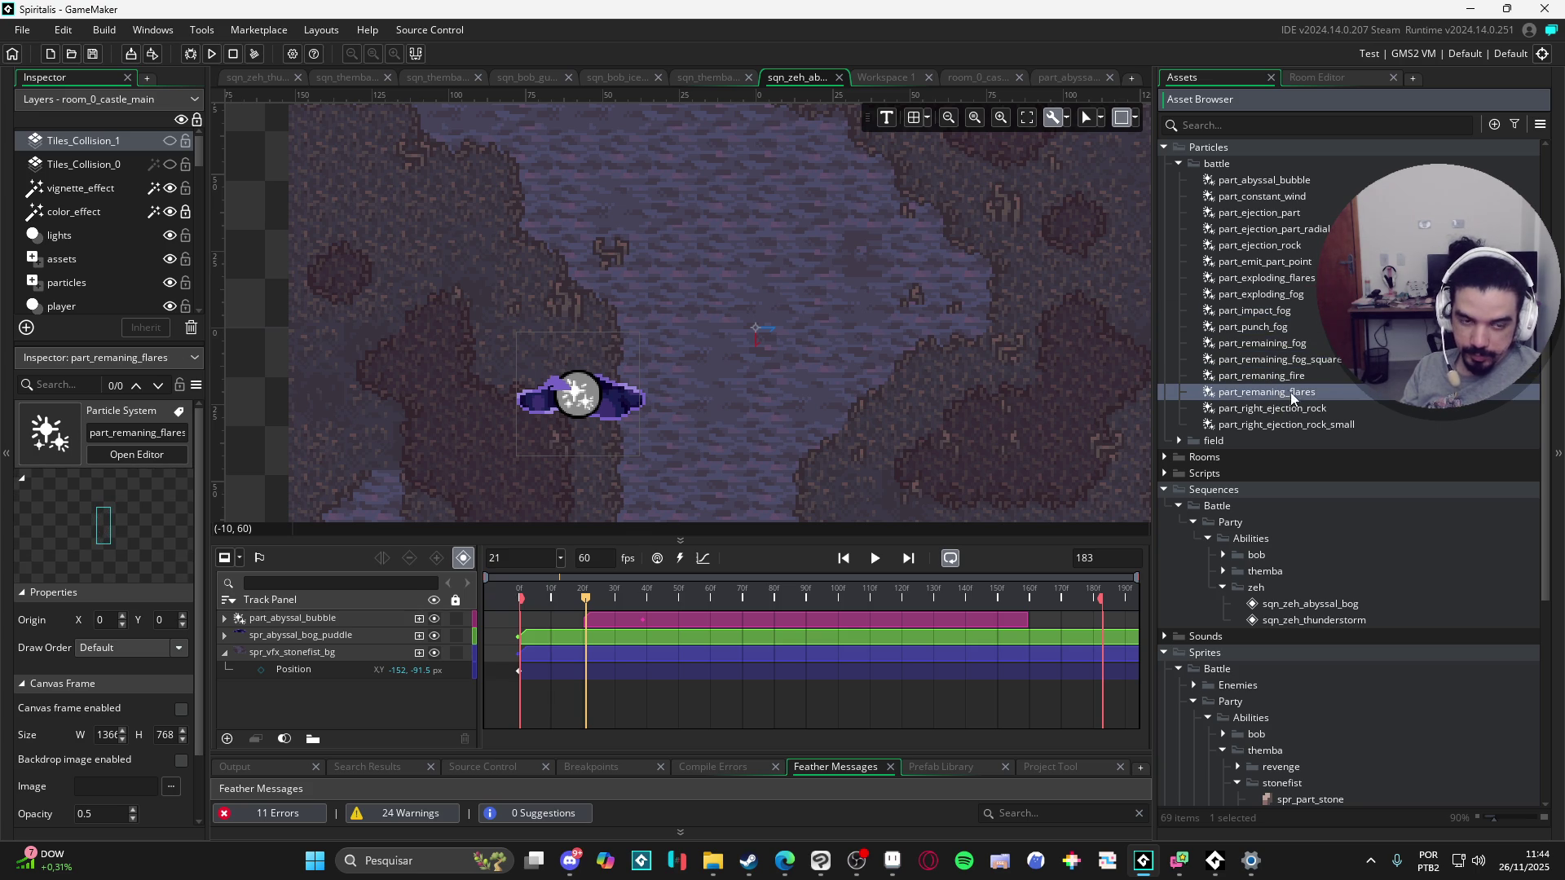
pyautogui.click(1300, 410)
pyautogui.click(1292, 398)
pyautogui.doubleClick(1293, 400)
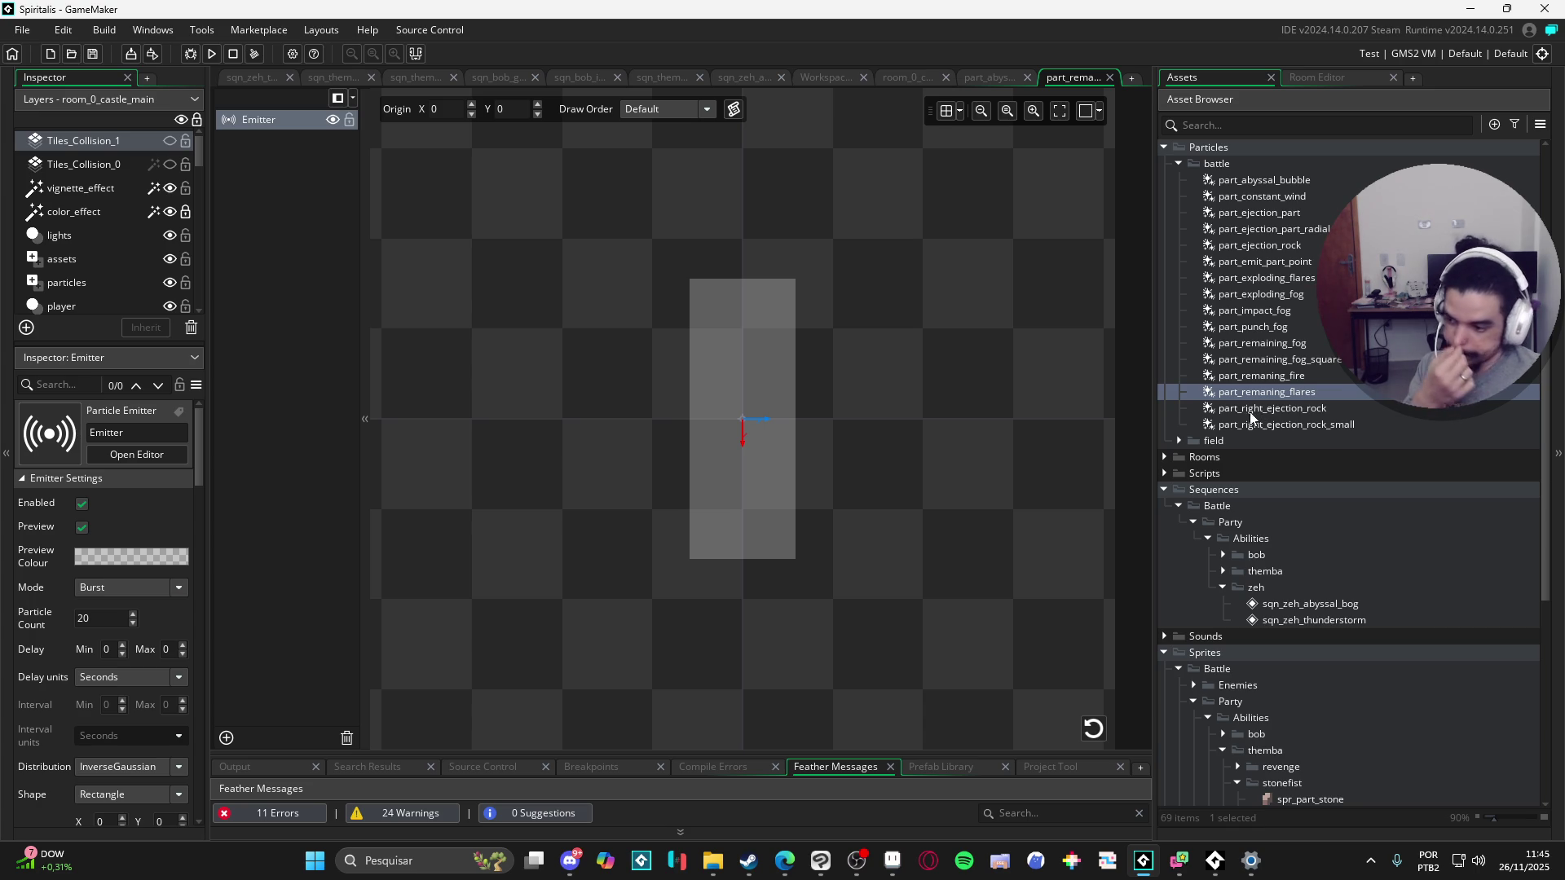
# Step: Duplicate part_remaning_flares and rename the copy to part_dark_ambient
pyautogui.click(1271, 396)
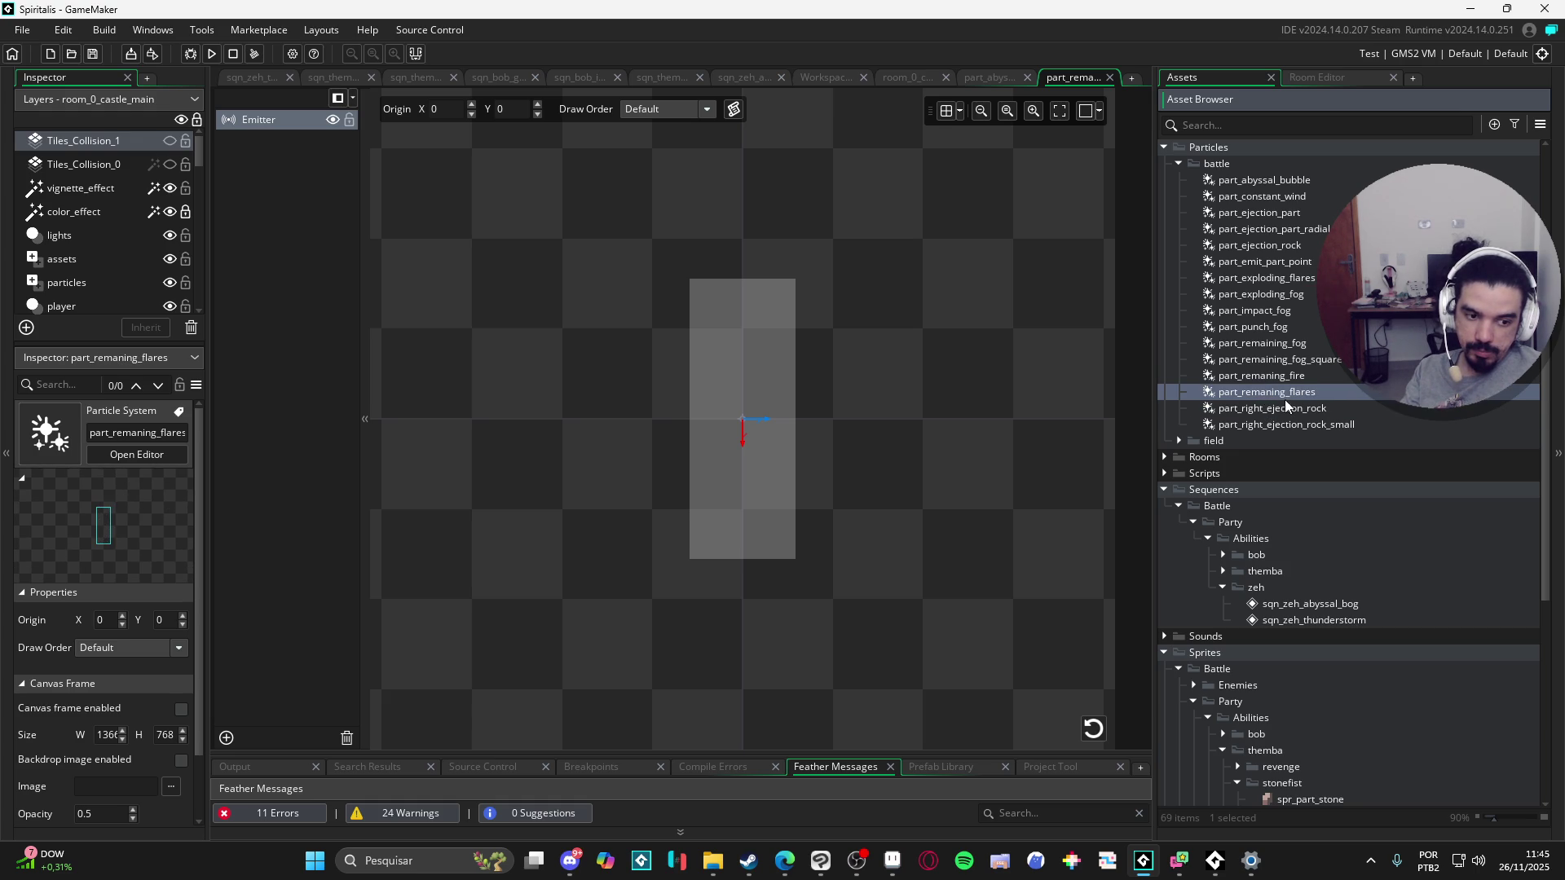
pyautogui.hotkey('ctrl', 'd')
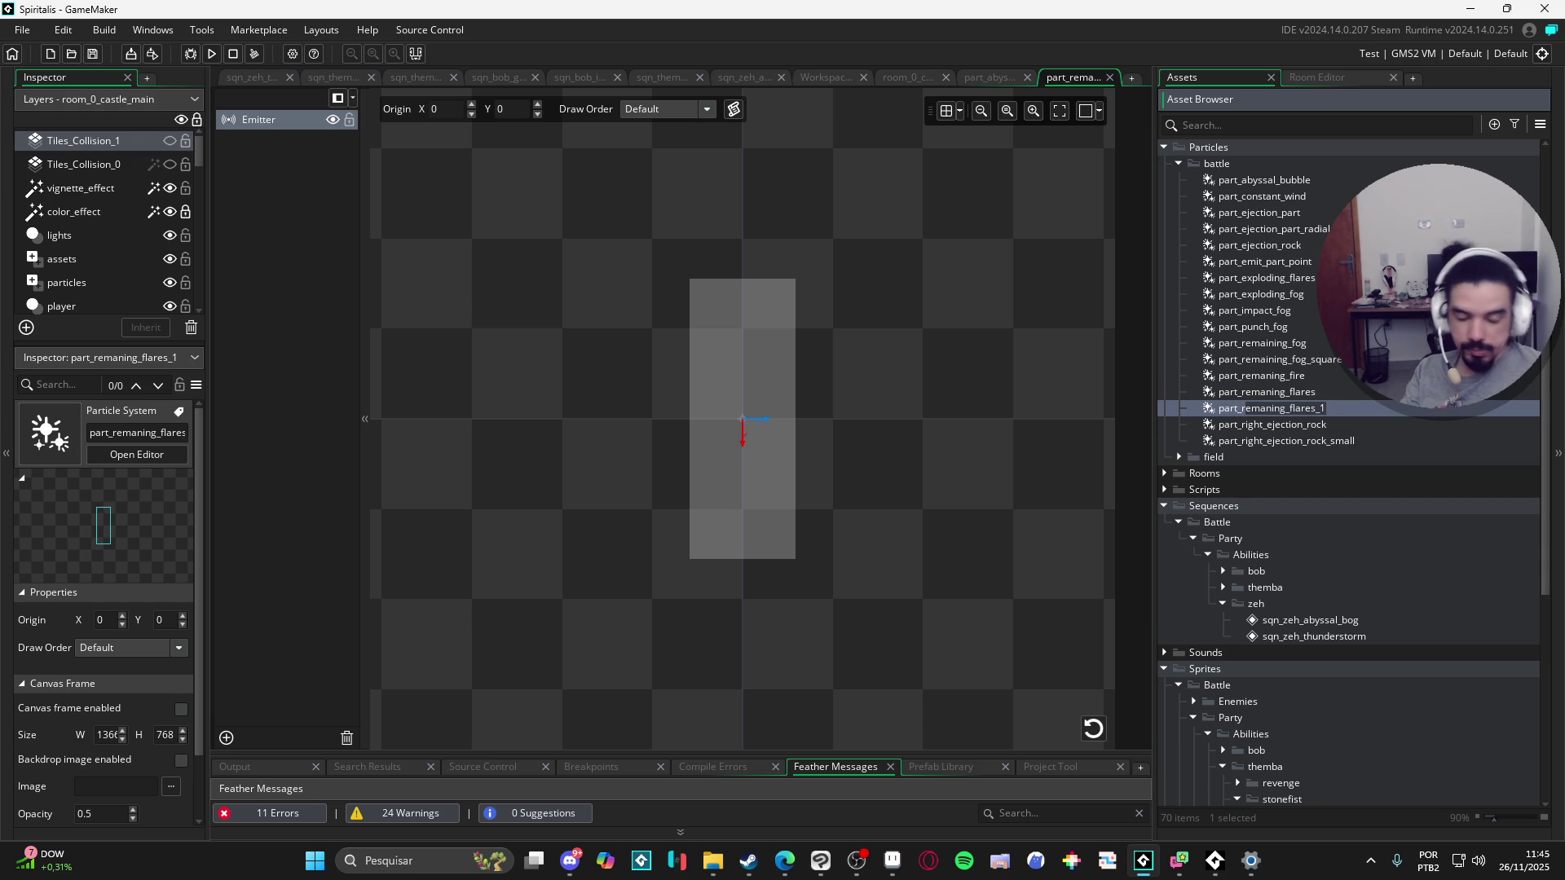
pyautogui.write('part_dark_a')
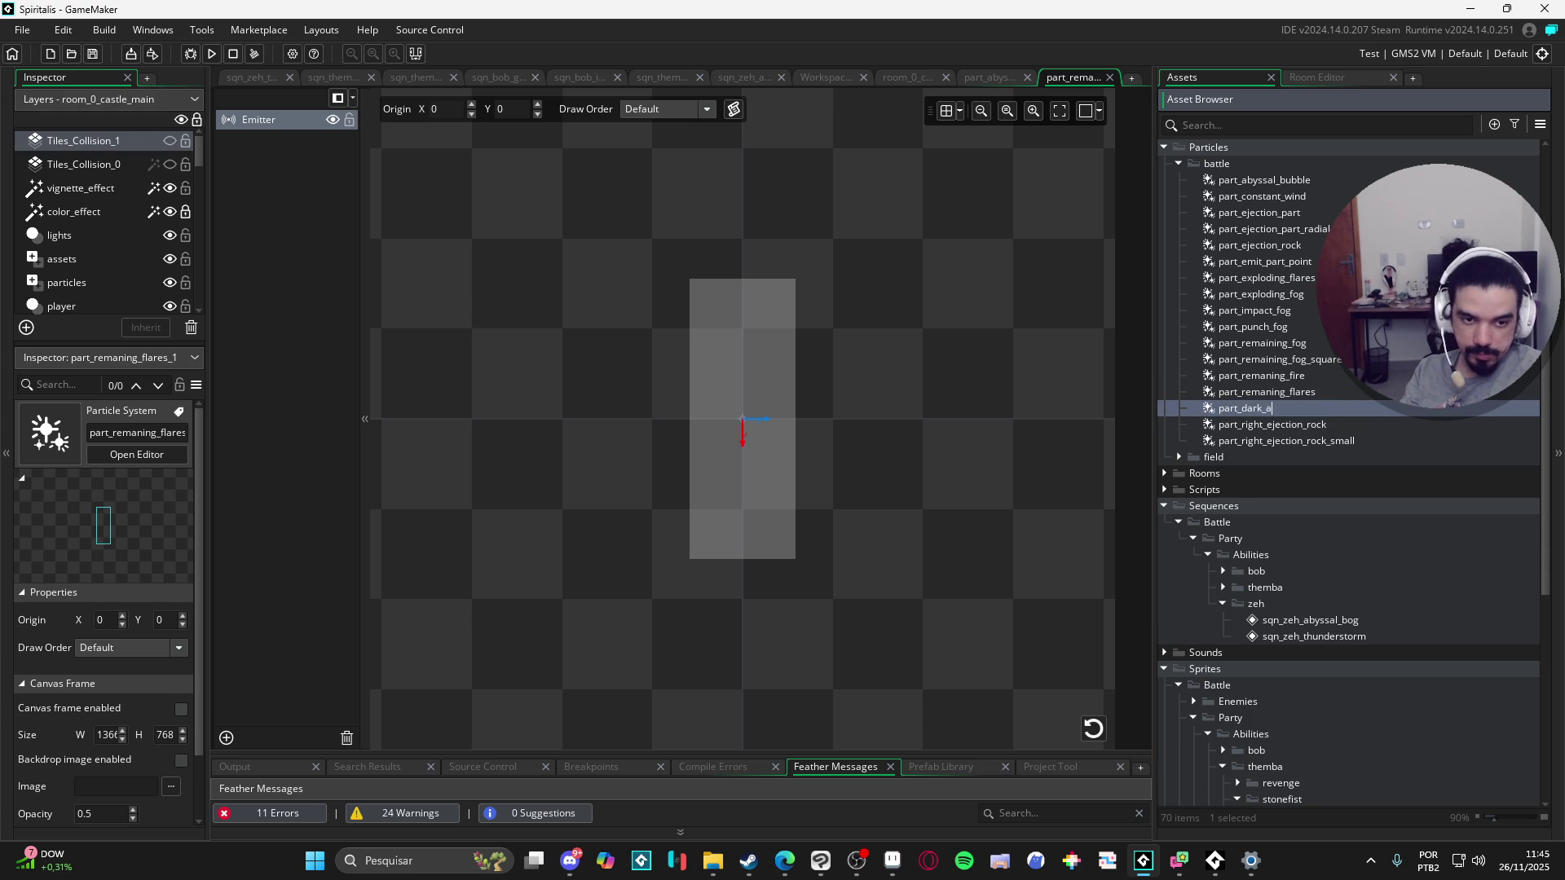
pyautogui.write('mbient')
pyautogui.press('Return')
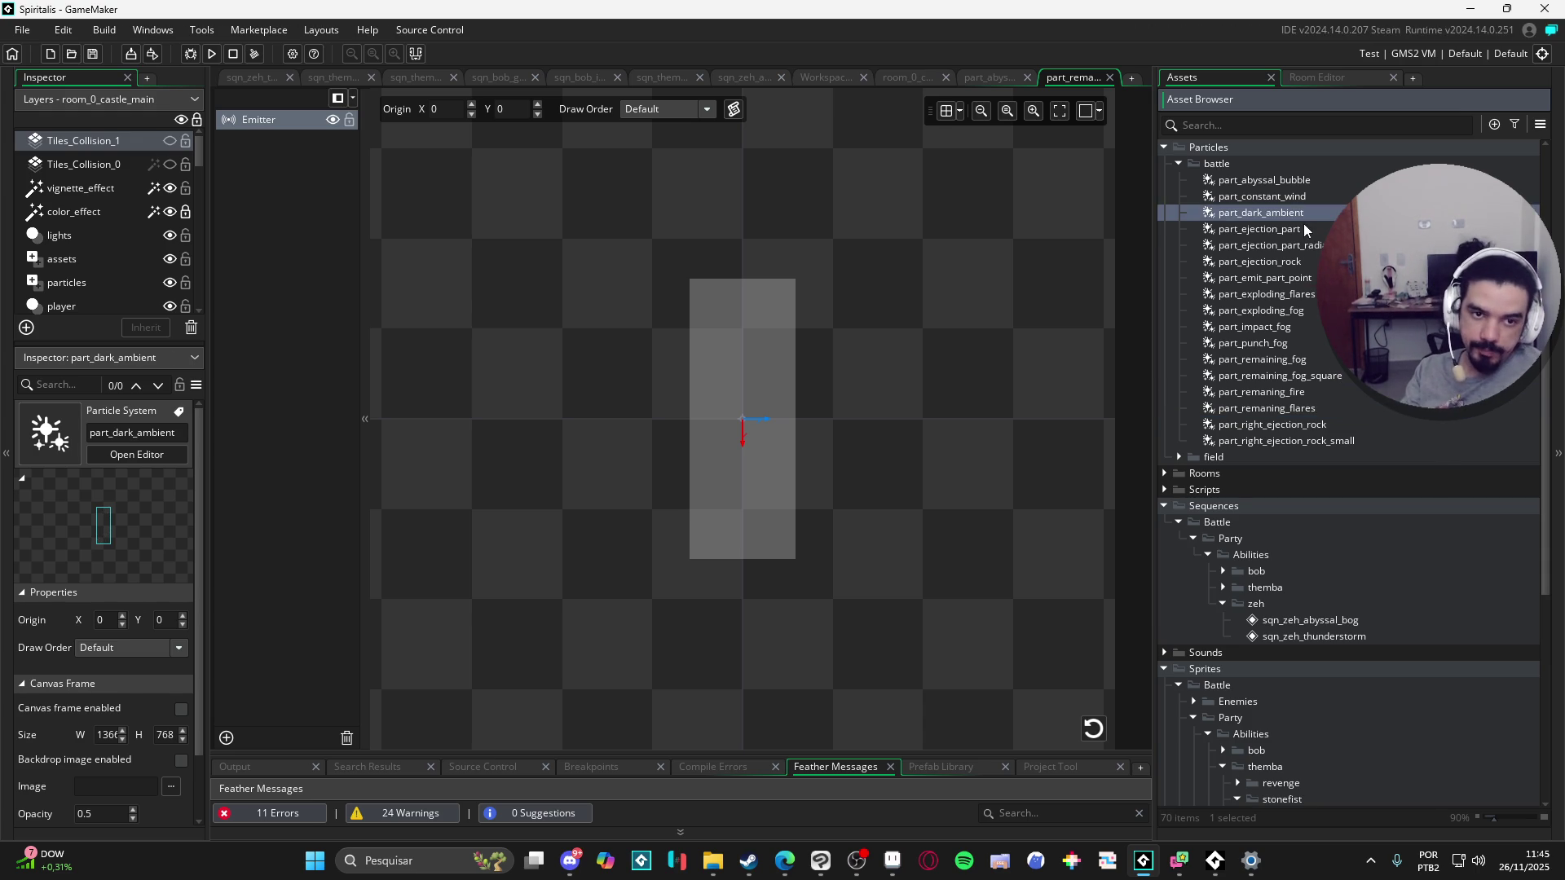
pyautogui.click(389, 548)
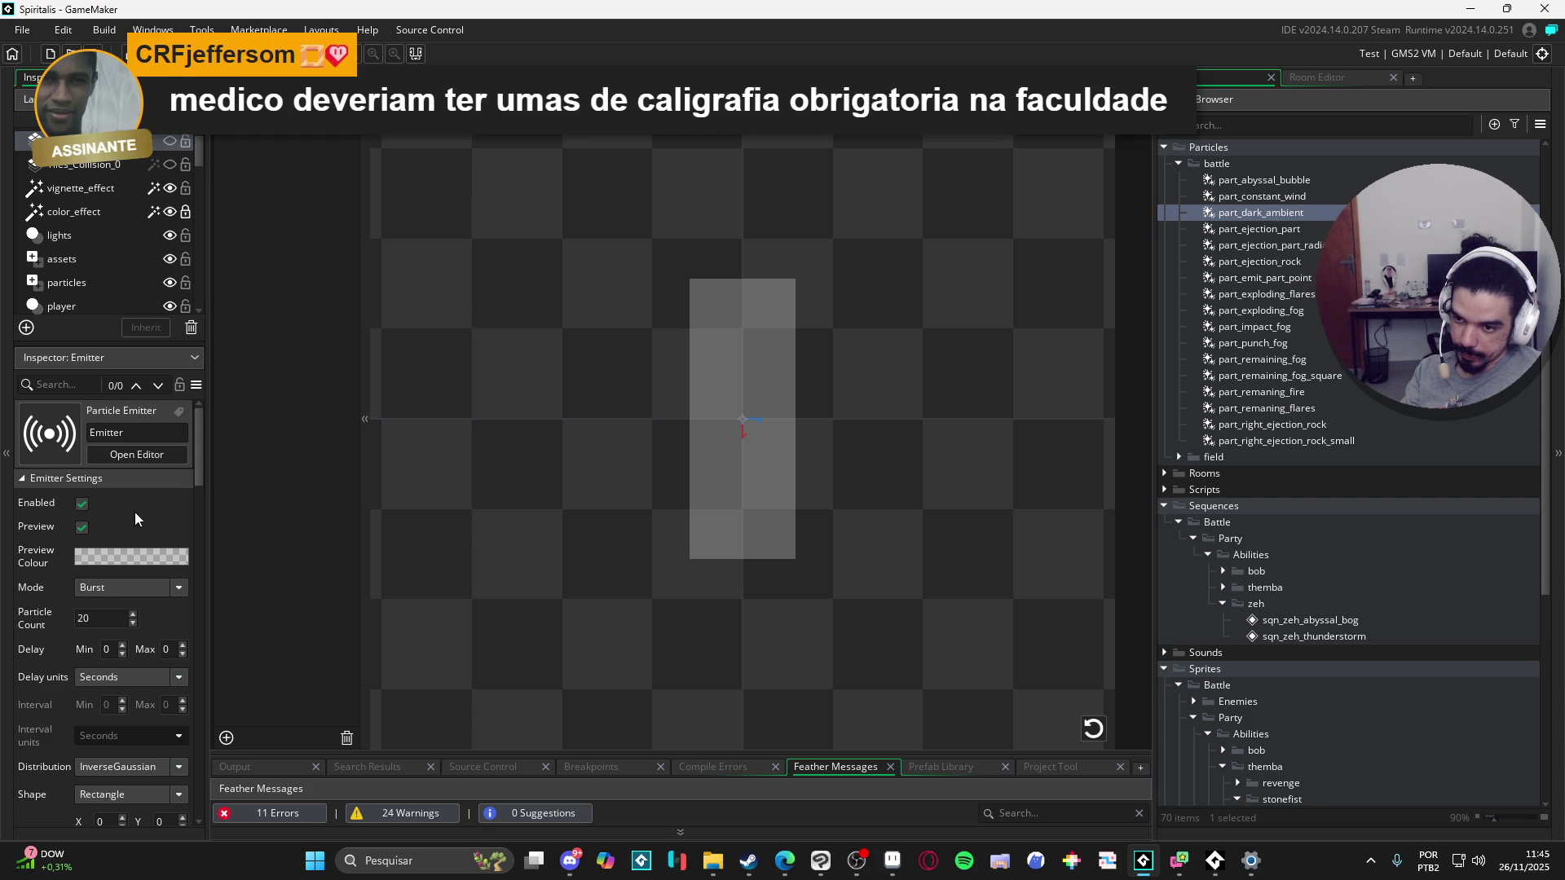
# Step: Switch the part_dark_ambient emitter to Stream and shrink its area to a small central rectangle
pyautogui.click(140, 584)
pyautogui.click(128, 603)
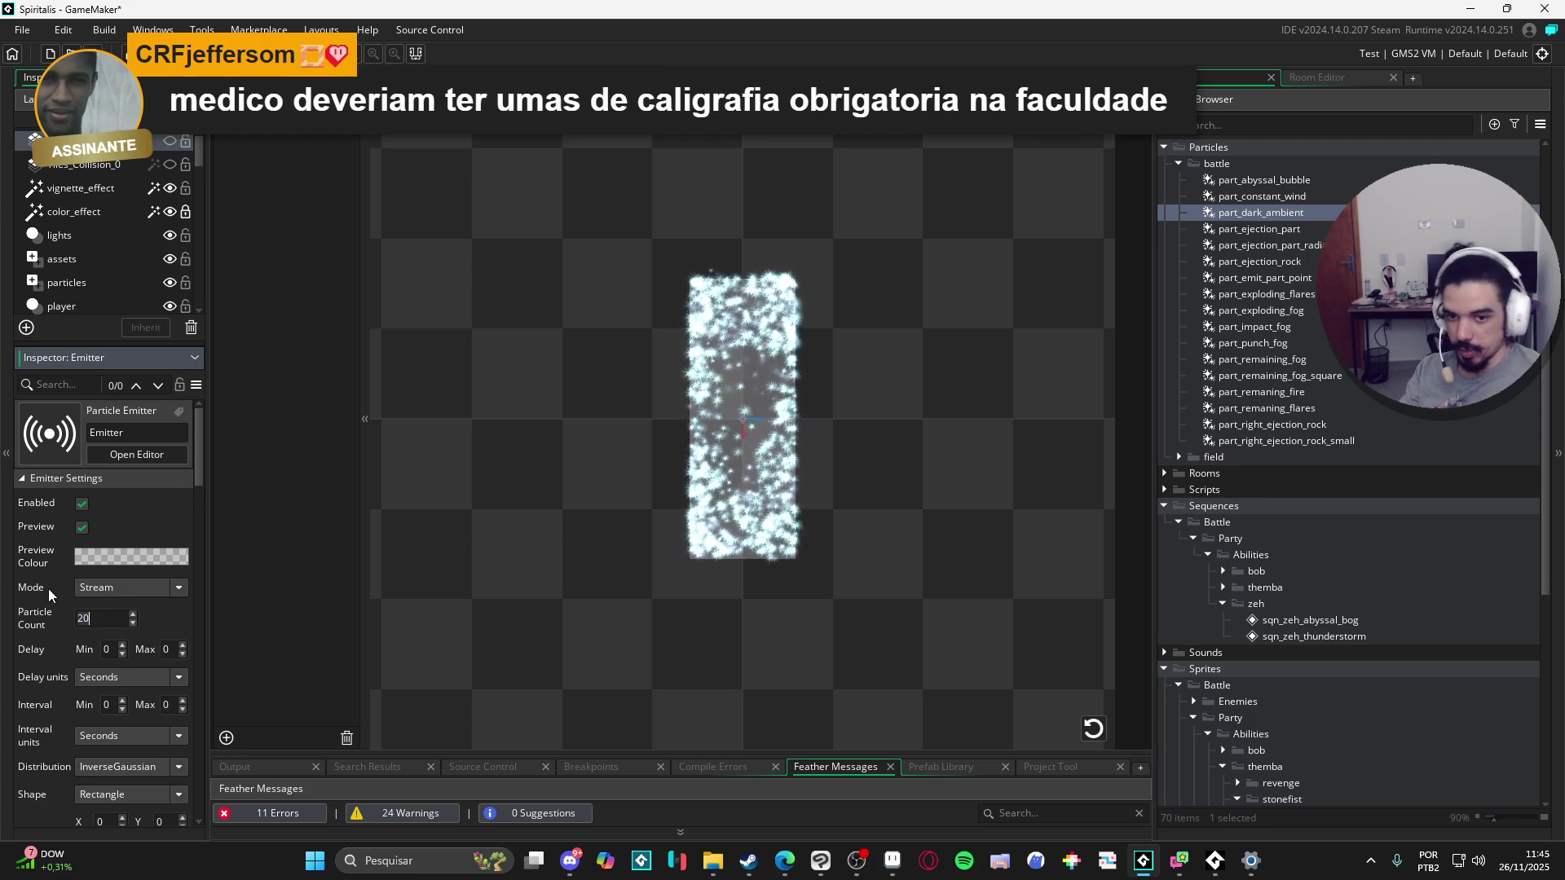
pyautogui.moveTo(740, 274); pyautogui.dragTo(740, 371)
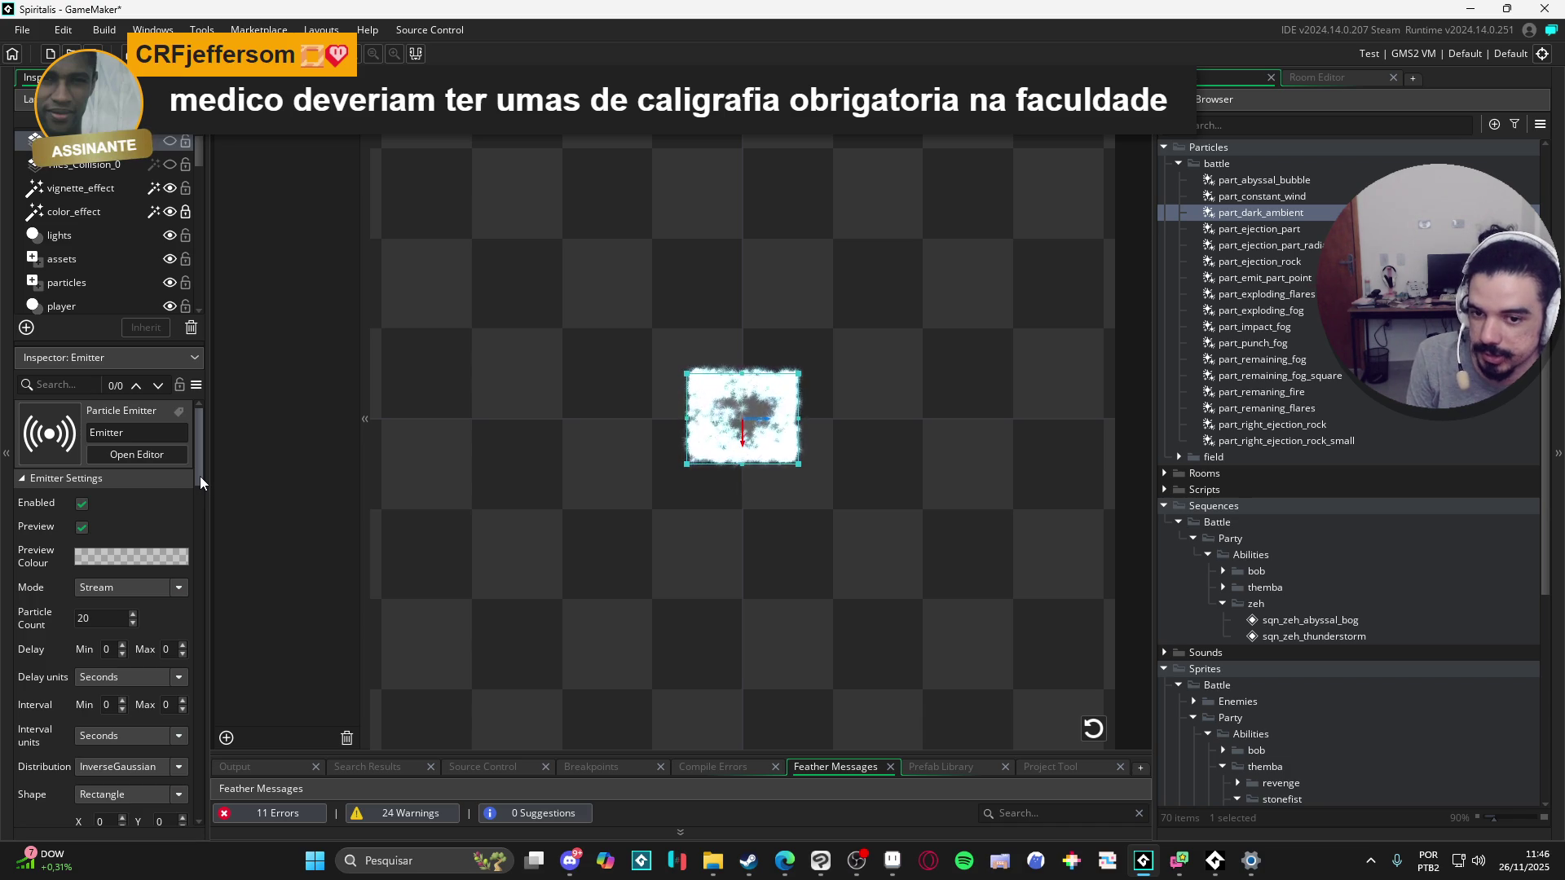
# Step: Set the part_dark_ambient emitter's Particle Count to -25
pyautogui.moveTo(199, 476)
pyautogui.mouseDown()
pyautogui.moveTo(208, 500)
pyautogui.moveTo(237, 482)
pyautogui.mouseUp()
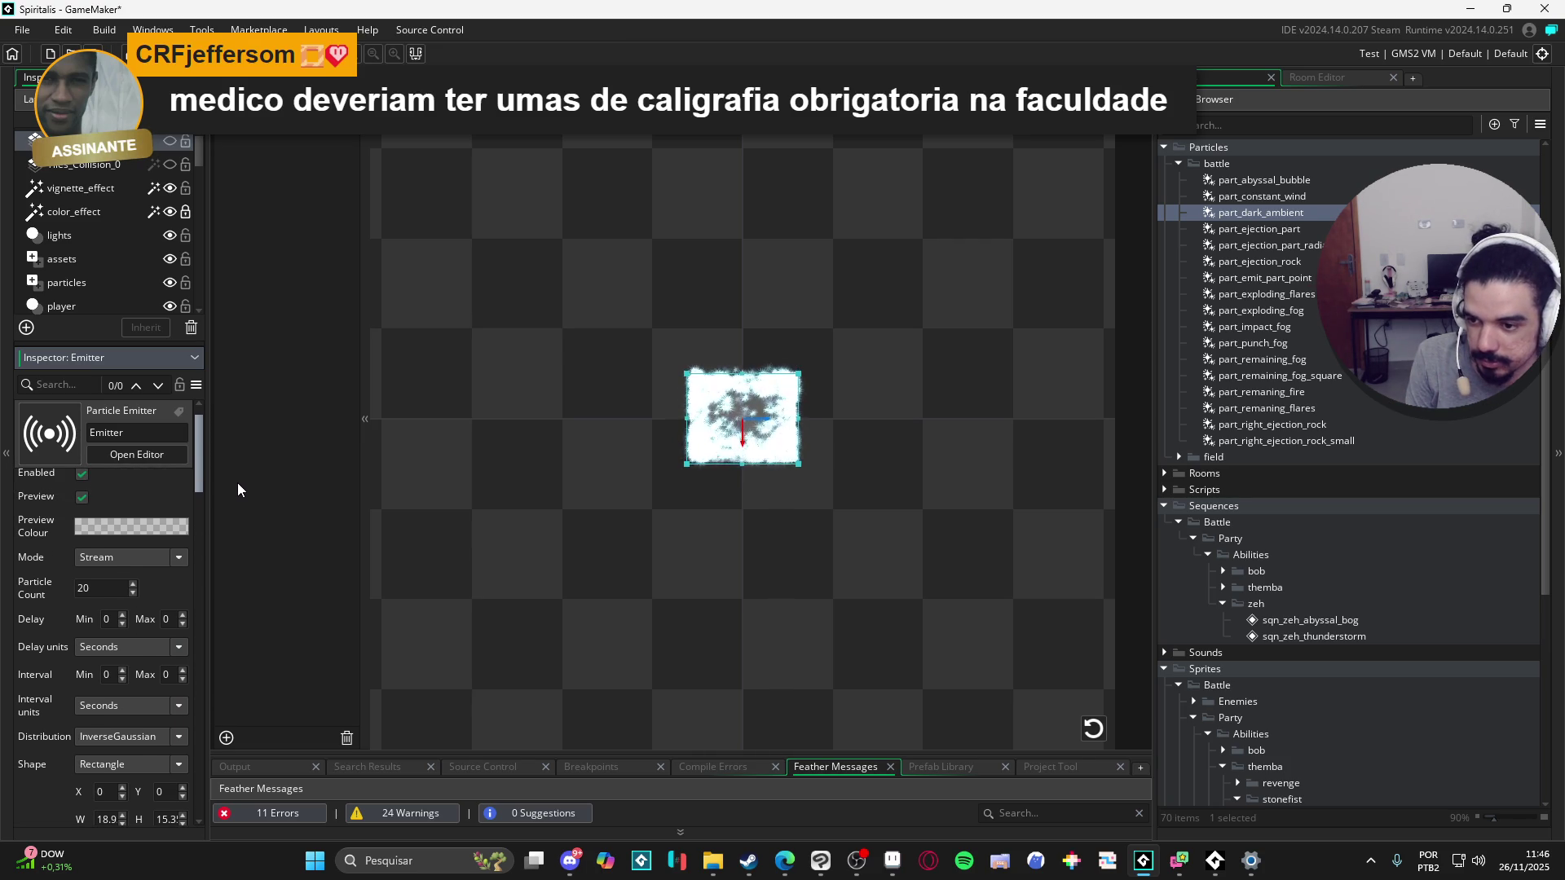
pyautogui.doubleClick(96, 588)
pyautogui.write('-20')
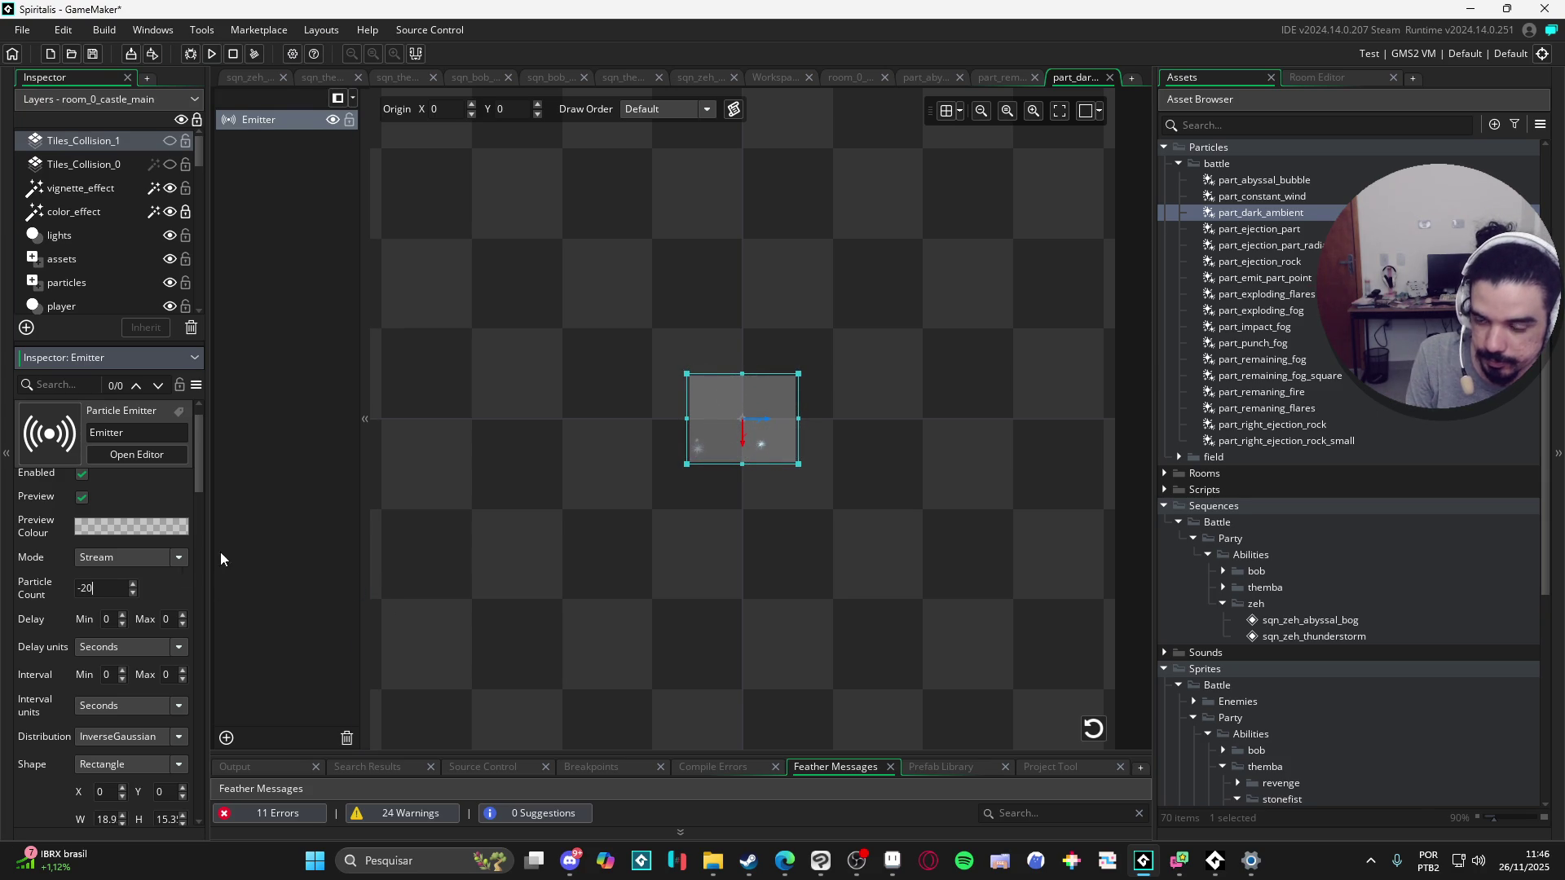
pyautogui.click(131, 595)
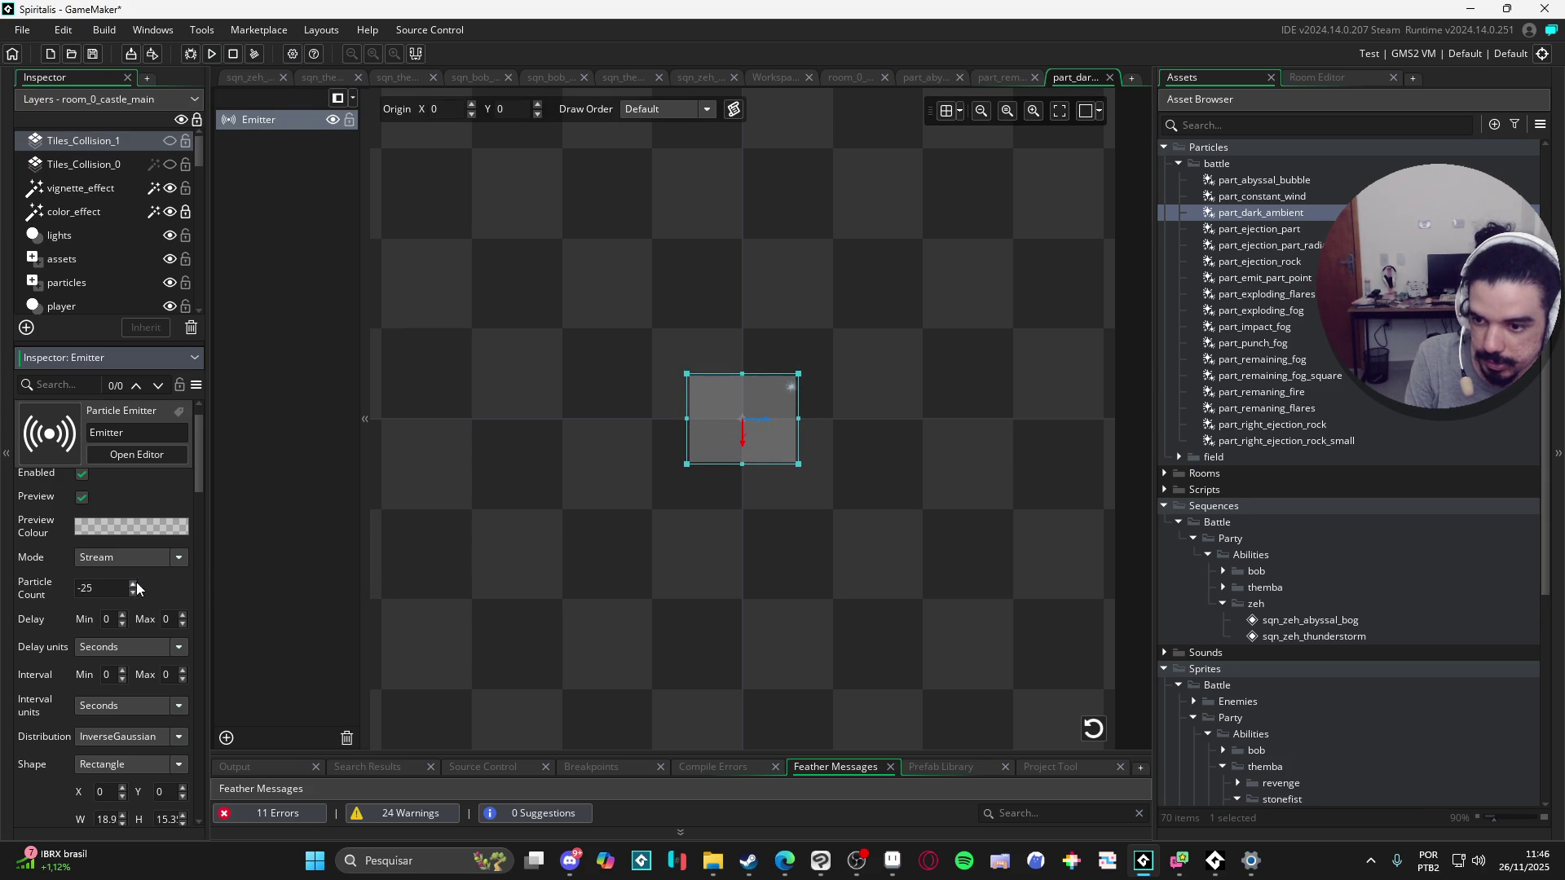
# Step: Set the middle particle colour to near-black dark blue 010019
pyautogui.scroll(-5, 132, 582)
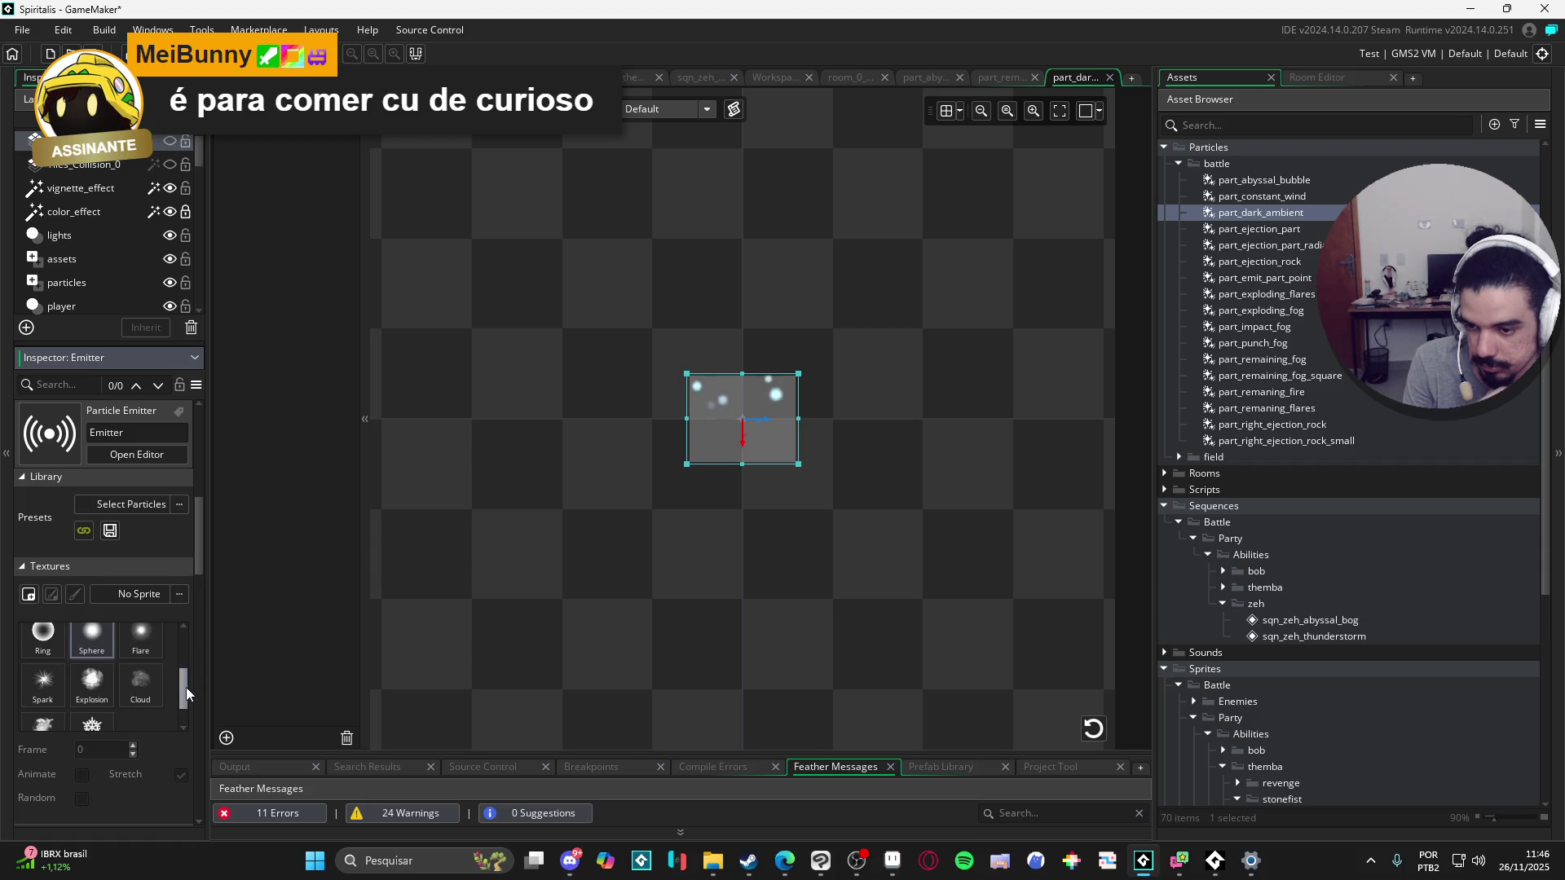
pyautogui.scroll(-2, 194, 579)
pyautogui.scroll(-3, 193, 588)
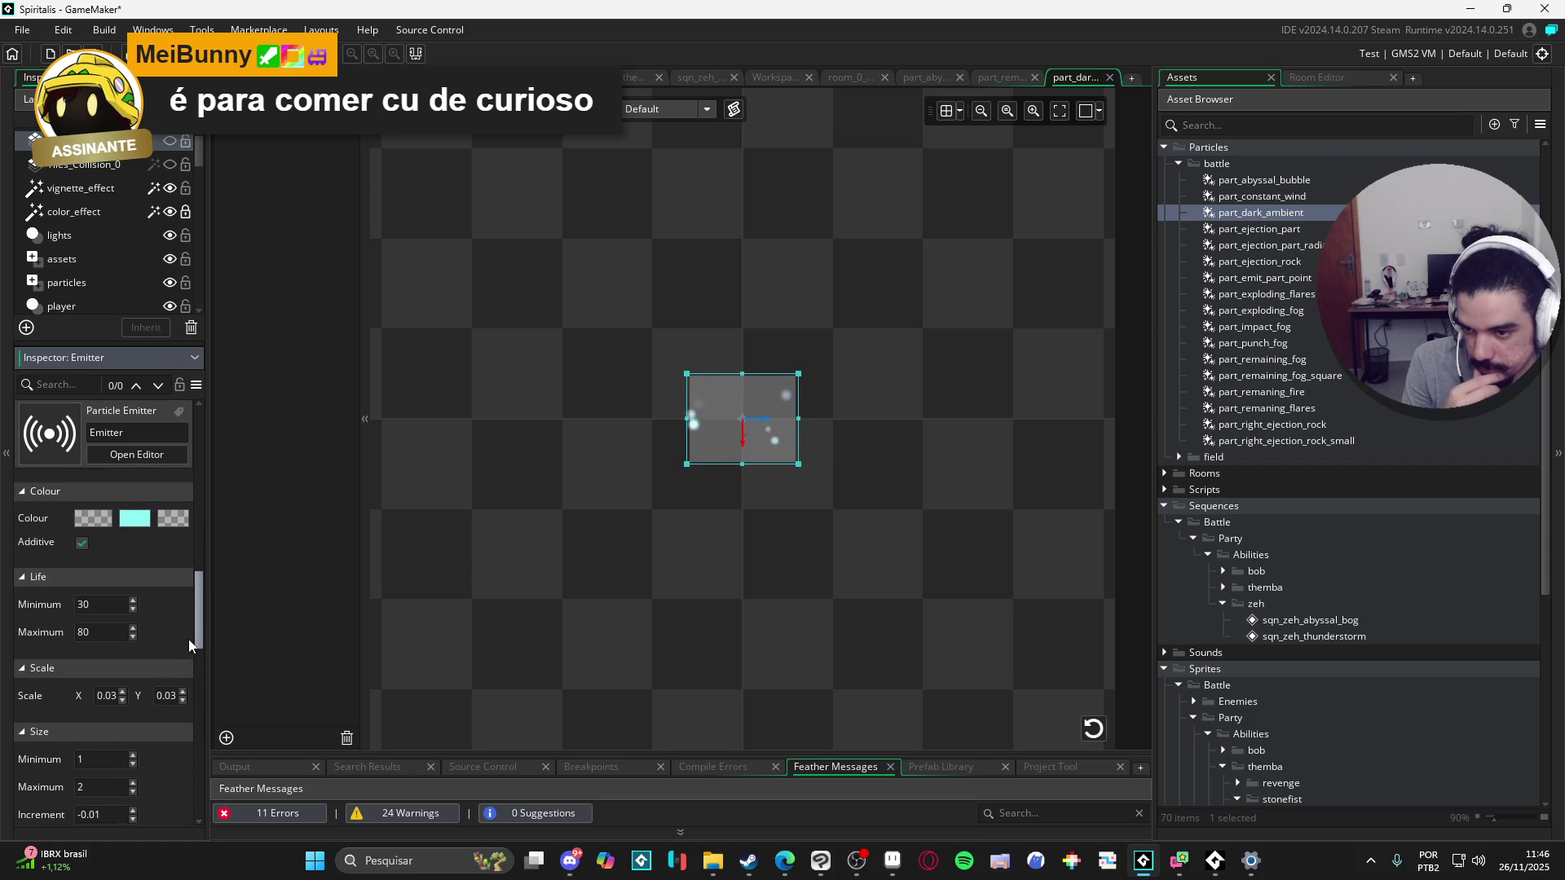
pyautogui.click(128, 523)
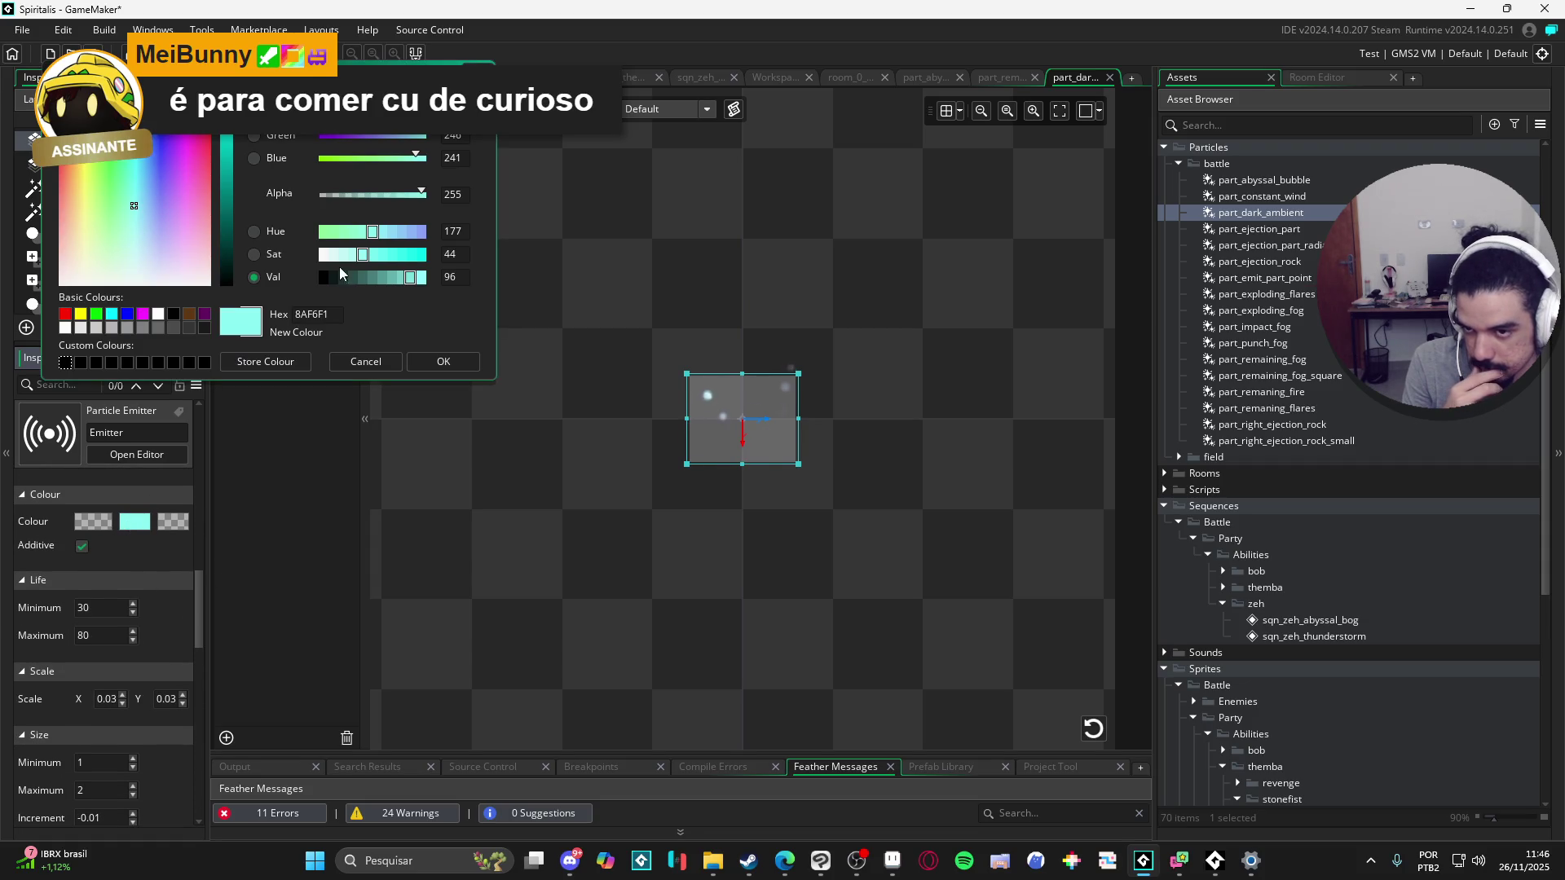
pyautogui.moveTo(339, 135); pyautogui.dragTo(320, 137)
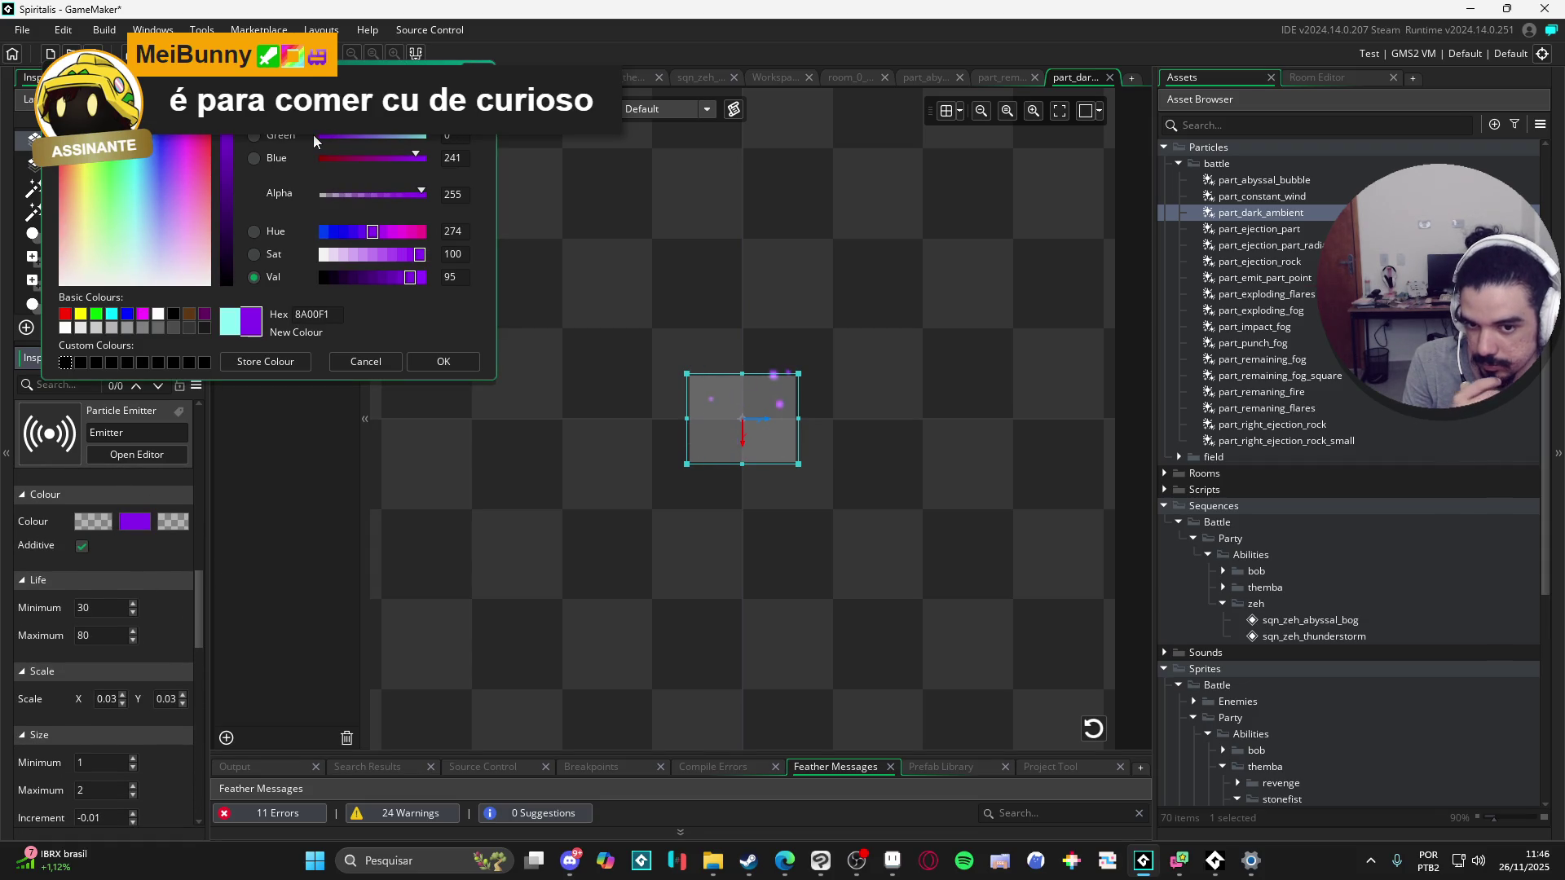
pyautogui.click(343, 231)
pyautogui.click(353, 277)
pyautogui.moveTo(353, 277); pyautogui.dragTo(335, 277)
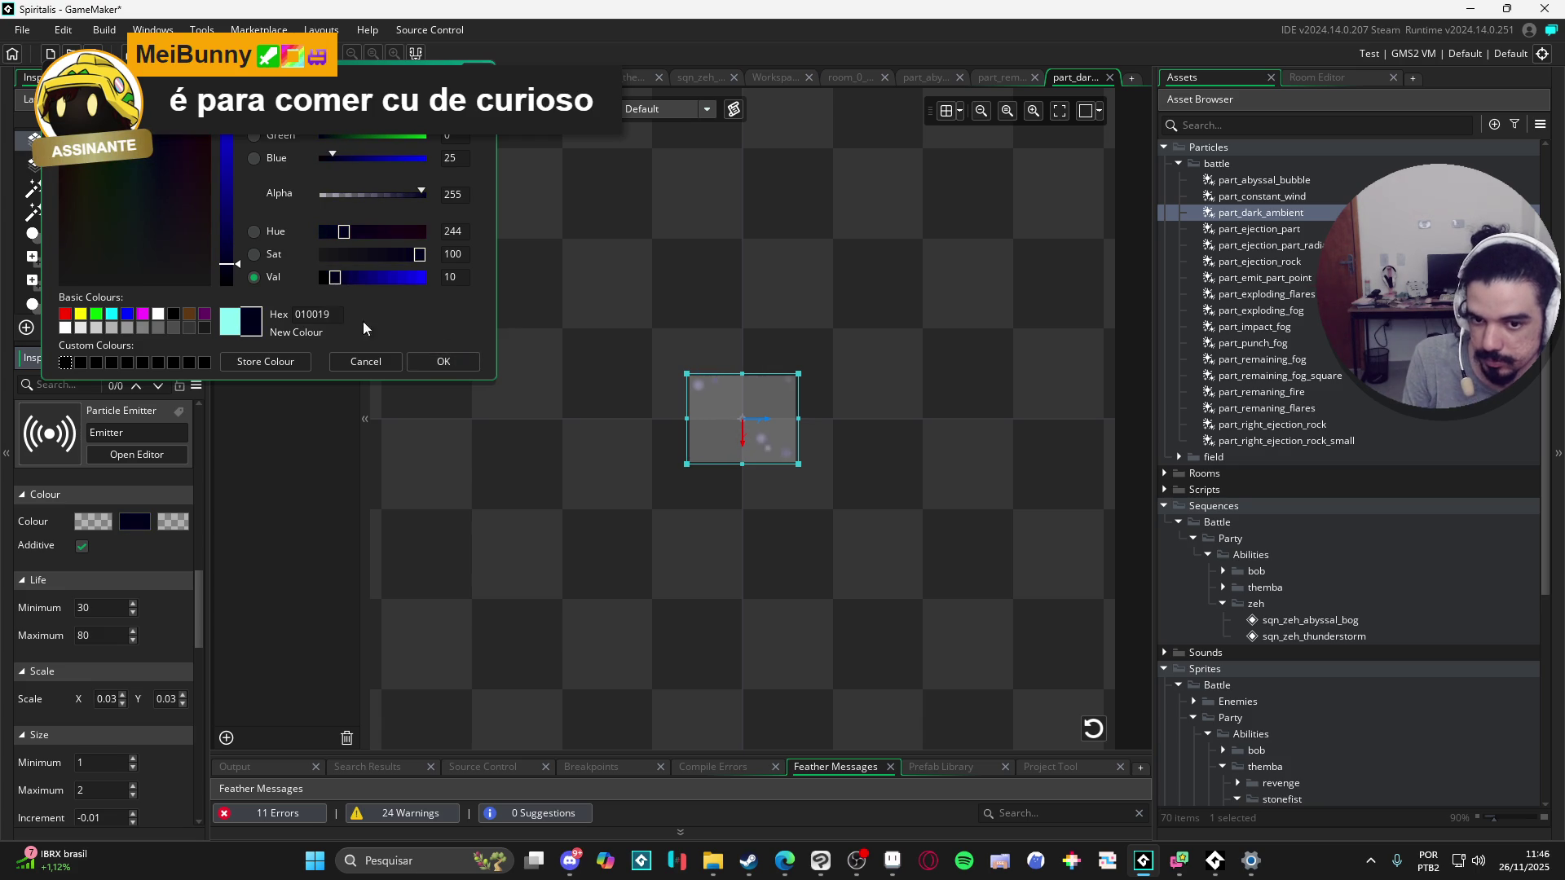
pyautogui.click(443, 361)
# Step: Inspect the first and last particle colours, leaving them unchanged
pyautogui.click(119, 520)
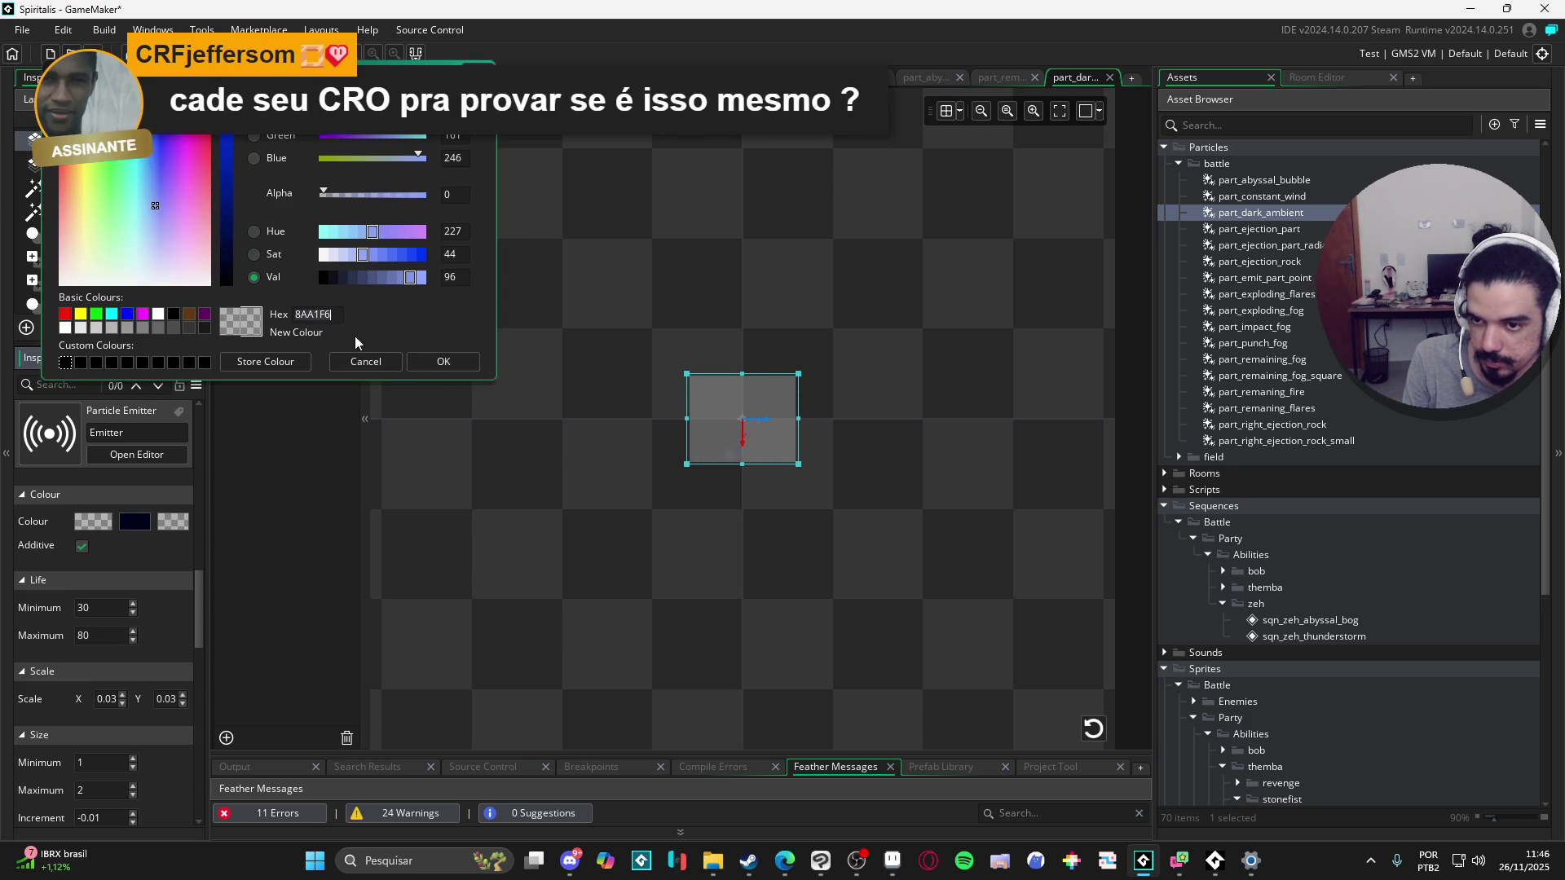
pyautogui.click(443, 361)
pyautogui.click(174, 522)
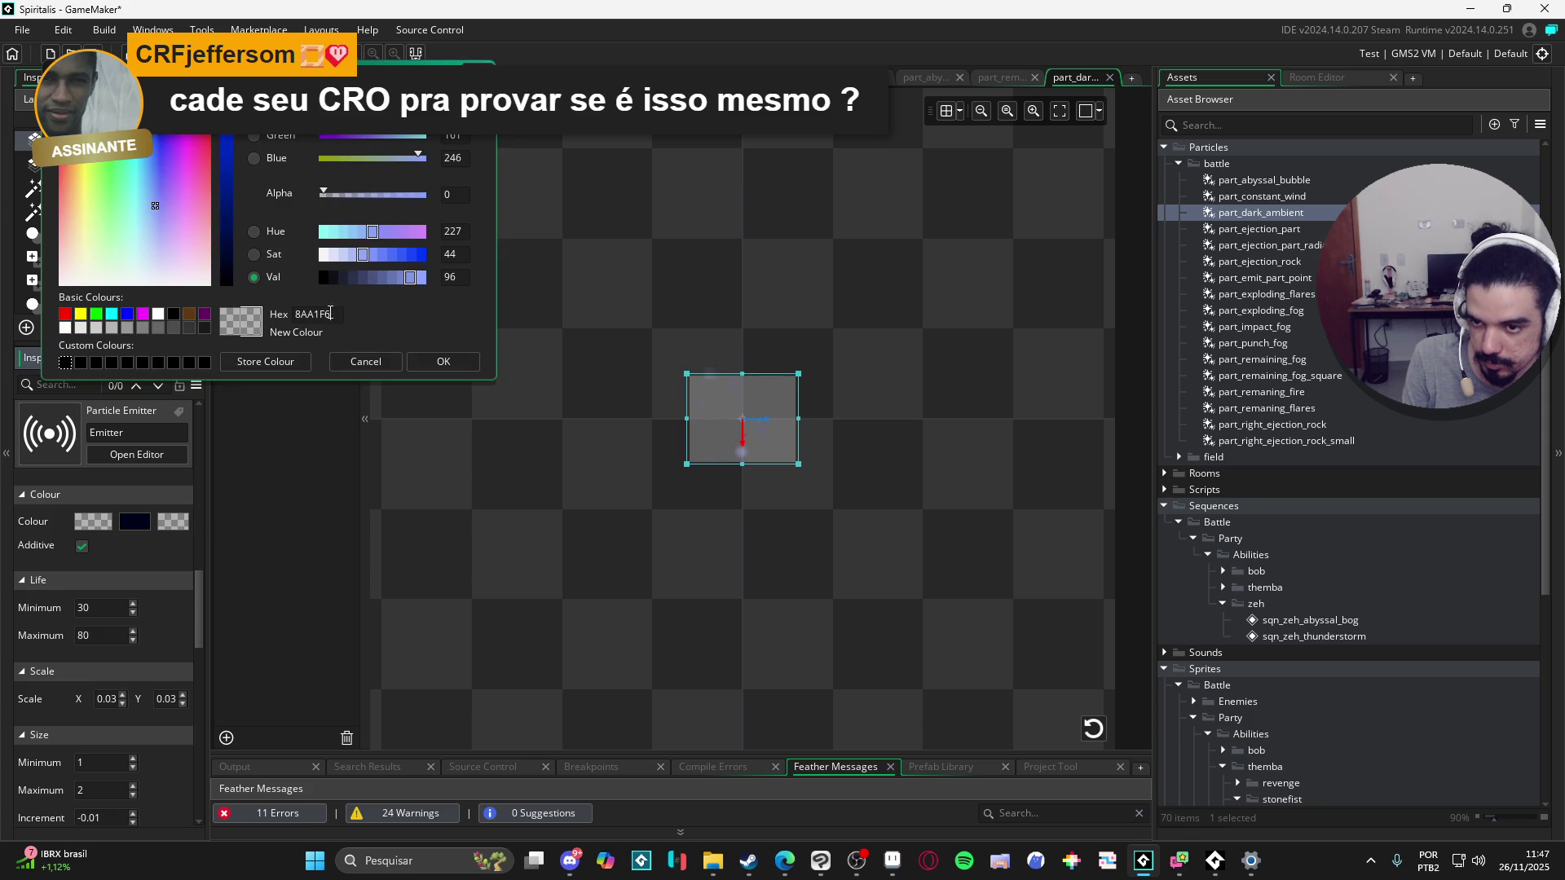
pyautogui.click(434, 359)
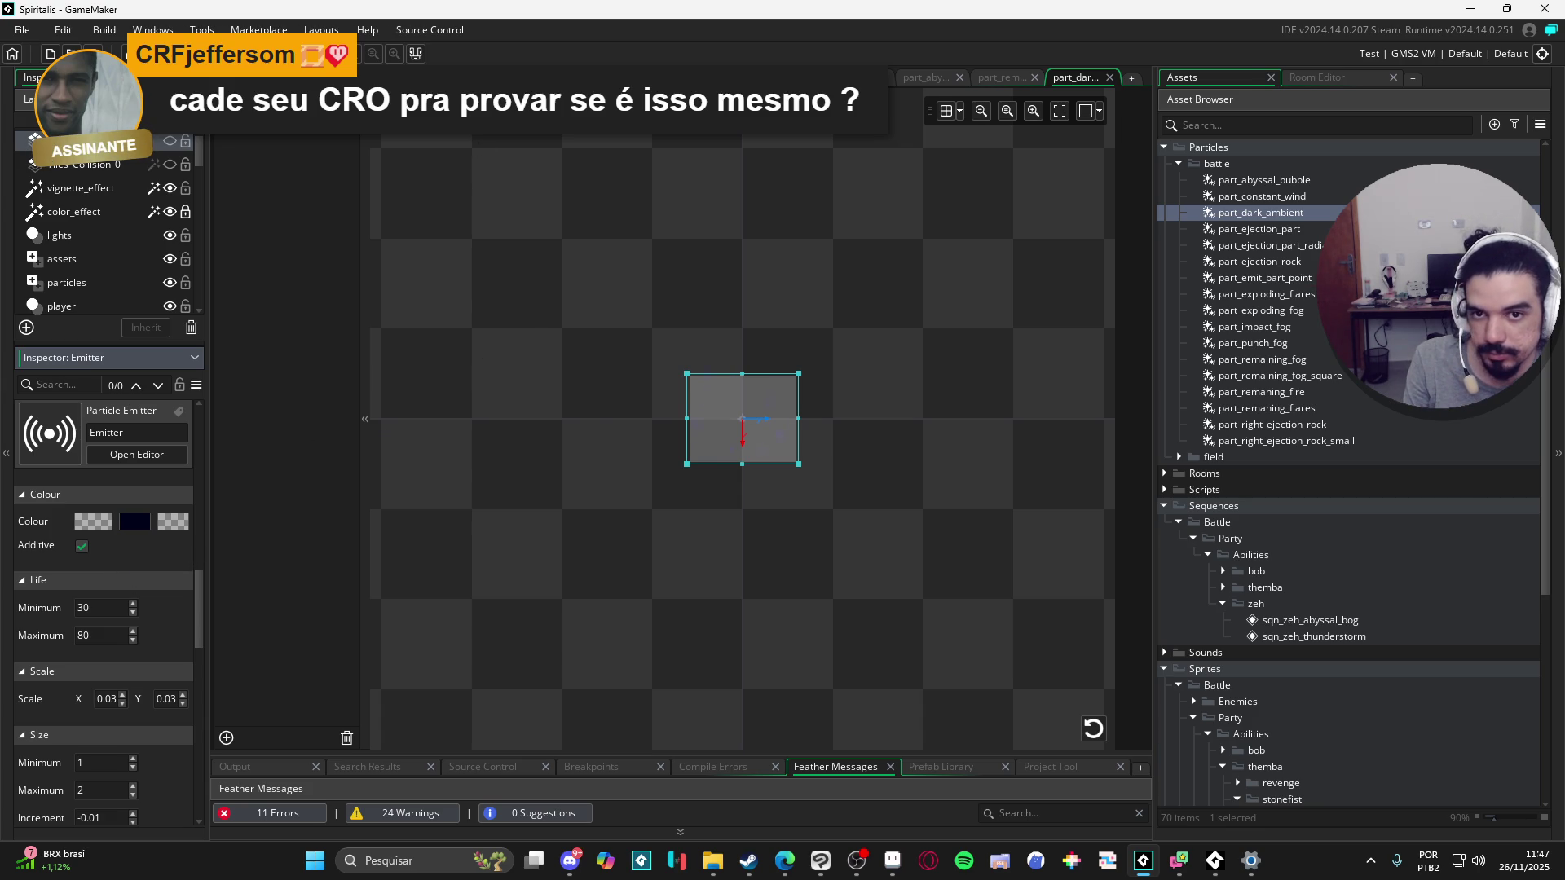
pyautogui.hotkey('ctrl', 'Tab')
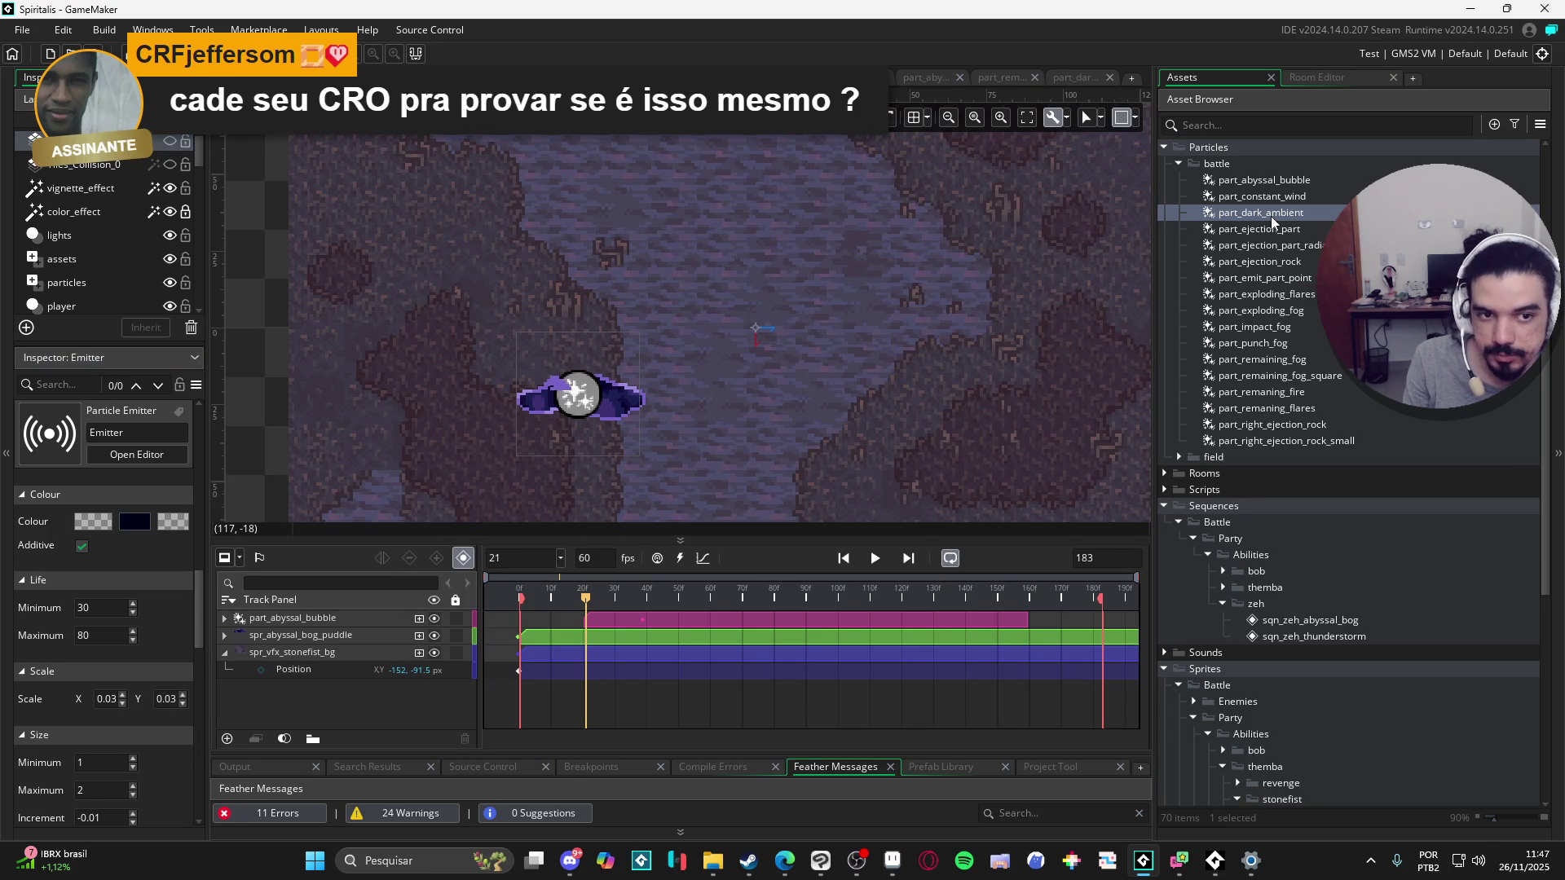
# Step: Add part_dark_ambient to the bog sequence as a track placed above the puddle
pyautogui.moveTo(1270, 217); pyautogui.dragTo(583, 391)
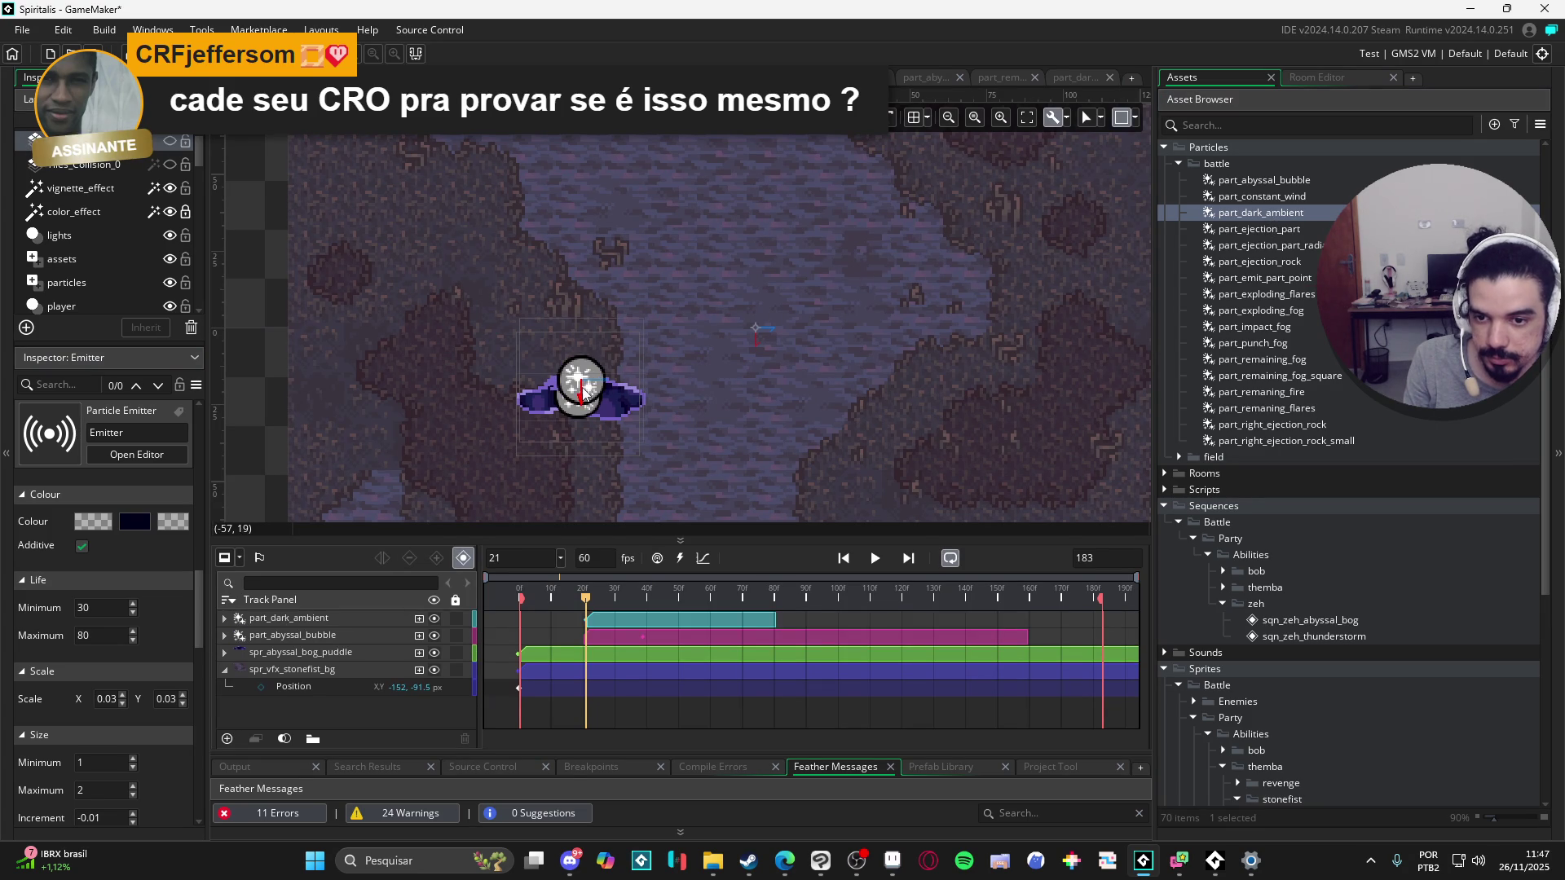
pyautogui.click(611, 618)
pyautogui.moveTo(608, 413); pyautogui.dragTo(611, 380)
# Step: Stretch the part_dark_ambient clip to about frame 160 and preview the sequence from frame 0
pyautogui.moveTo(673, 596); pyautogui.dragTo(458, 598)
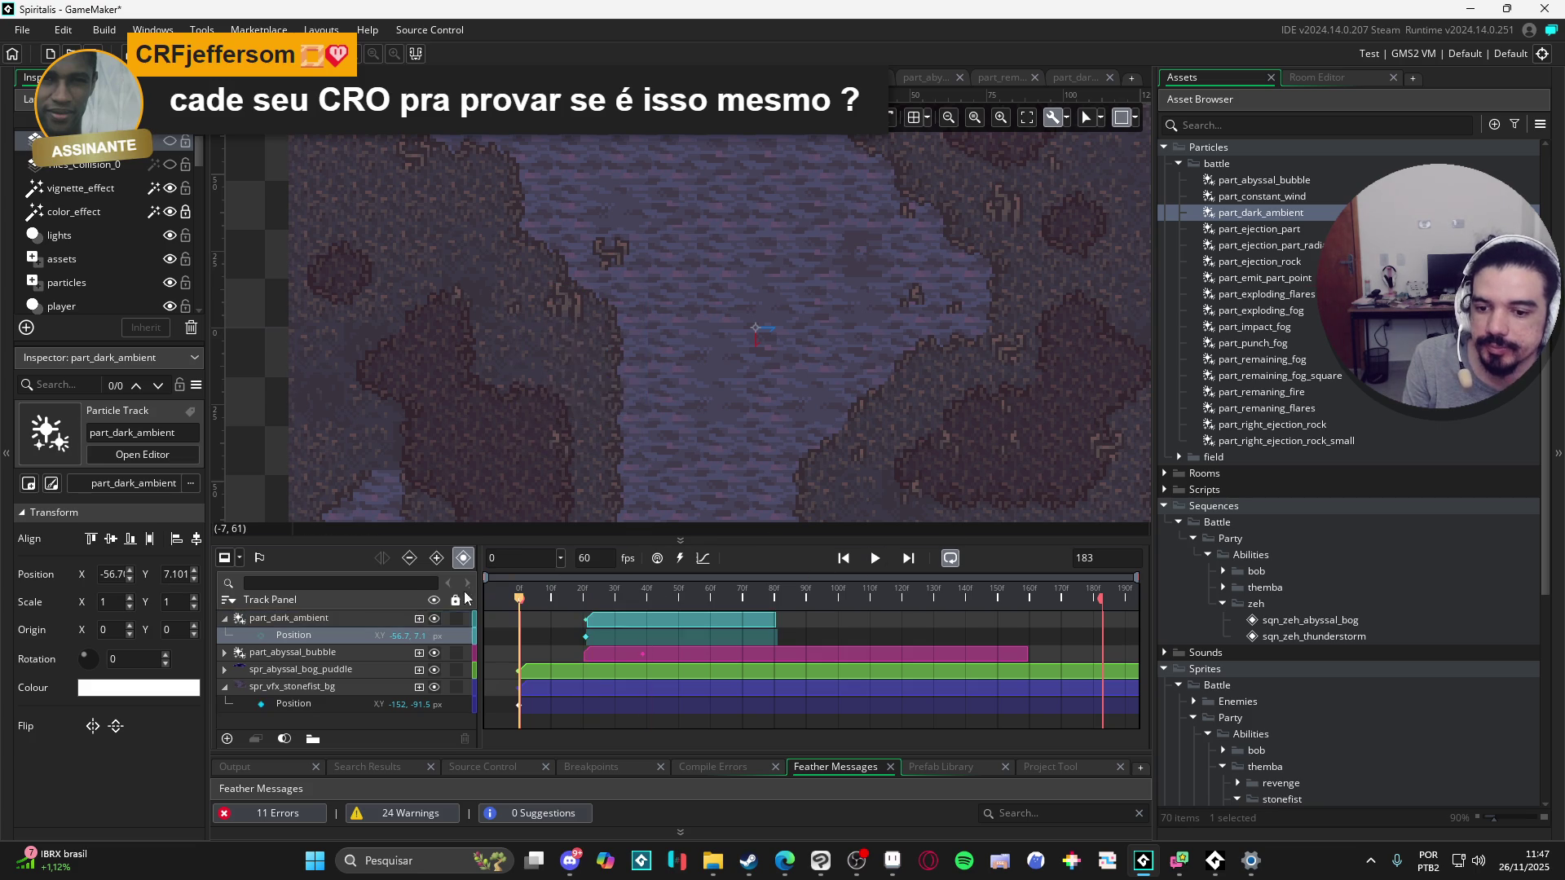
pyautogui.moveTo(775, 621)
pyautogui.mouseDown()
pyautogui.moveTo(1096, 621)
pyautogui.moveTo(1031, 621)
pyautogui.mouseUp()
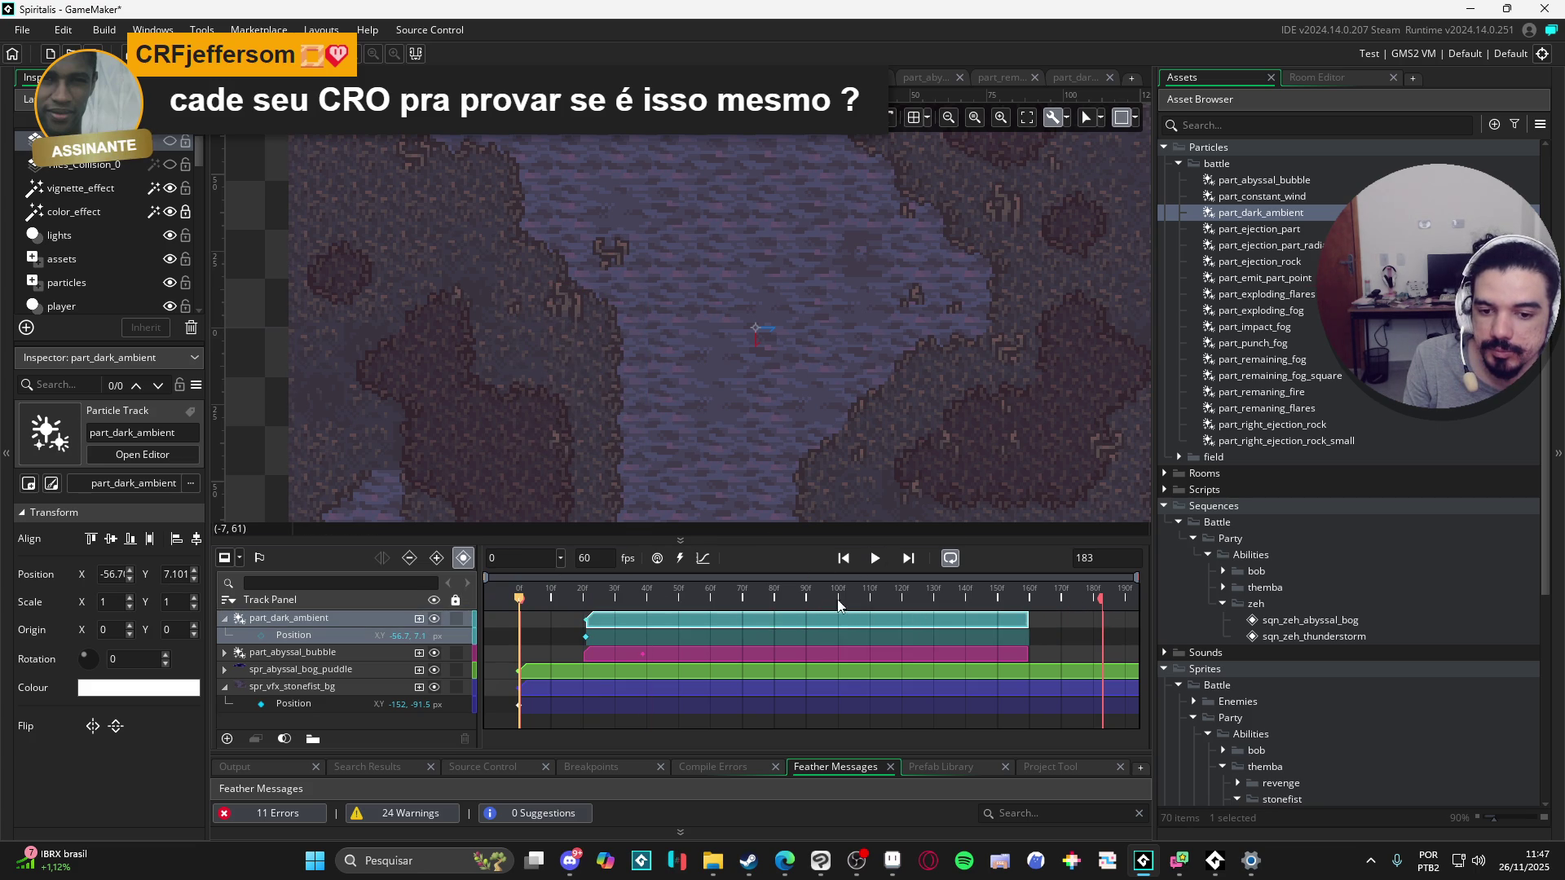
pyautogui.click(875, 559)
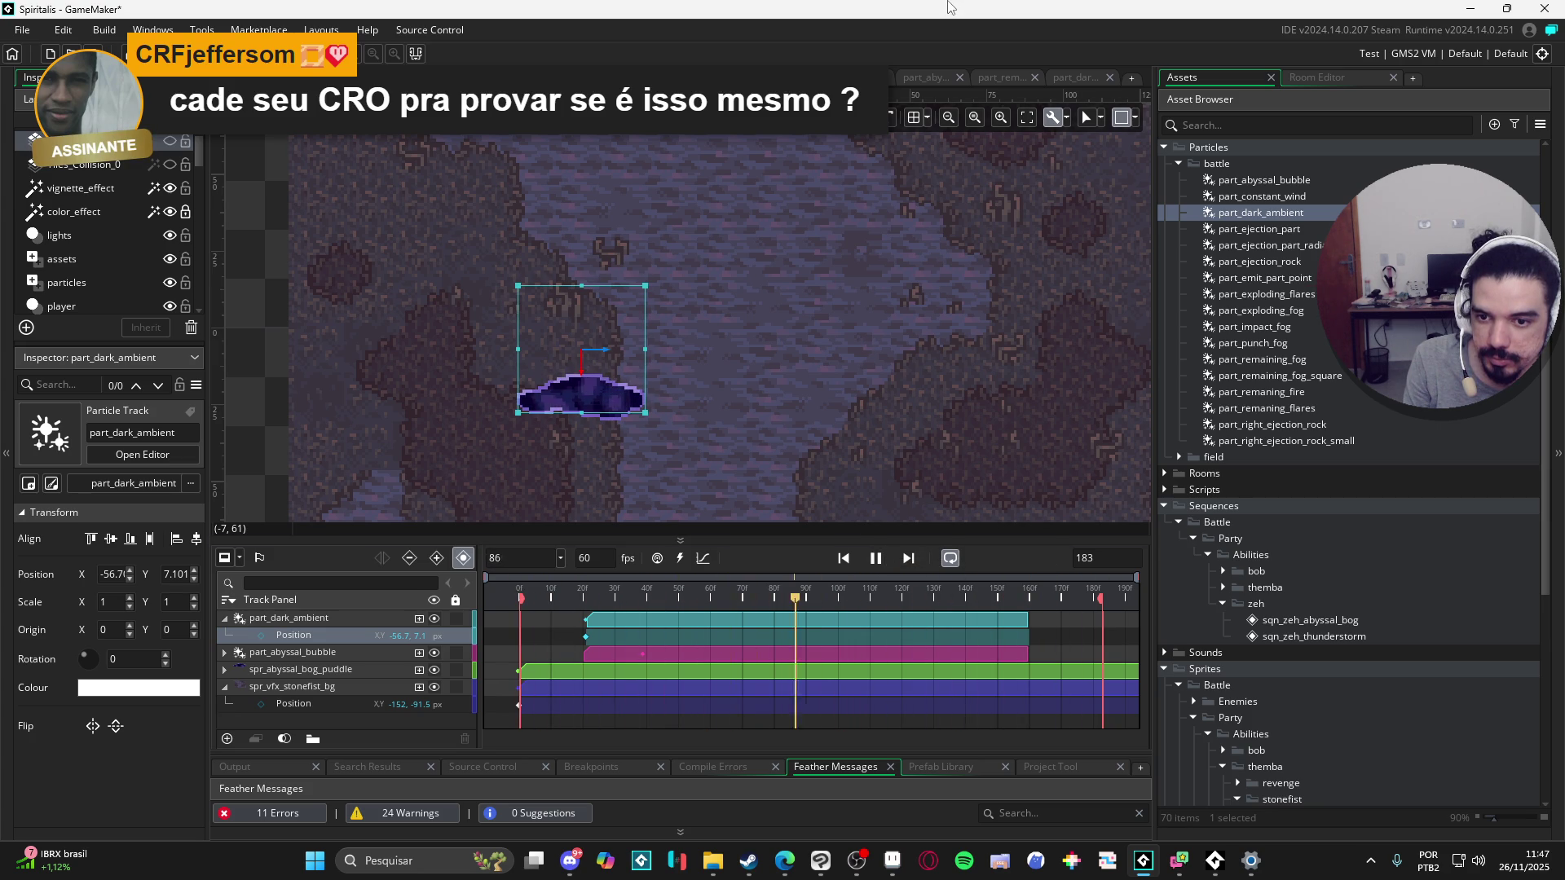
pyautogui.doubleClick(1322, 212)
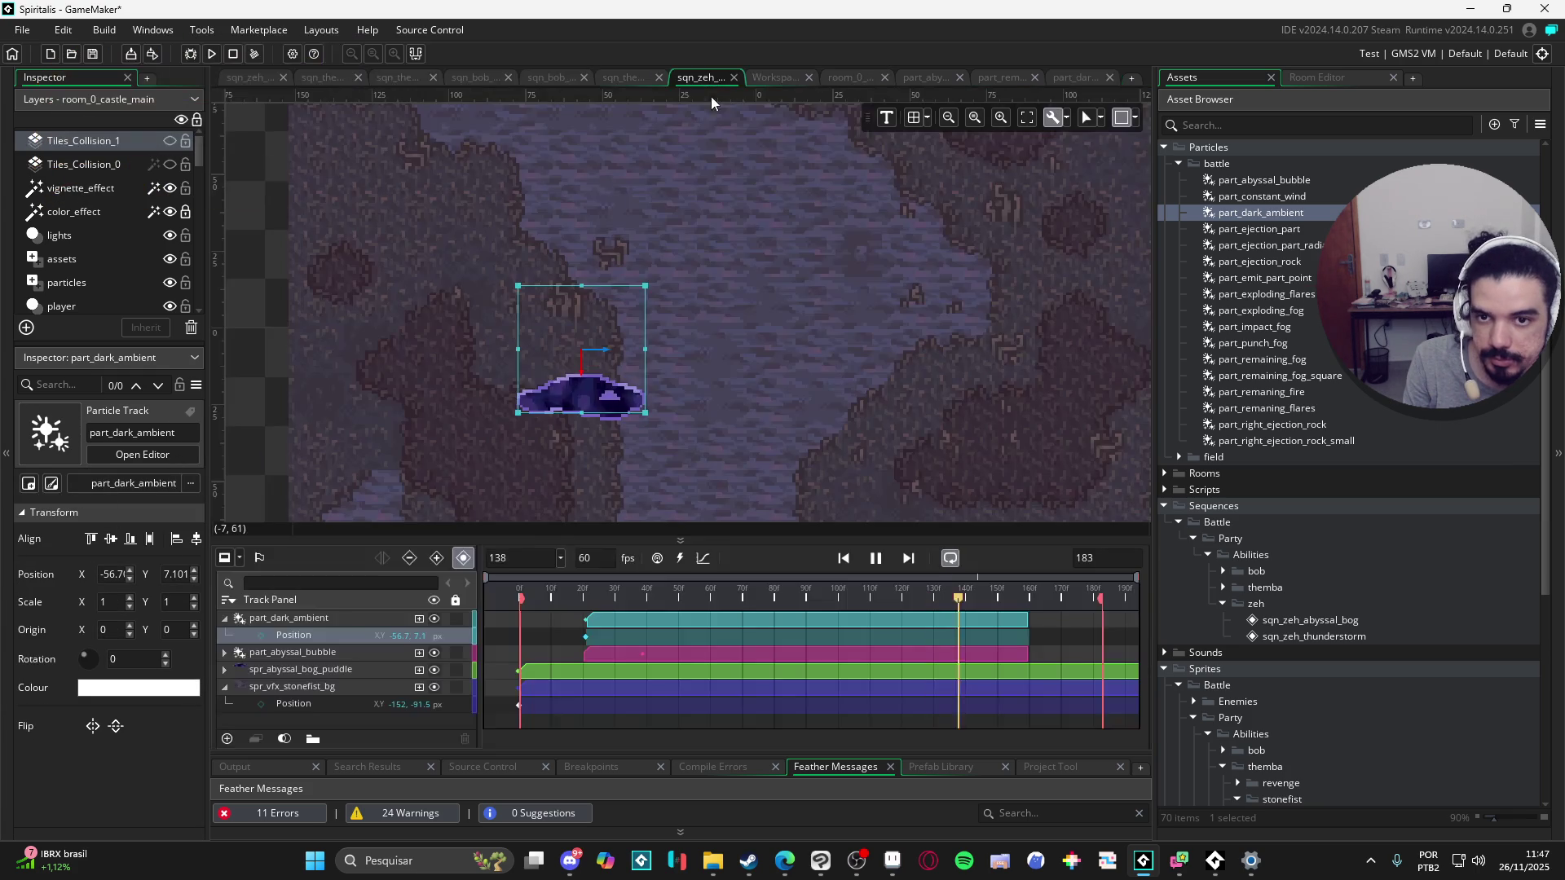
pyautogui.click(1098, 84)
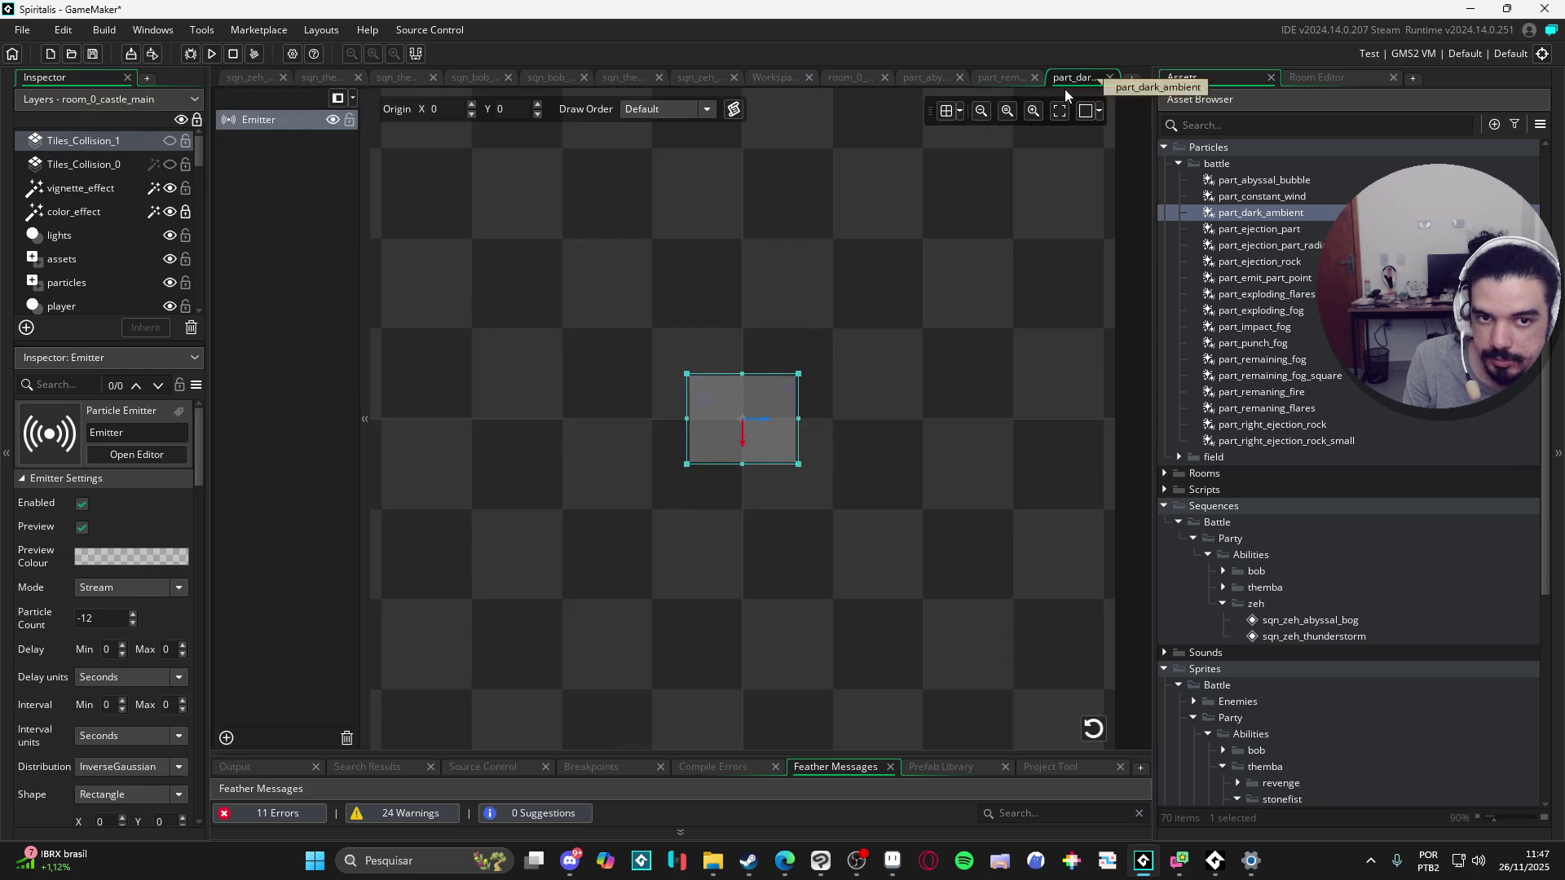
# Step: Turn off Additive blending in the part_dark_ambient emitter's Colour settings
pyautogui.scroll(-5, 28, 618)
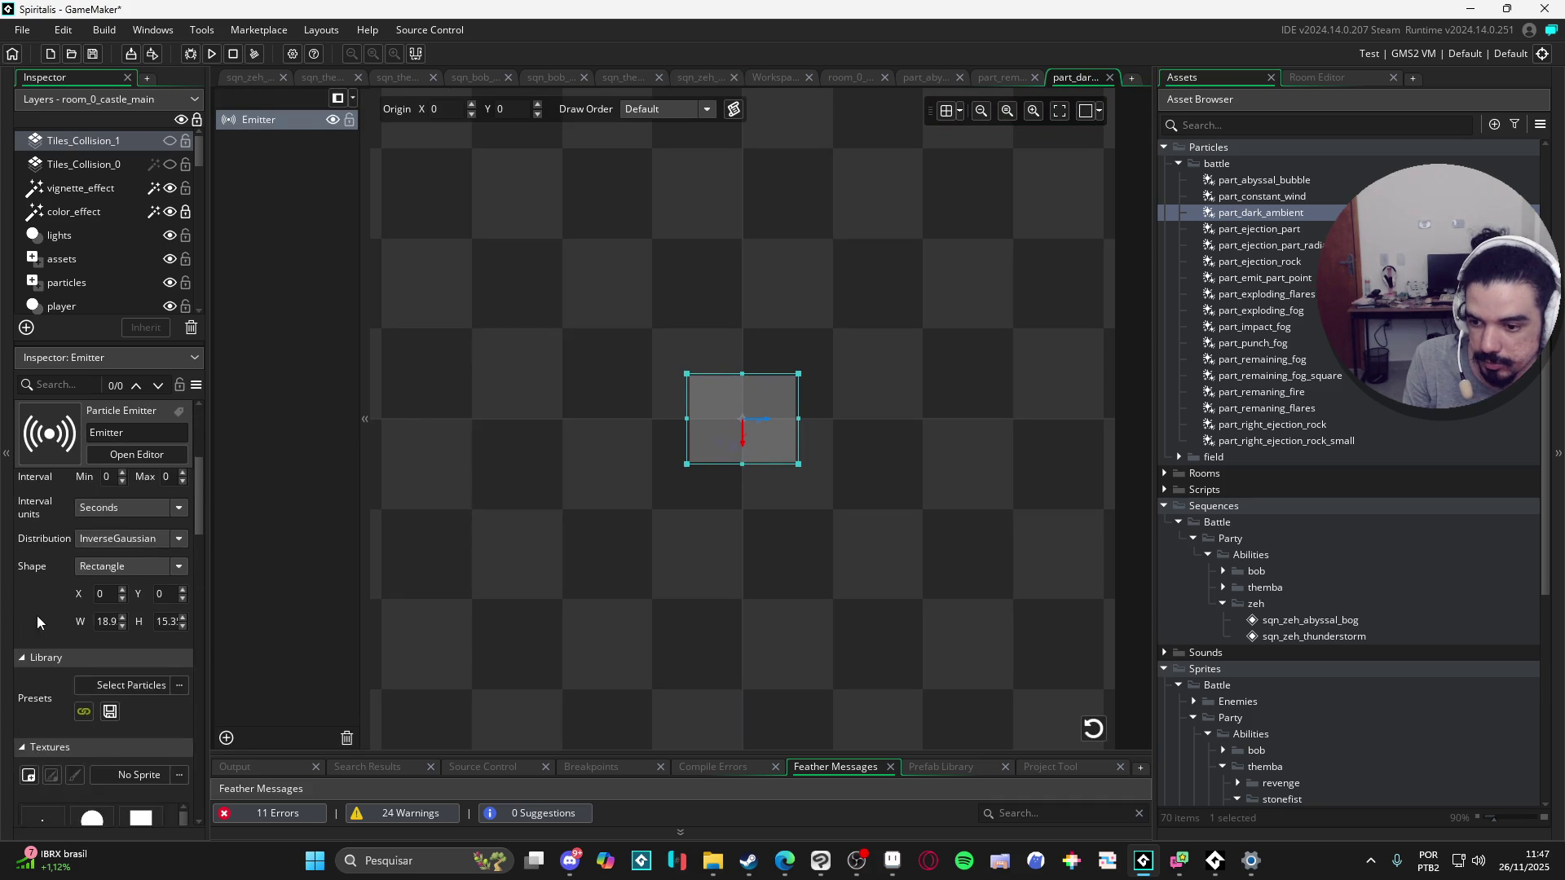
pyautogui.scroll(-1, 45, 608)
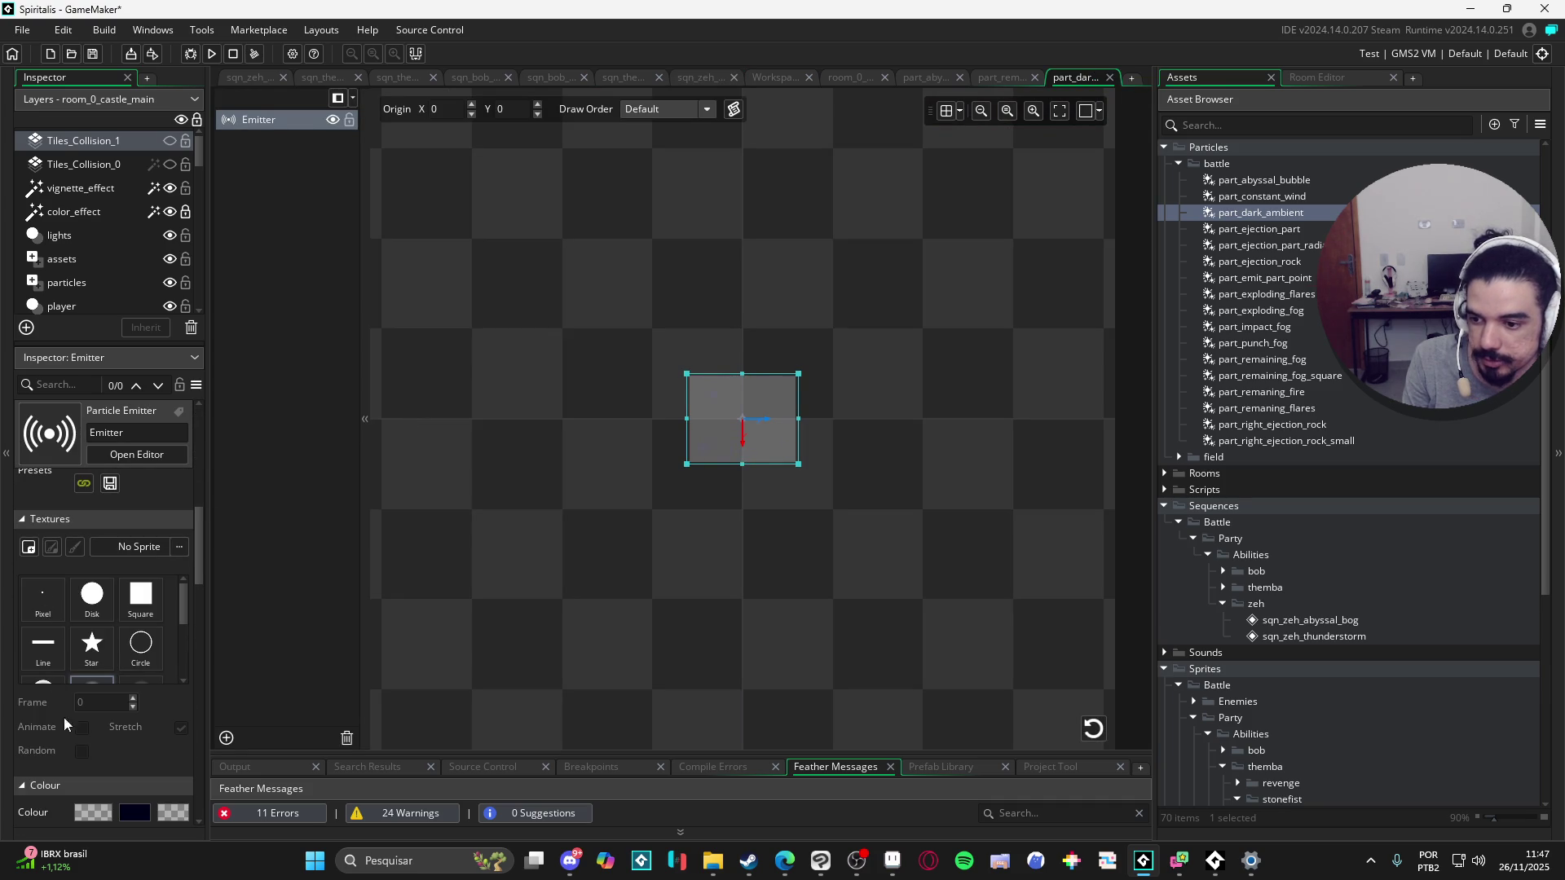
pyautogui.scroll(6, 70, 725)
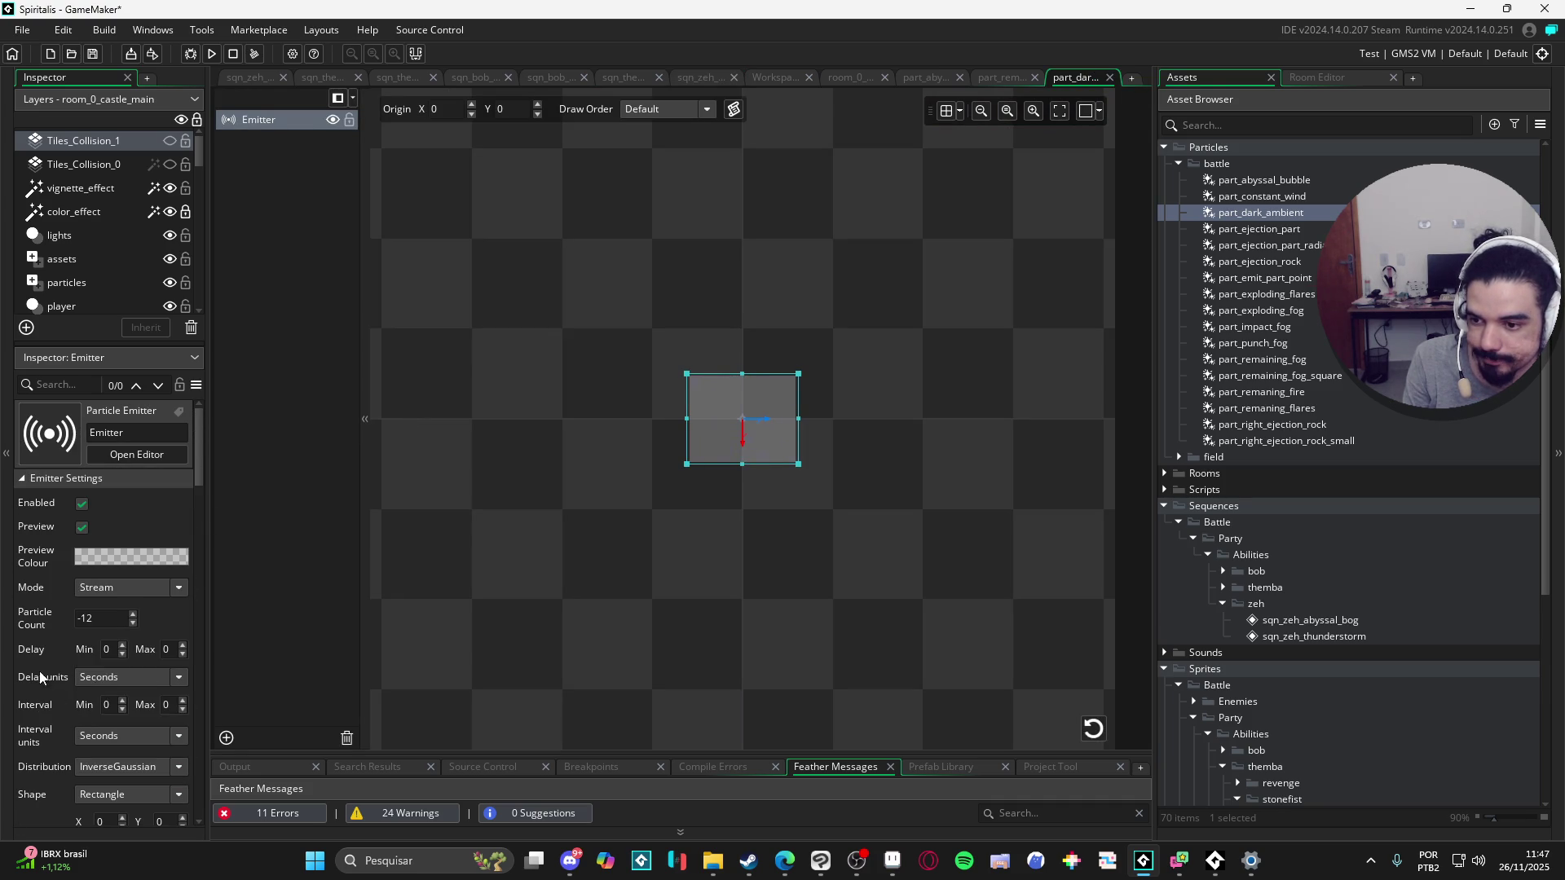
pyautogui.scroll(-6, 38, 664)
pyautogui.scroll(-3, 48, 652)
pyautogui.click(82, 673)
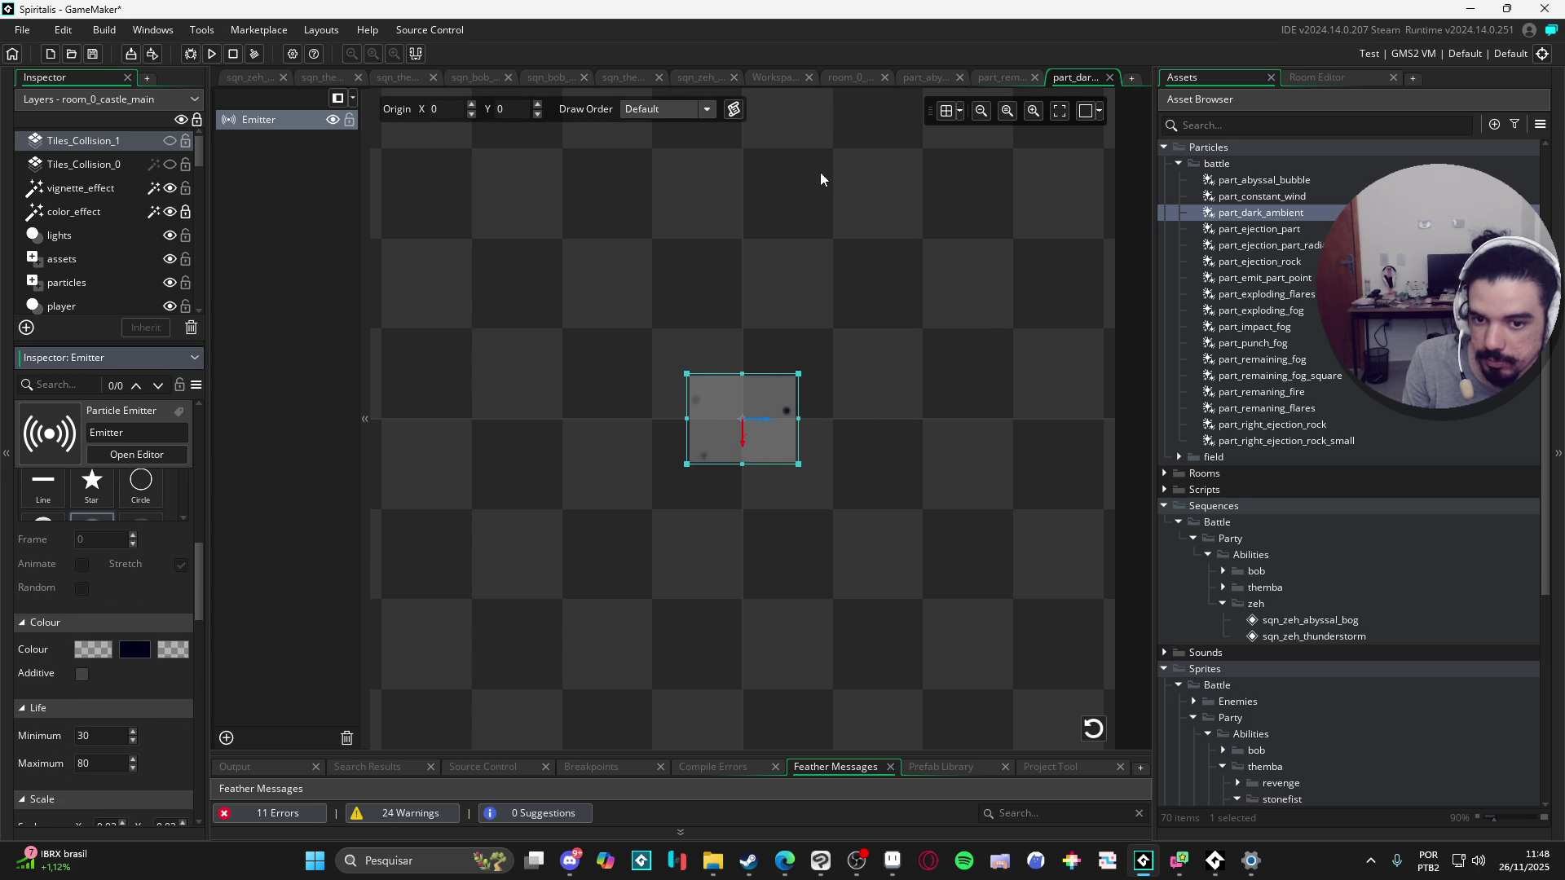
pyautogui.click(699, 77)
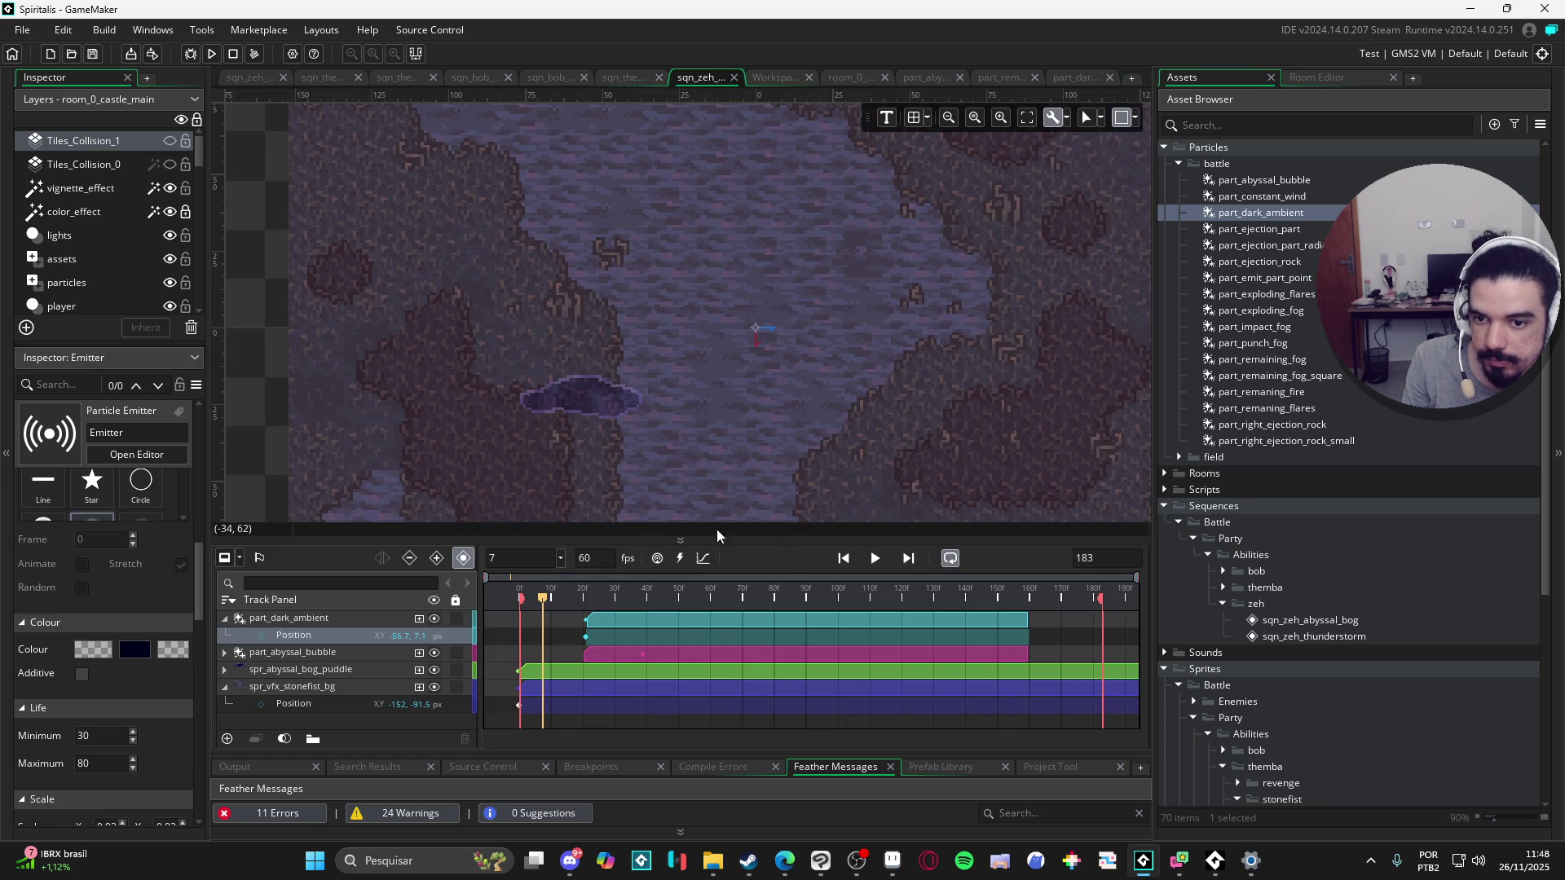
# Step: Preview the sequence and lengthen the part_dark_ambient clip to about frame 178
pyautogui.click(877, 561)
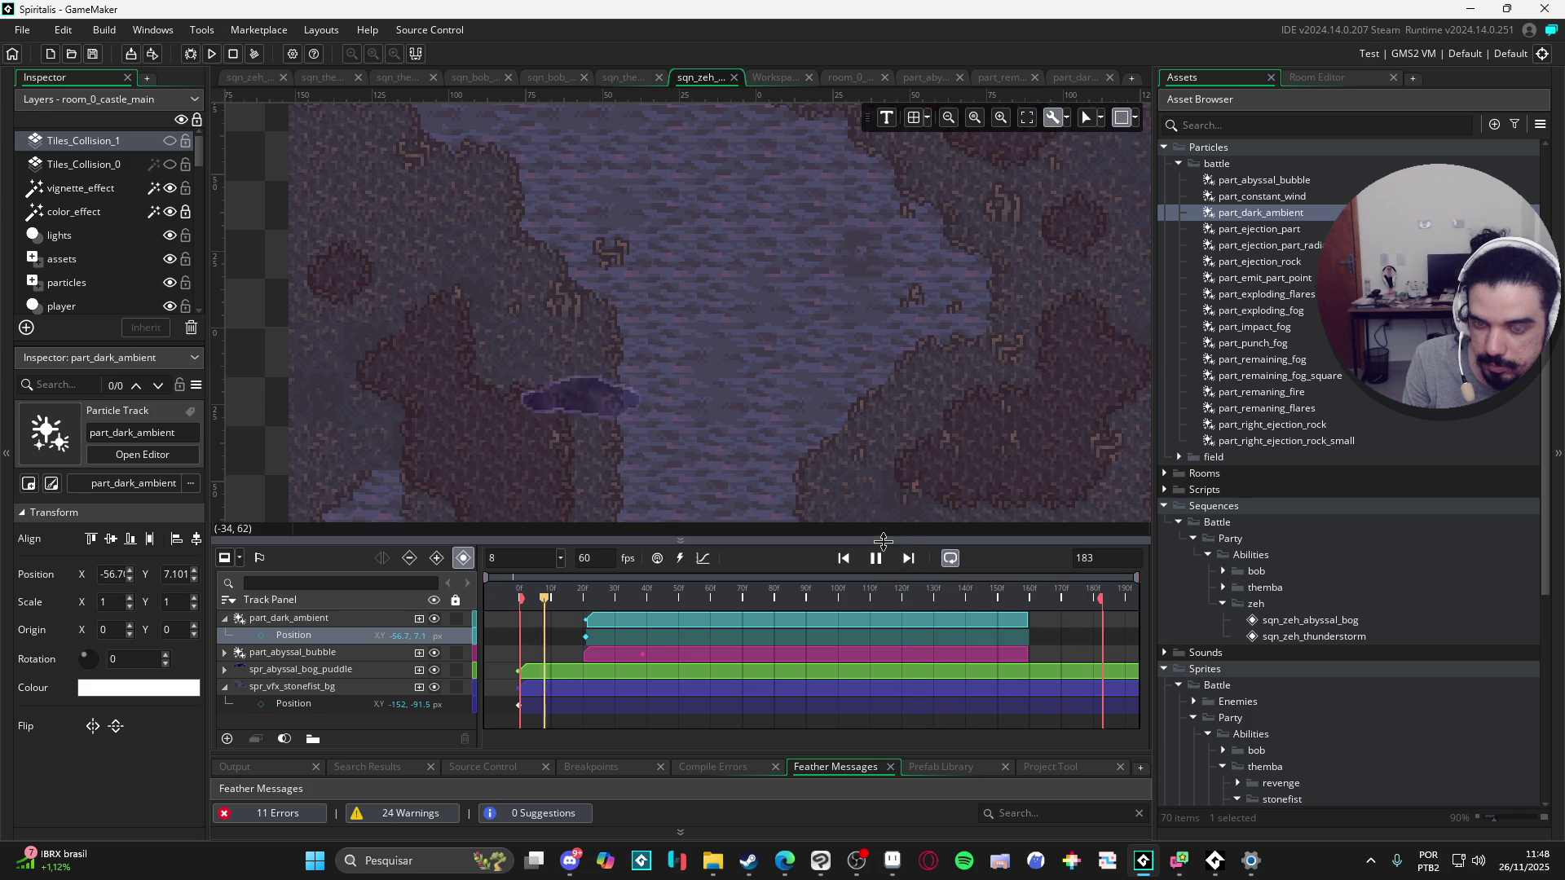
pyautogui.click(875, 559)
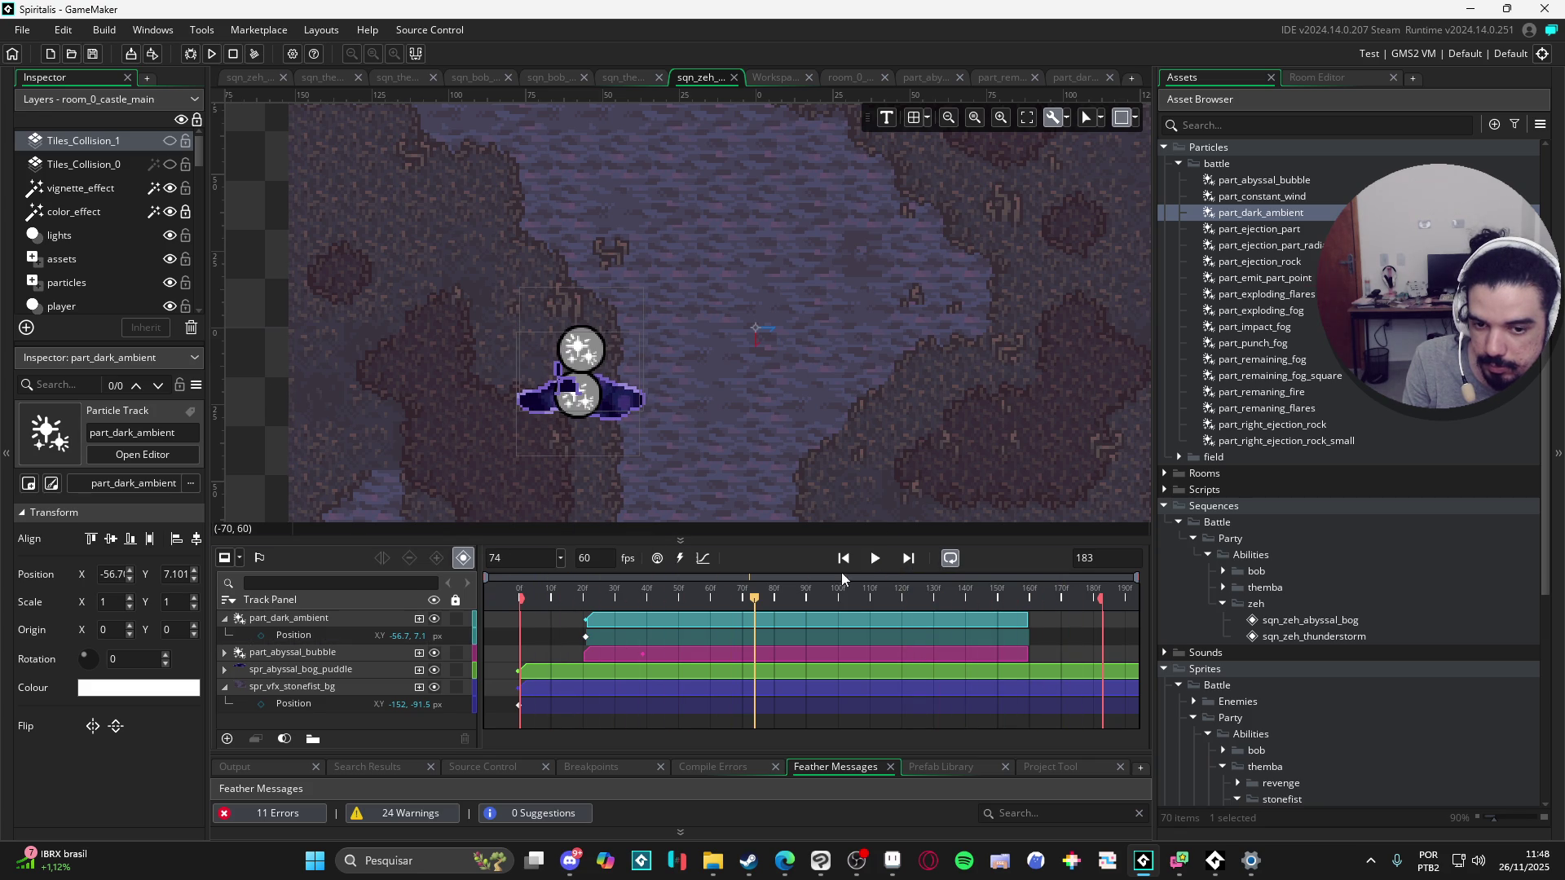
pyautogui.click(876, 559)
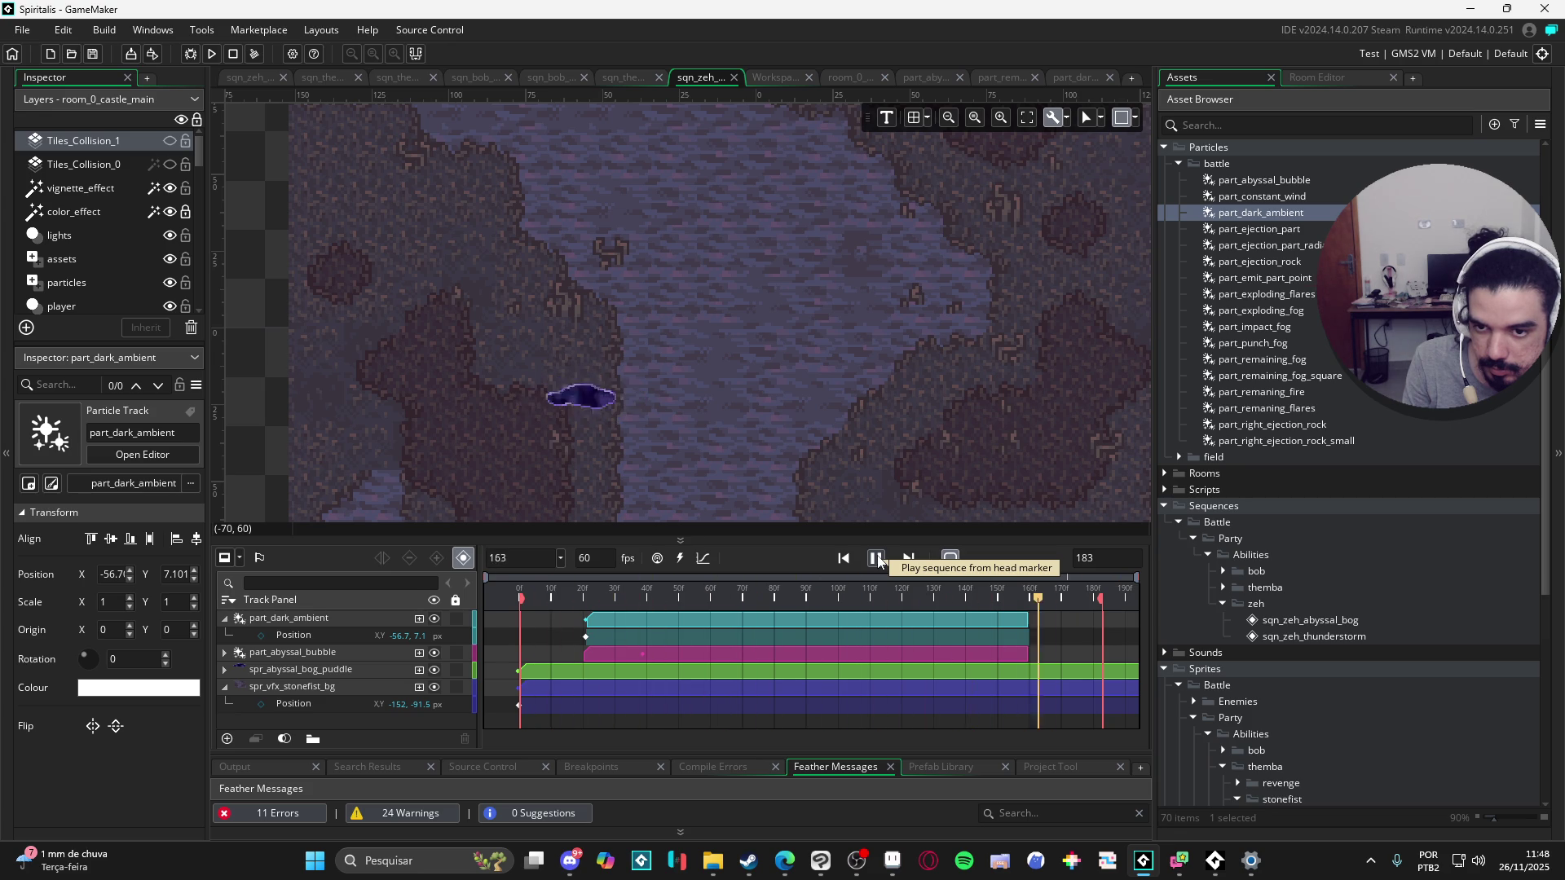
pyautogui.click(1028, 626)
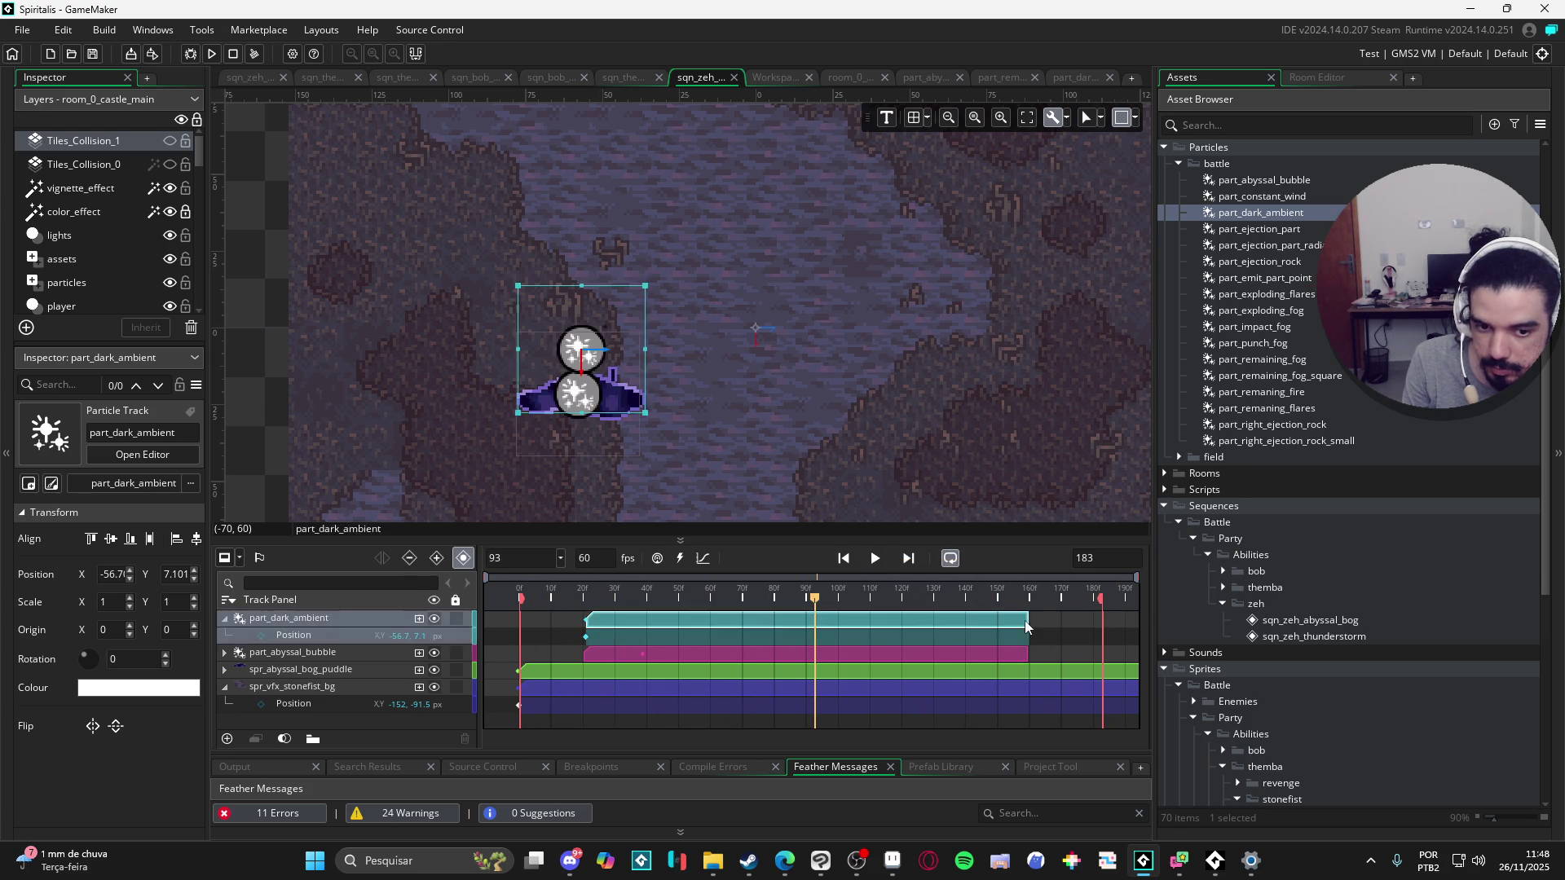
pyautogui.moveTo(1029, 621); pyautogui.dragTo(1092, 621)
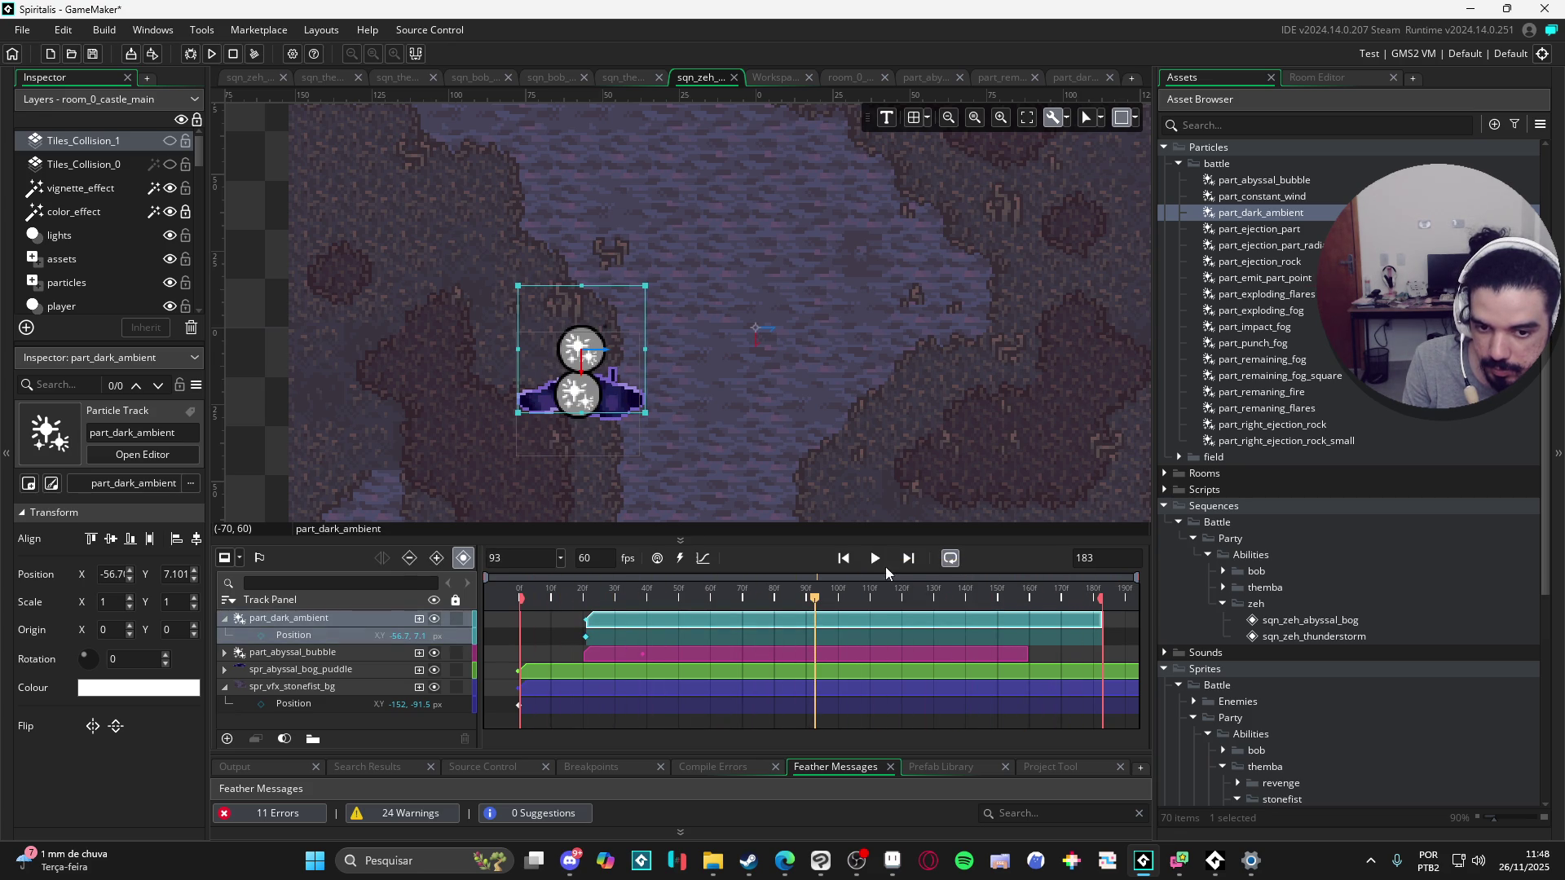
# Step: Replay the sequence, then raise the part_dark_ambient emitter's Particle Count
pyautogui.click(458, 499)
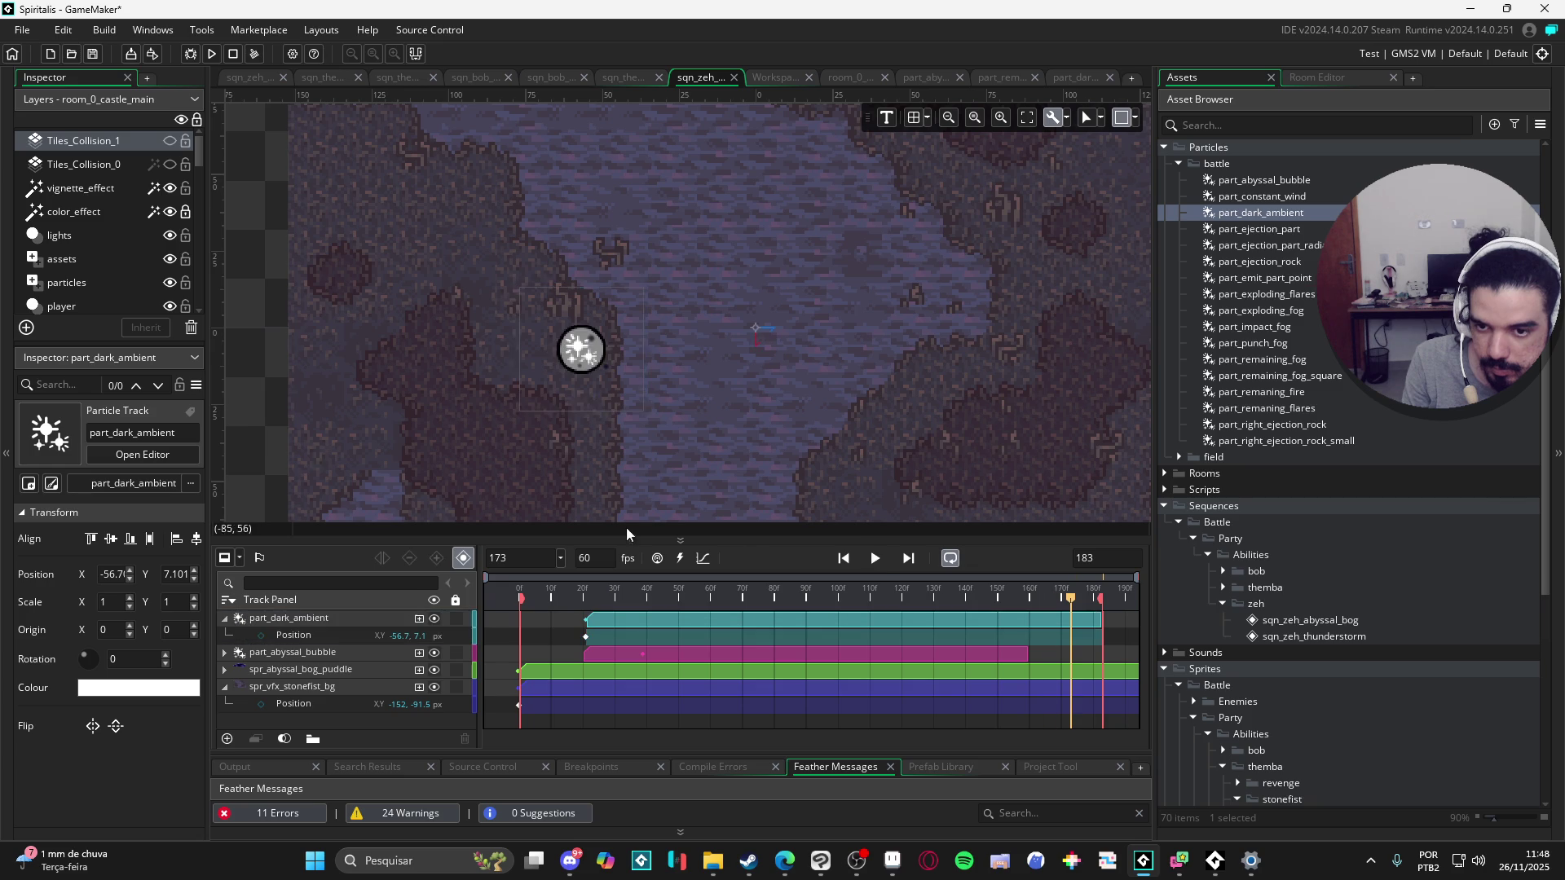
pyautogui.click(873, 558)
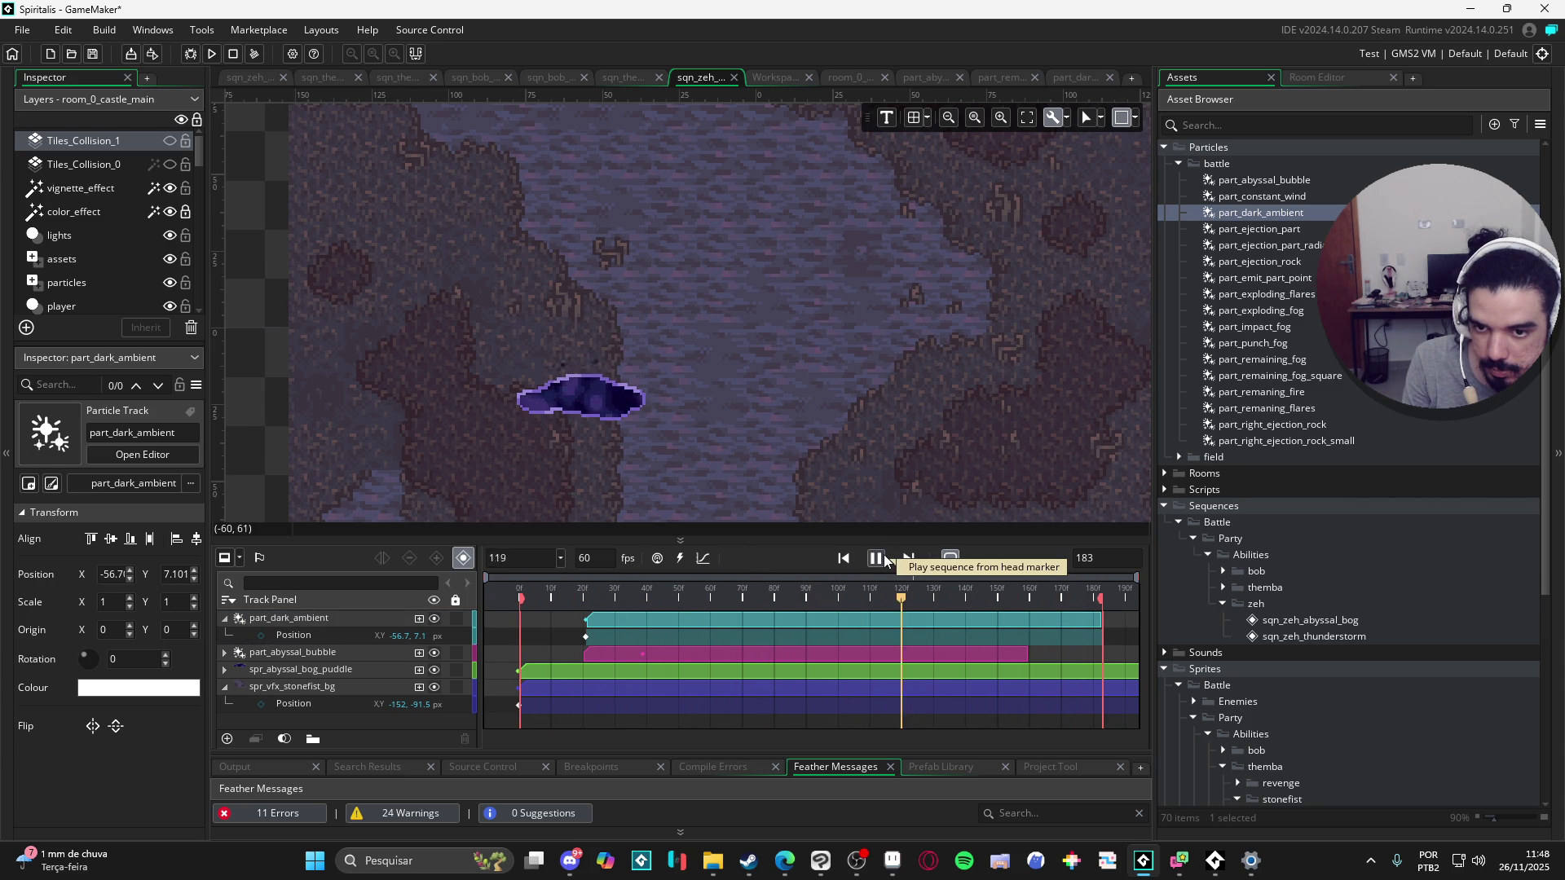
pyautogui.click(1082, 77)
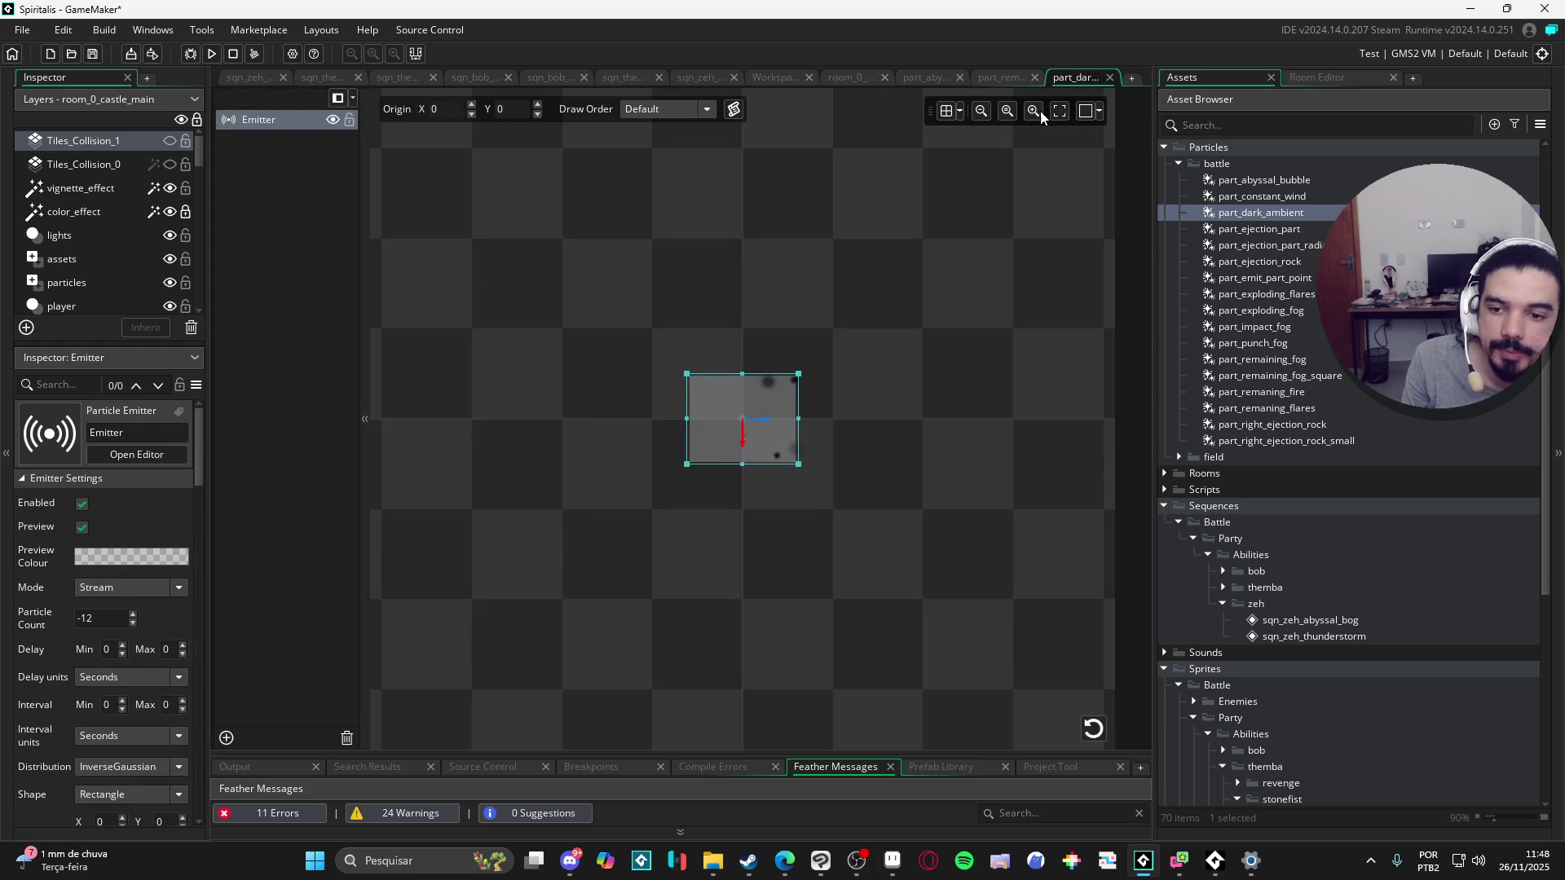
pyautogui.click(132, 616)
pyautogui.click(132, 616)
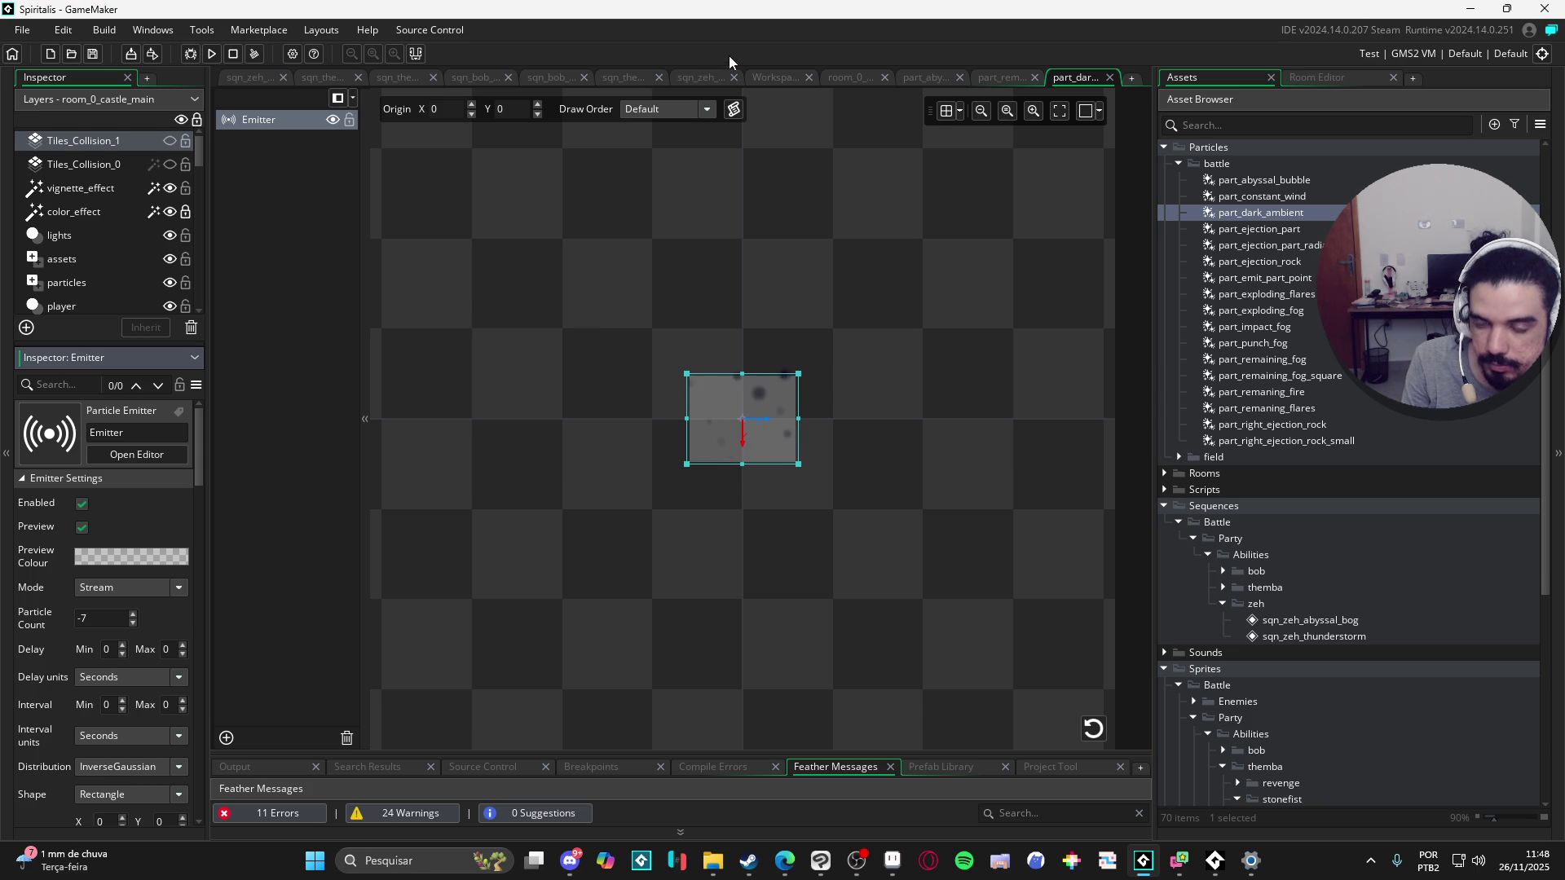
# Step: Change the part_dark_ambient emitter shape to Ellipse and widen it horizontally
pyautogui.scroll(-3, 198, 527)
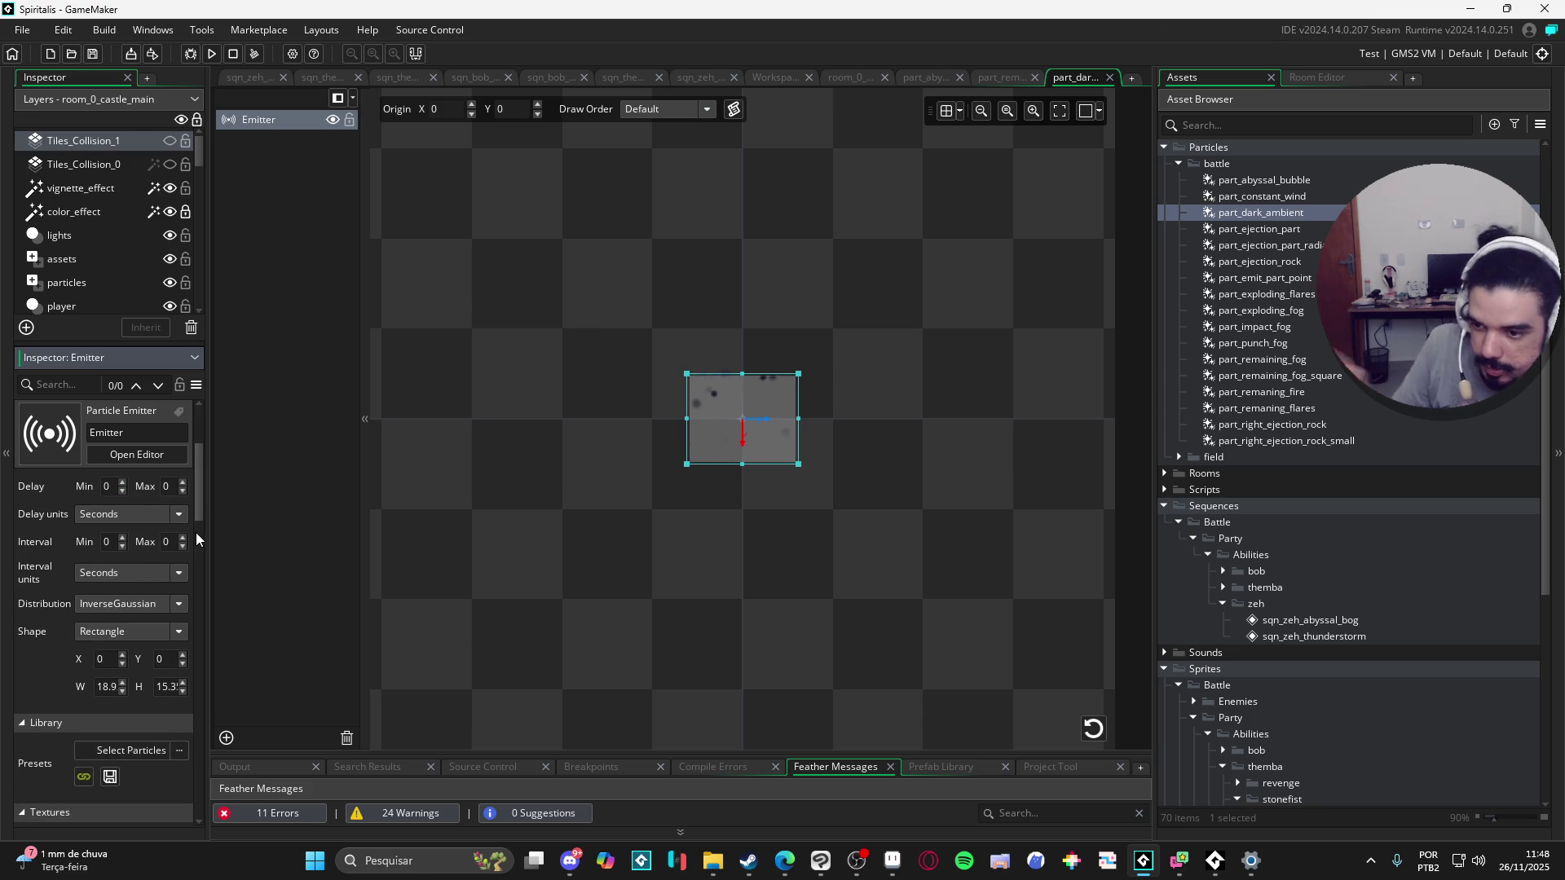
pyautogui.click(160, 634)
pyautogui.click(111, 670)
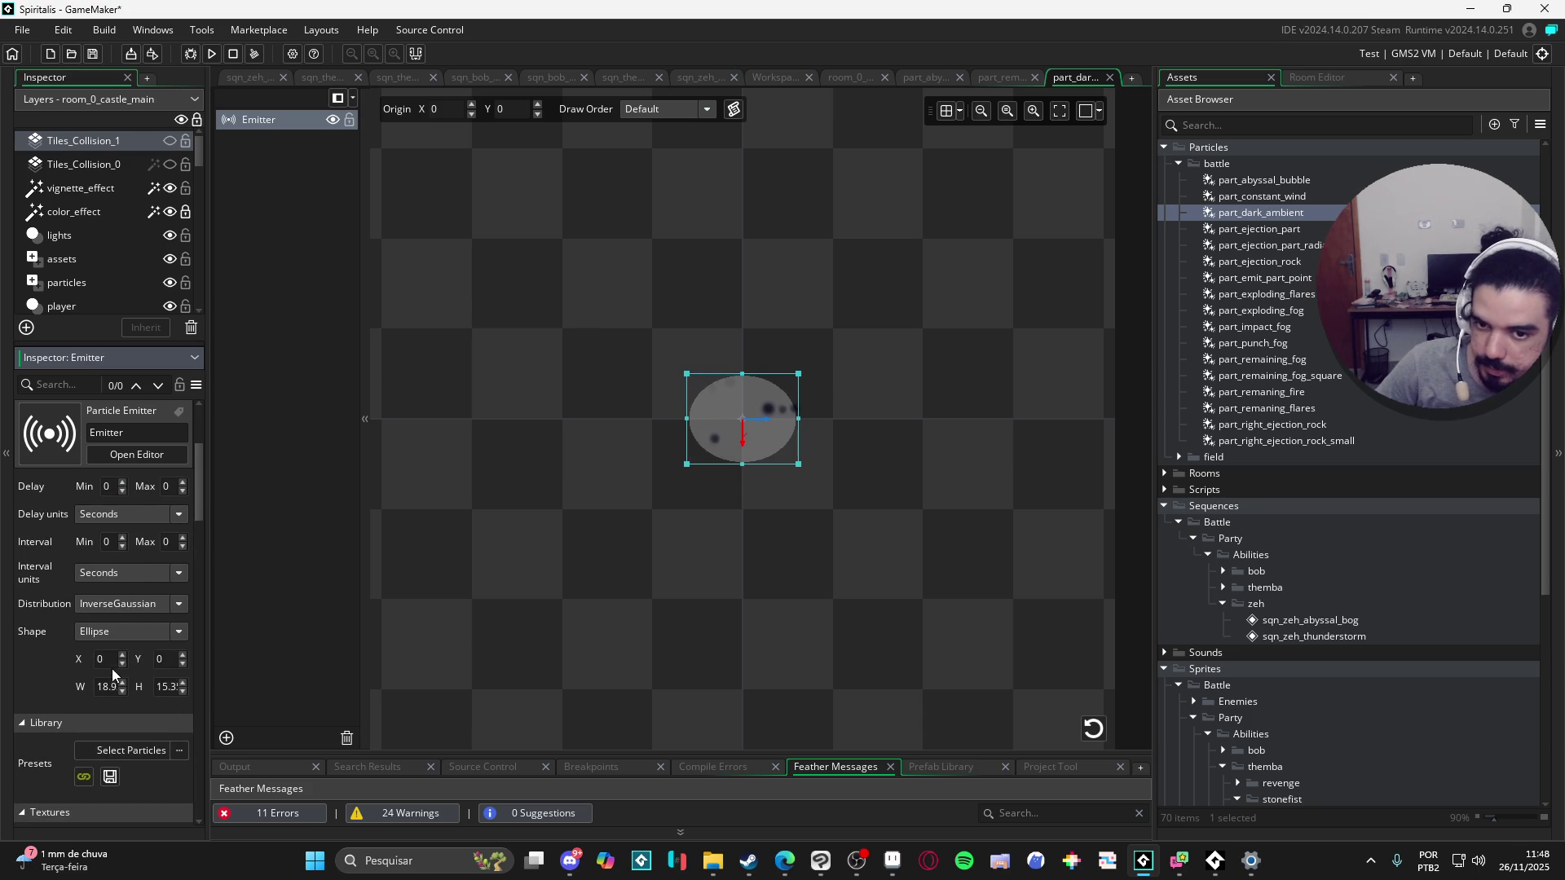
pyautogui.moveTo(797, 419); pyautogui.dragTo(818, 419)
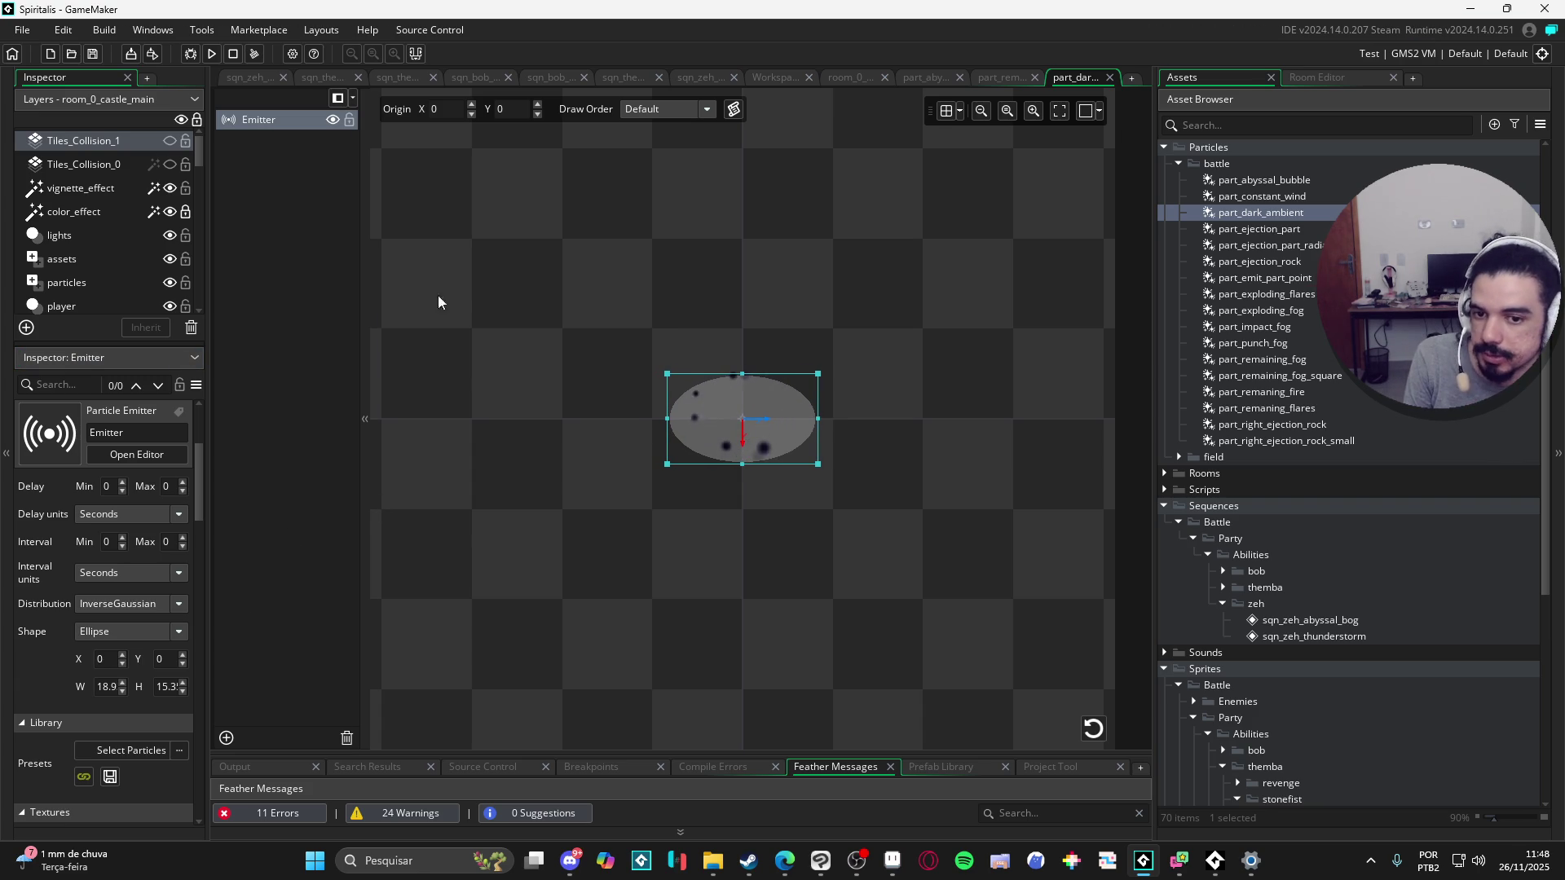
pyautogui.click(714, 73)
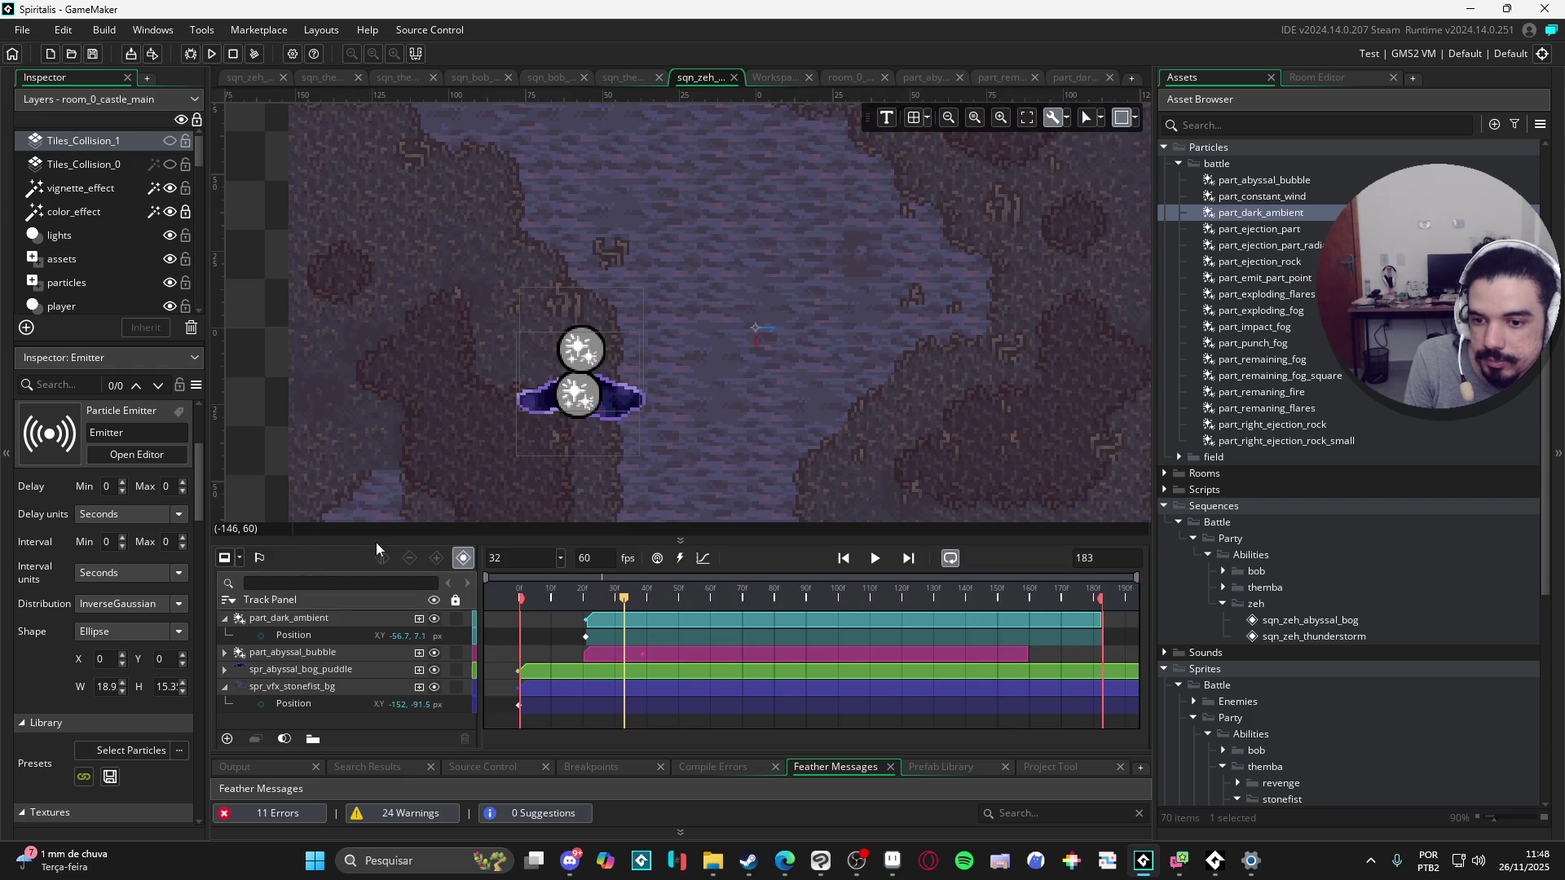
# Step: Preview the sequence, then move the part_dark_ambient emitter slightly lower at frame 21
pyautogui.click(874, 557)
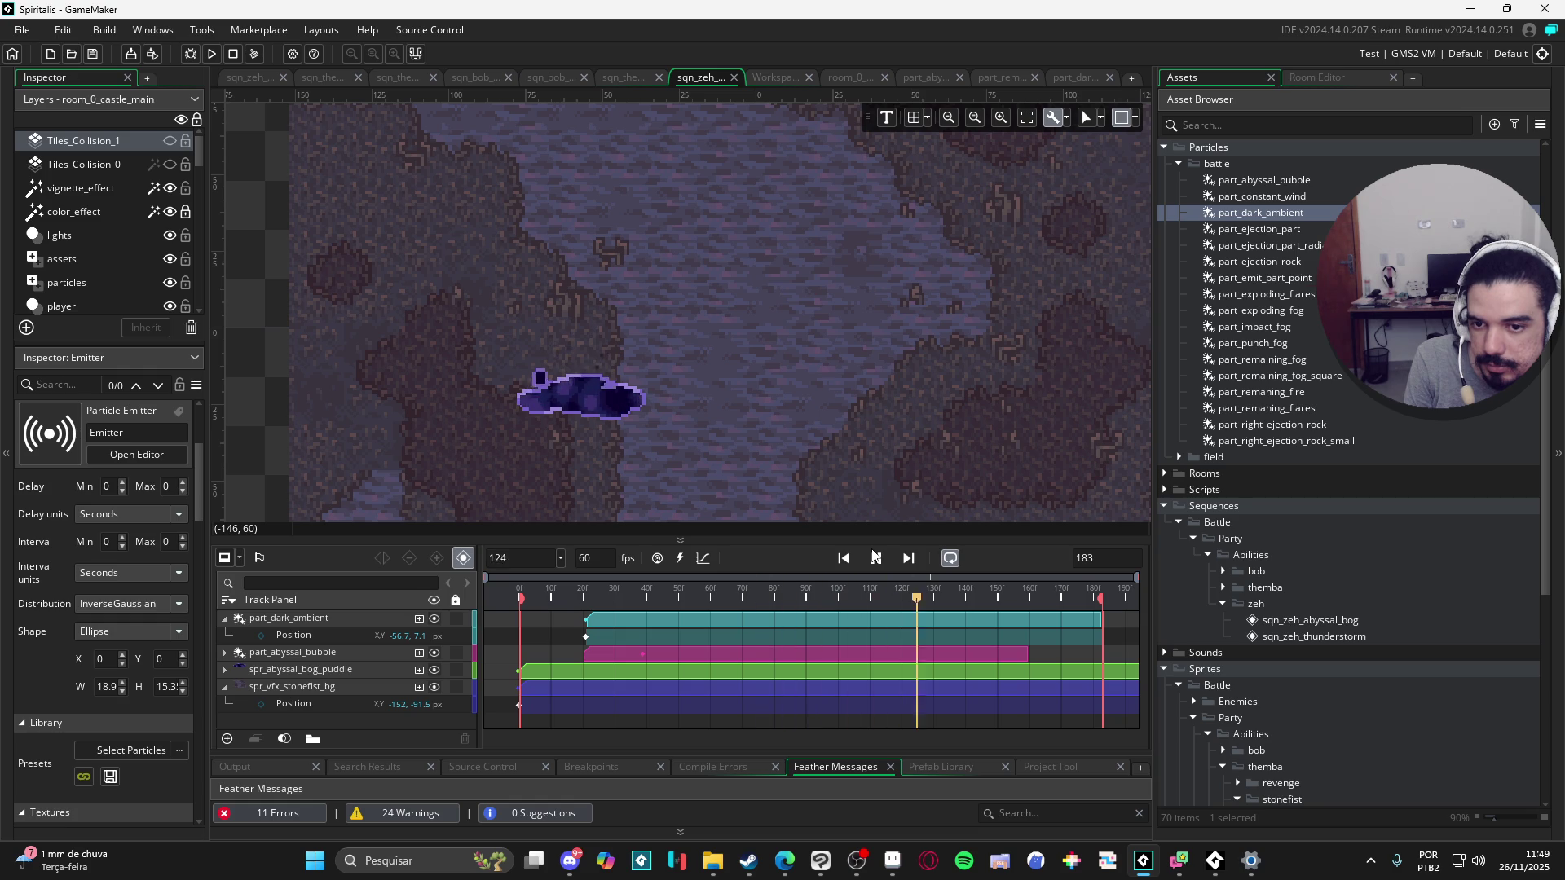
pyautogui.press('space')
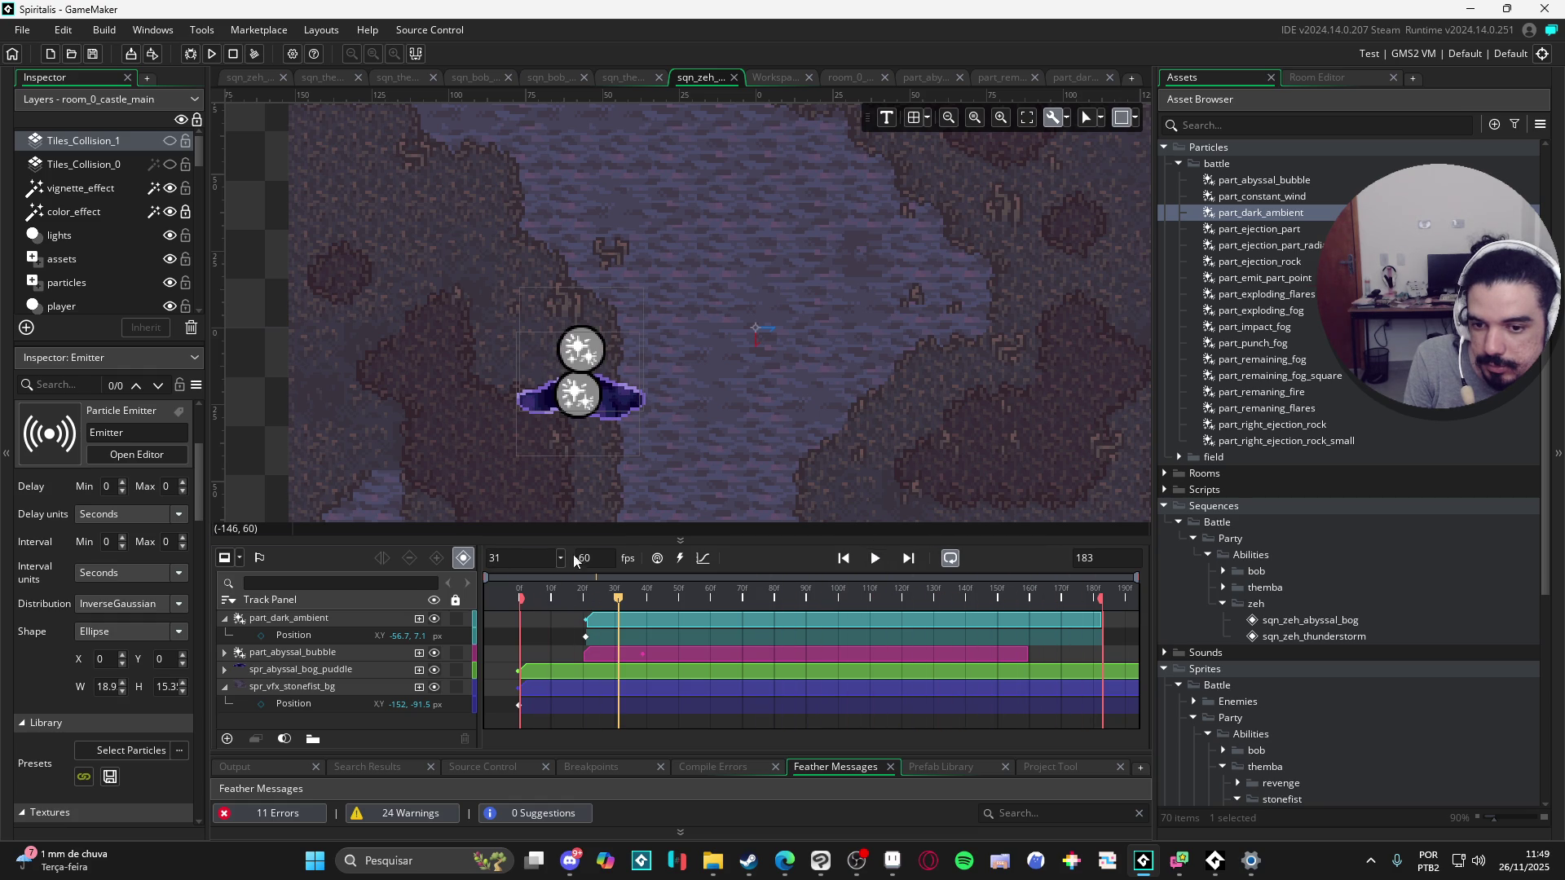
pyautogui.moveTo(617, 597); pyautogui.dragTo(596, 601)
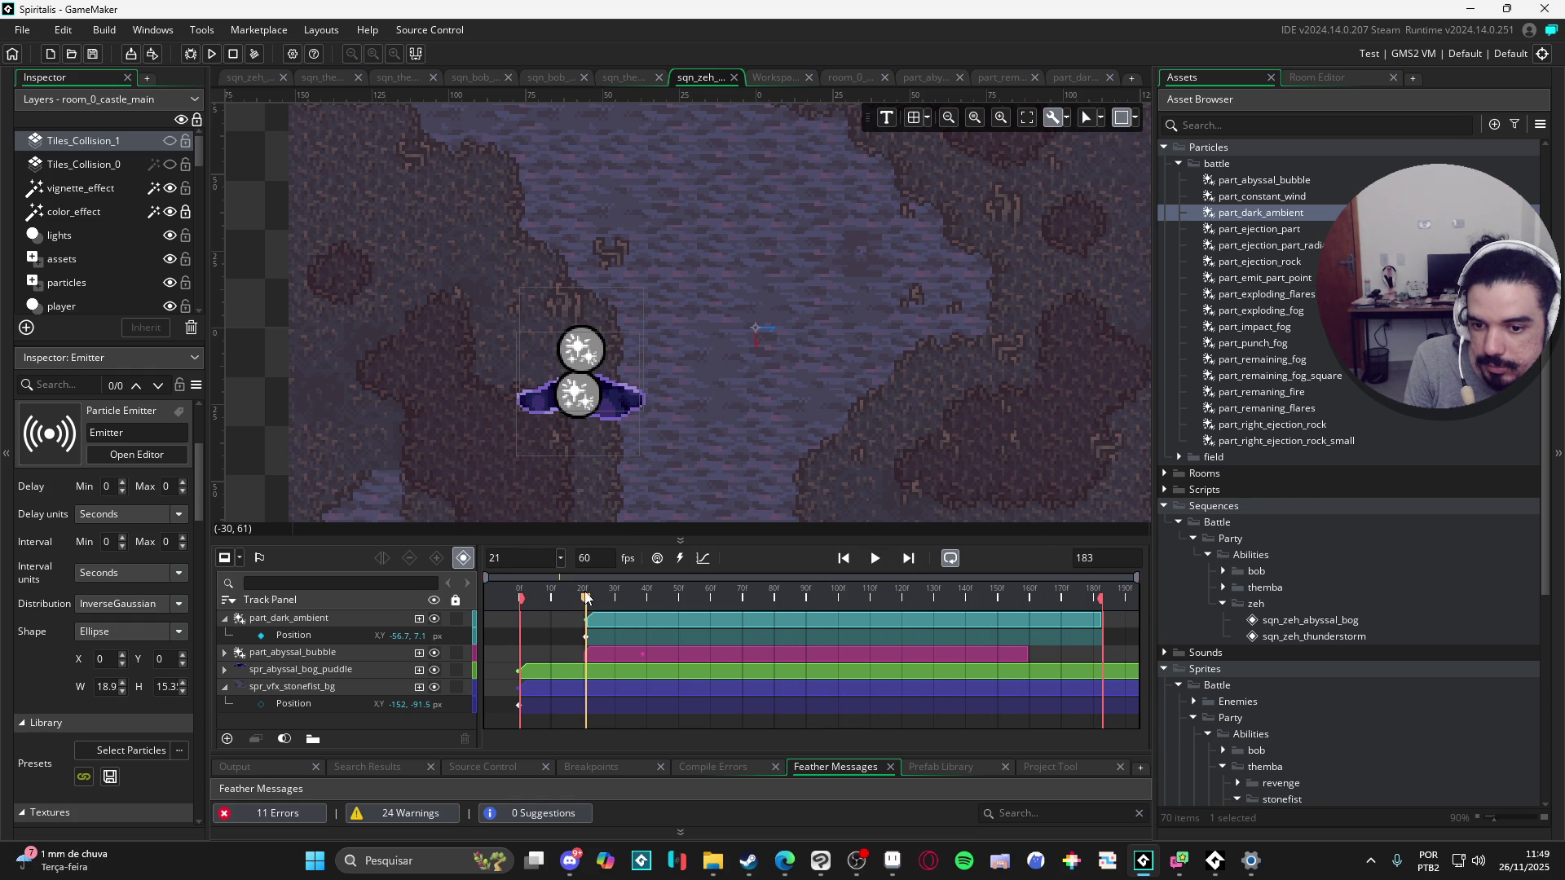
pyautogui.click(311, 619)
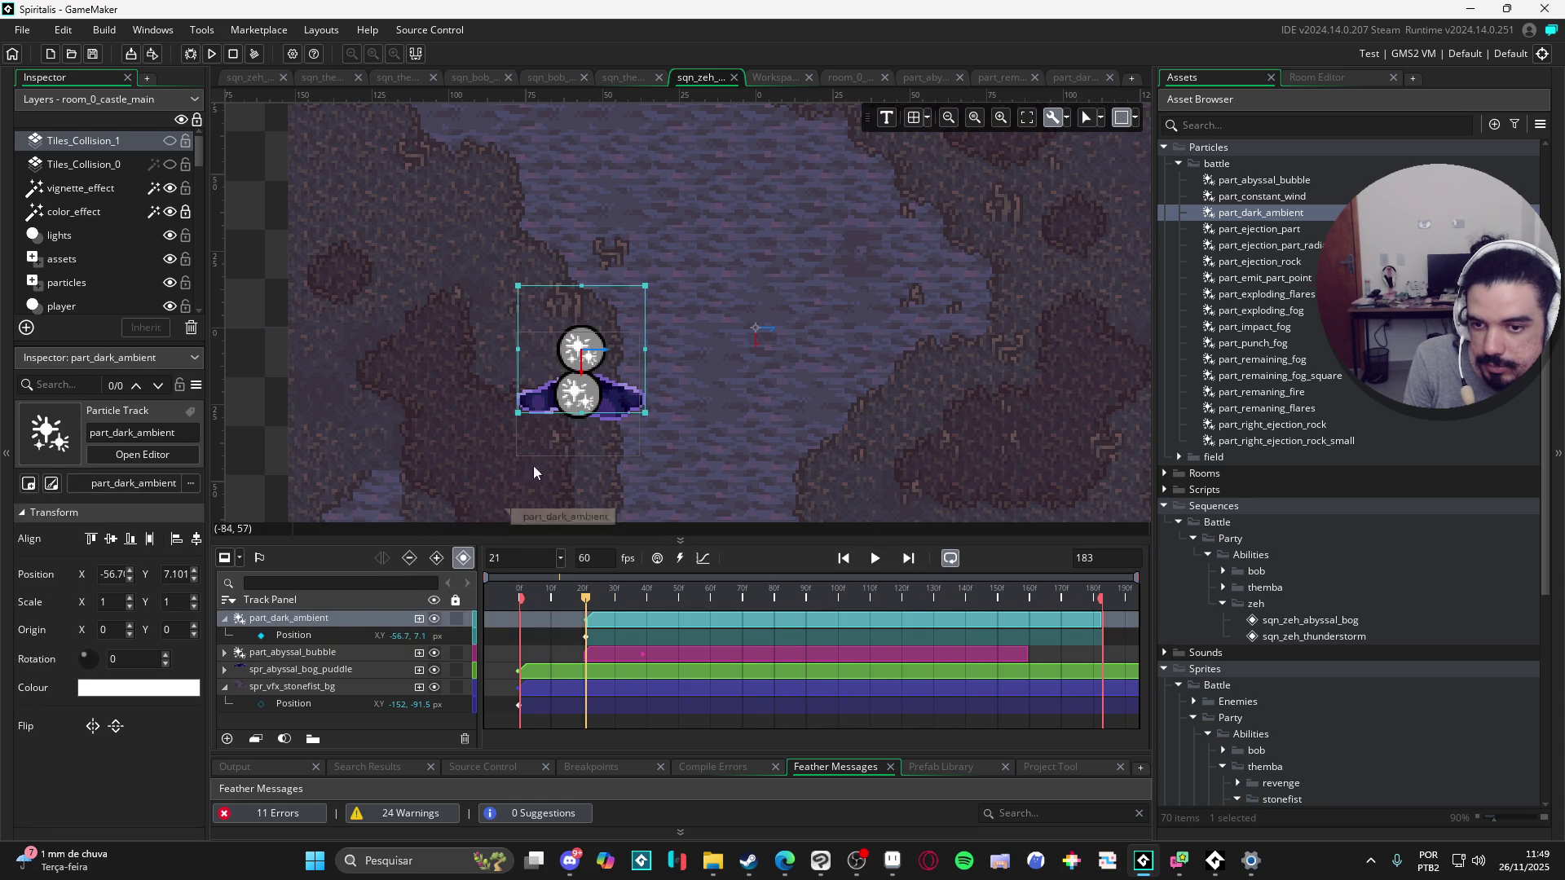
pyautogui.moveTo(592, 321); pyautogui.dragTo(592, 349)
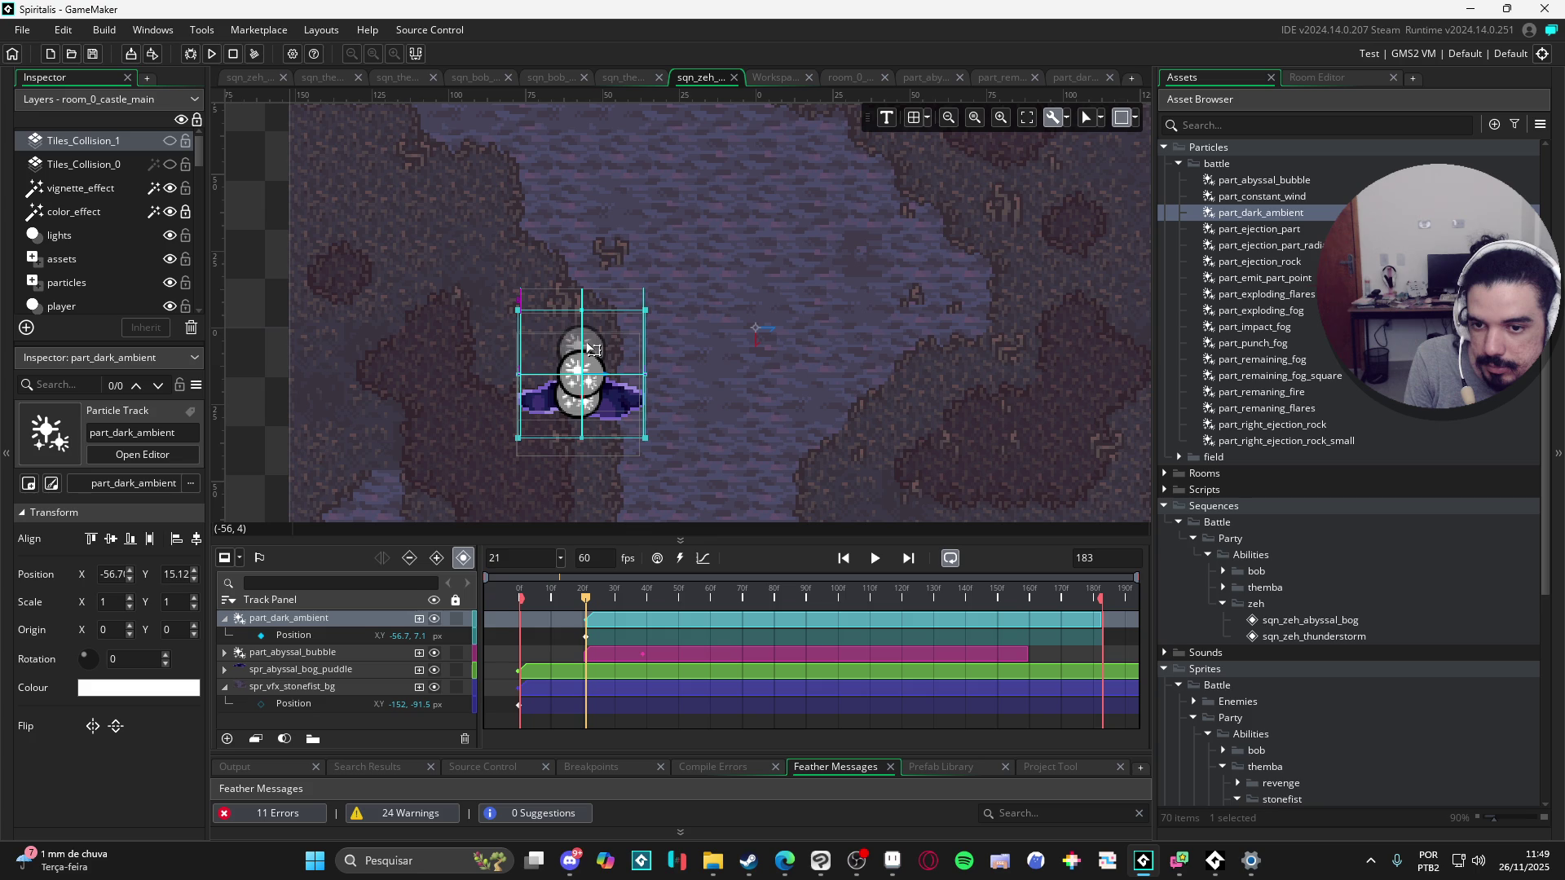
# Step: Replay the sequence from the start, stopping at frame 34
pyautogui.click(844, 558)
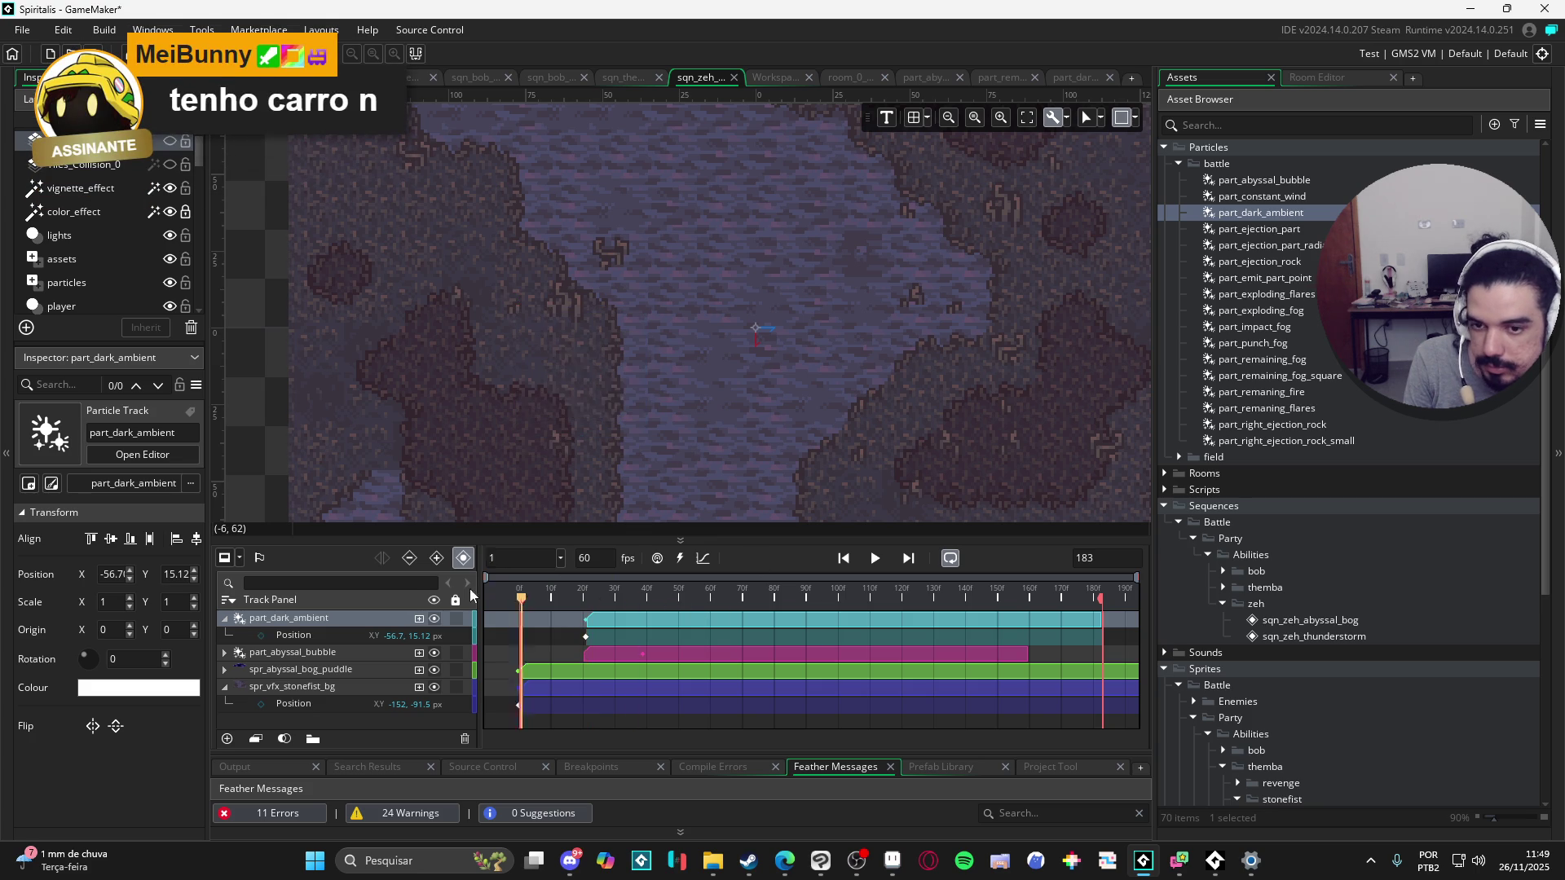
pyautogui.click(875, 559)
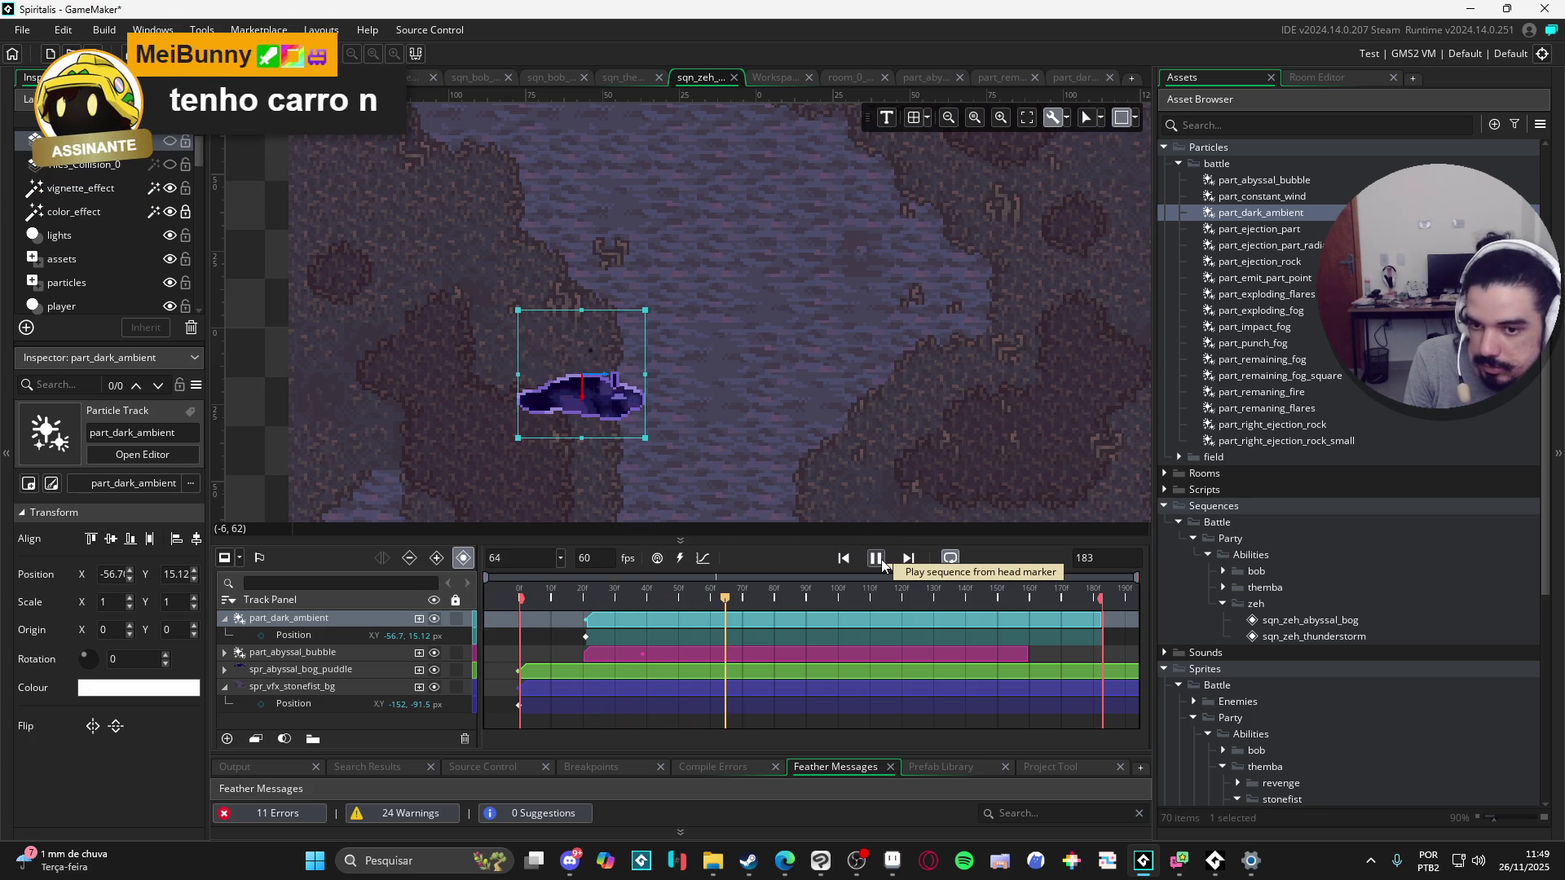
pyautogui.click(882, 563)
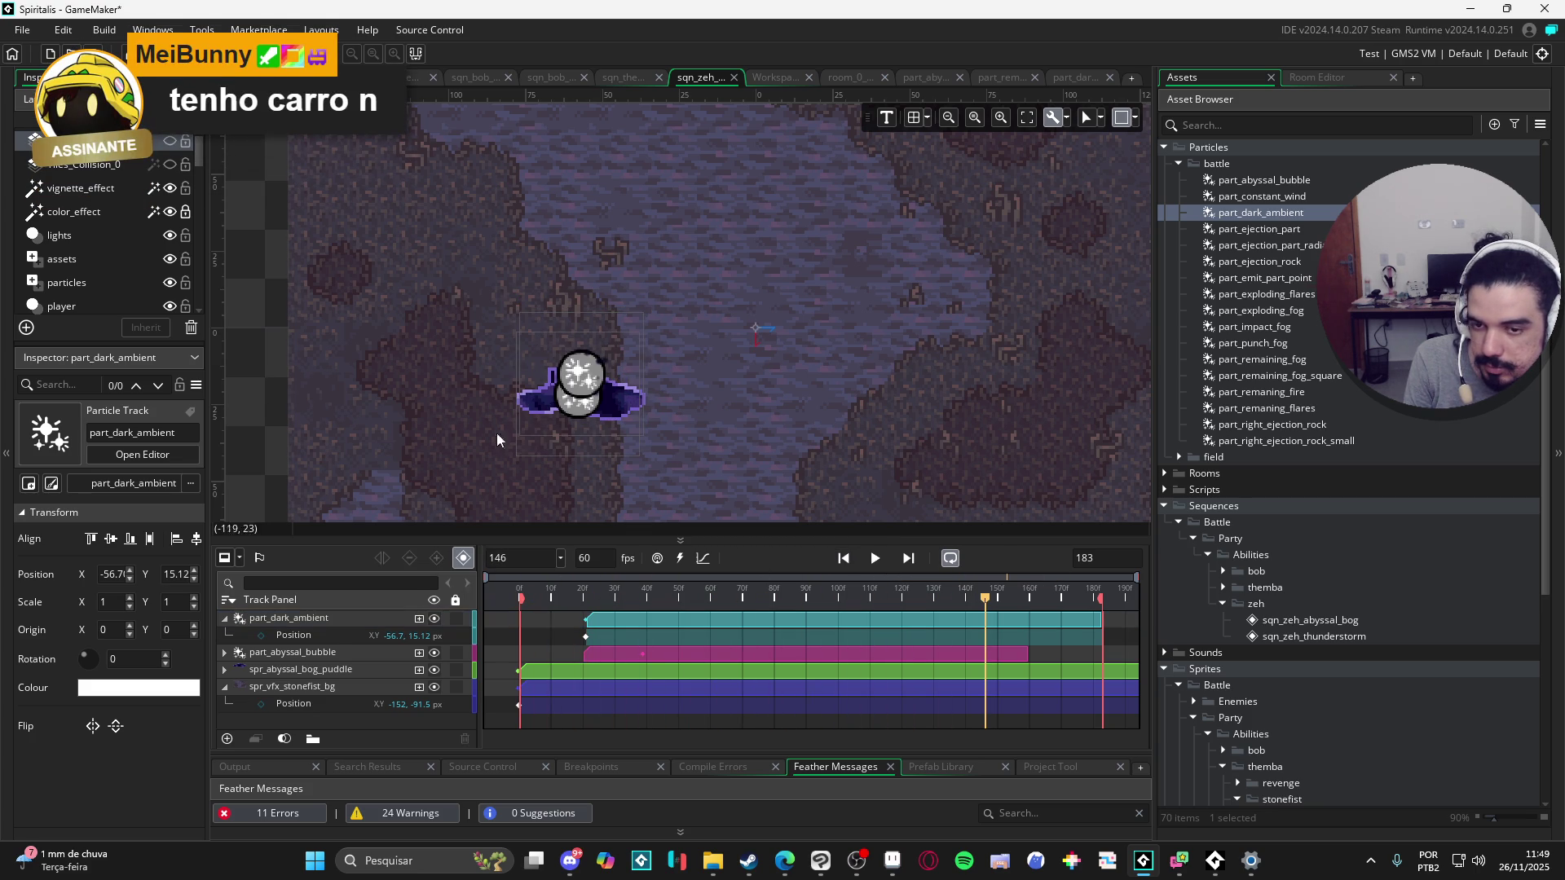
pyautogui.click(876, 559)
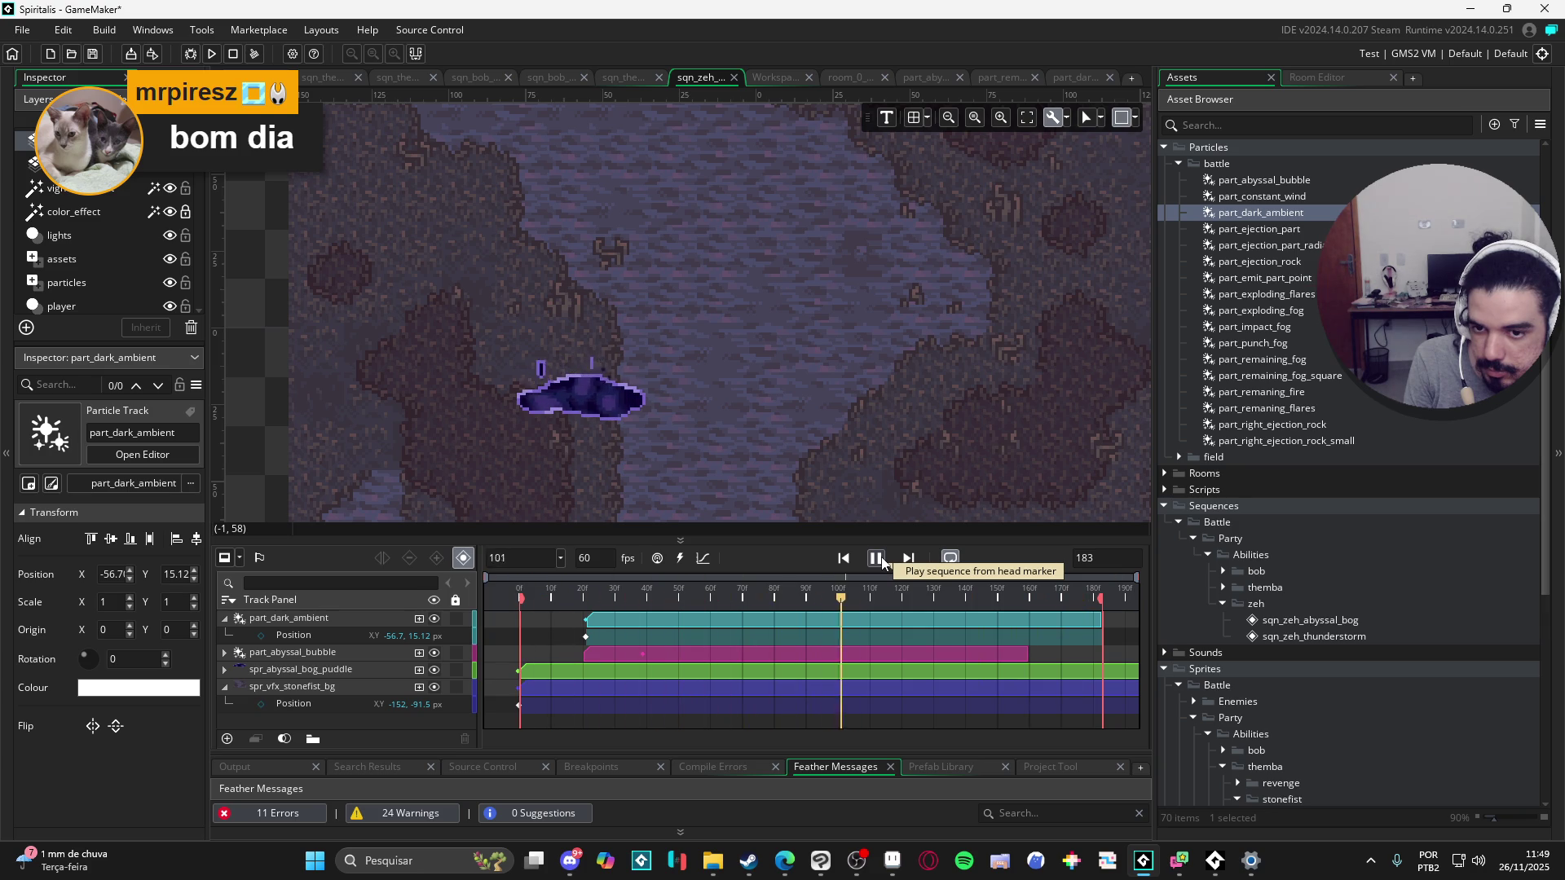
pyautogui.click(874, 562)
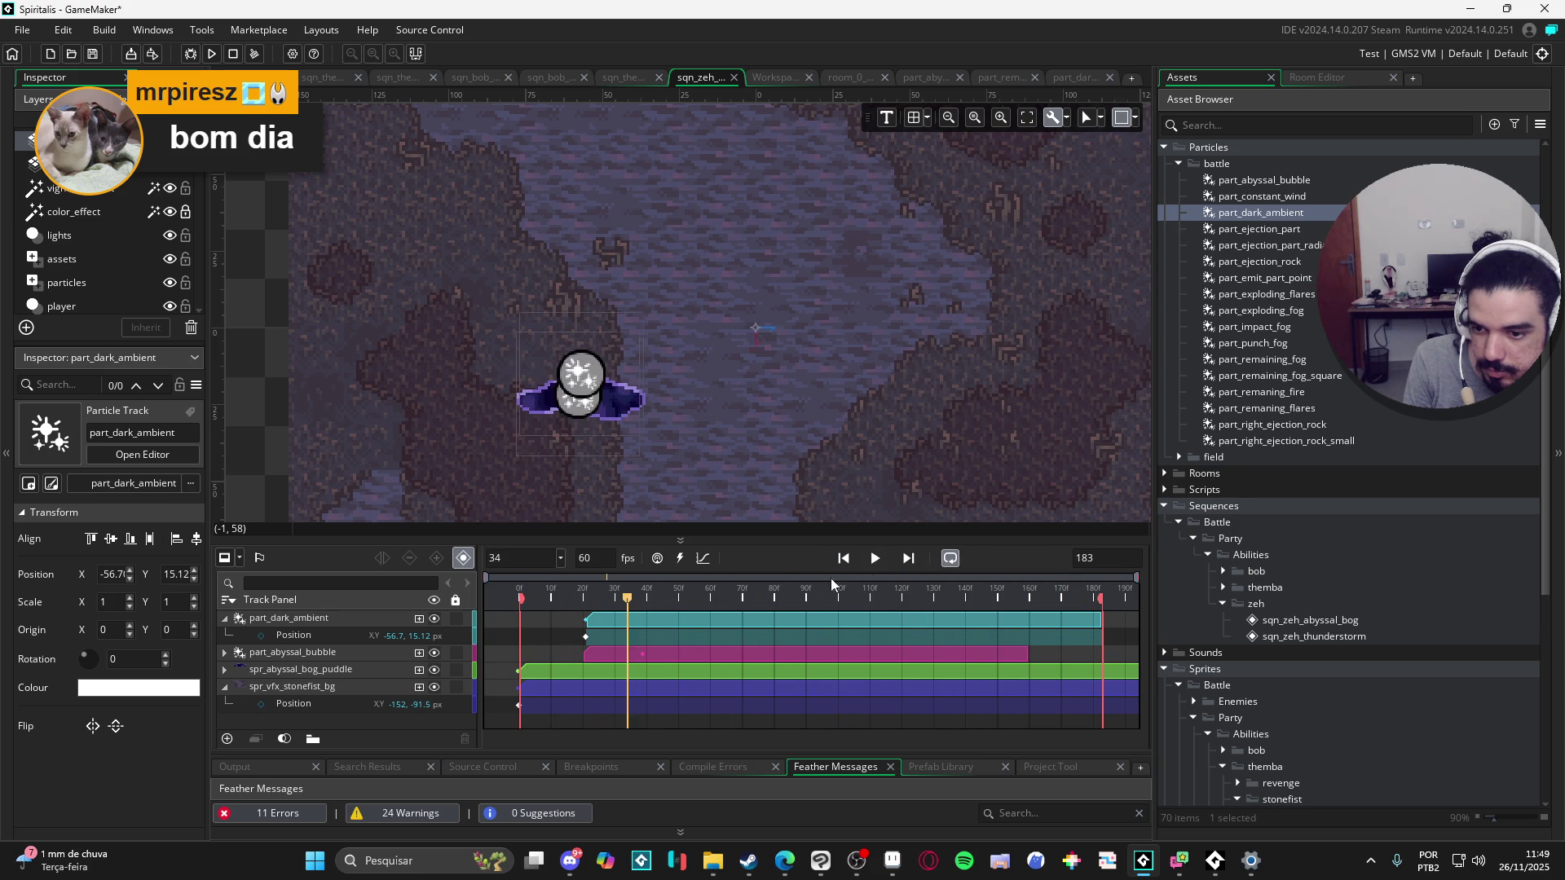
# Step: Reorder the tracks so part_abyssal_bubble sits above part_dark_ambient
pyautogui.click(224, 618)
pyautogui.moveTo(294, 636)
pyautogui.mouseDown()
pyautogui.moveTo(308, 643)
pyautogui.moveTo(317, 619)
pyautogui.mouseUp()
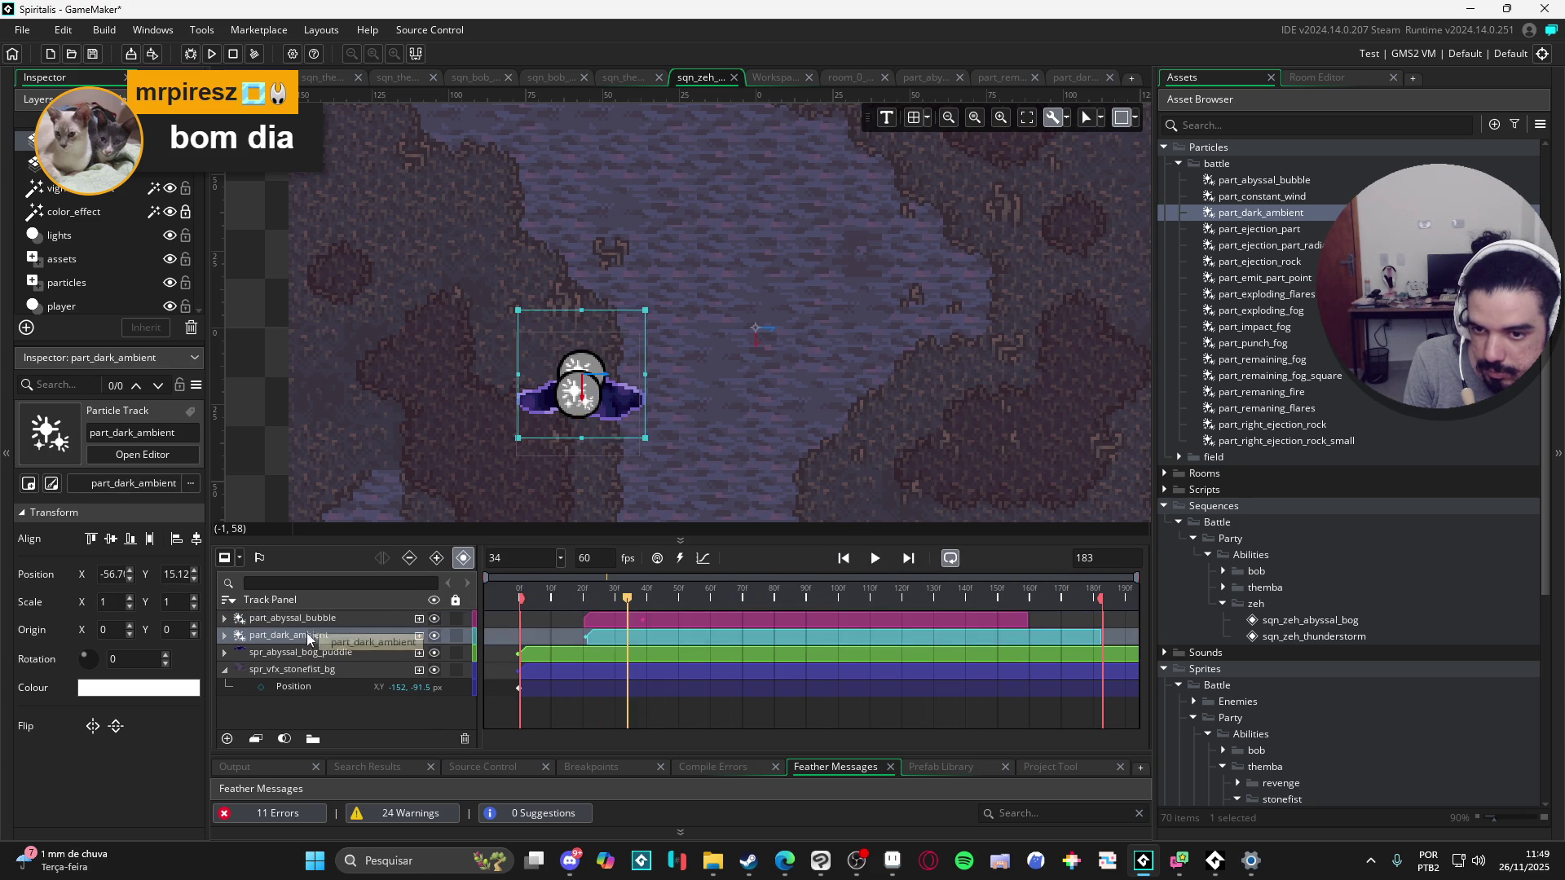
pyautogui.click(1302, 214)
# Step: Set the part_dark_ambient emitter's minimum particle Size to 2, then return to sqn_zeh_abyssal_bog
pyautogui.doubleClick(1302, 214)
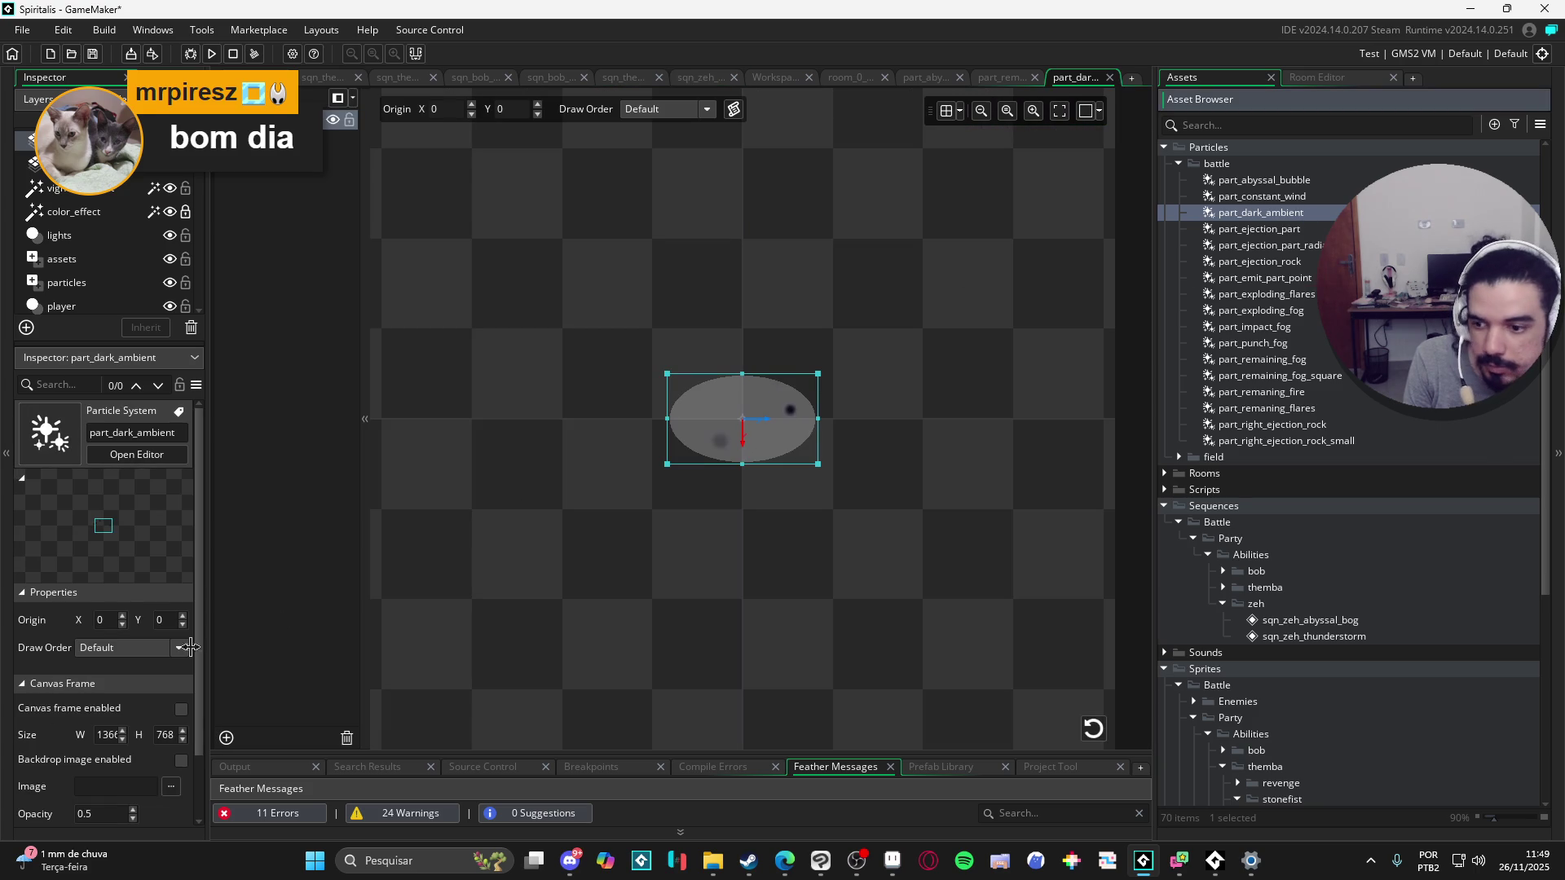
pyautogui.click(269, 120)
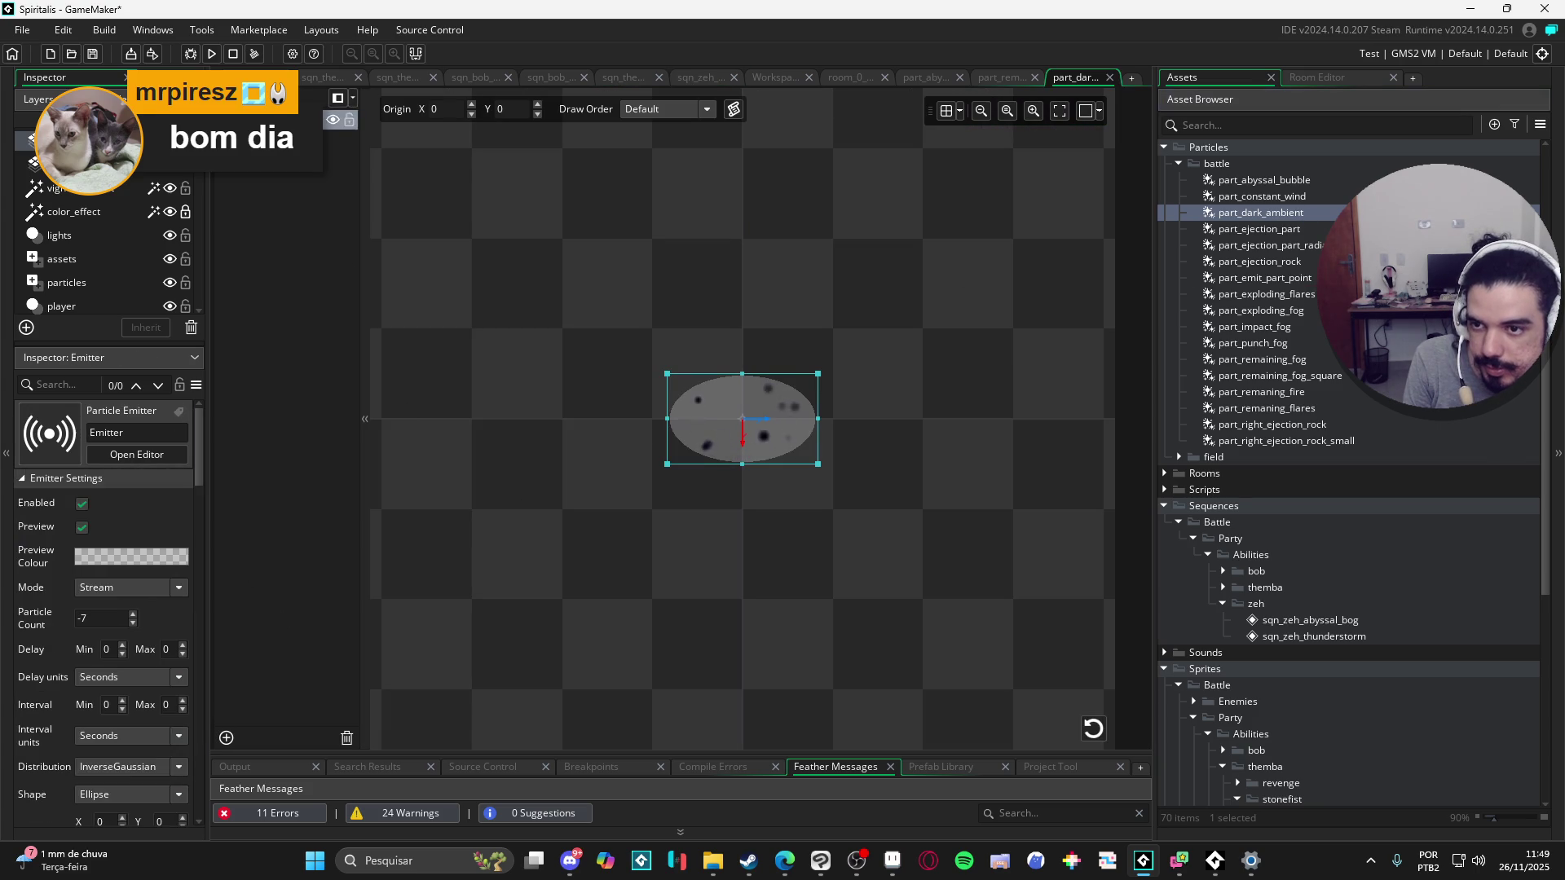
pyautogui.scroll(-10, 173, 515)
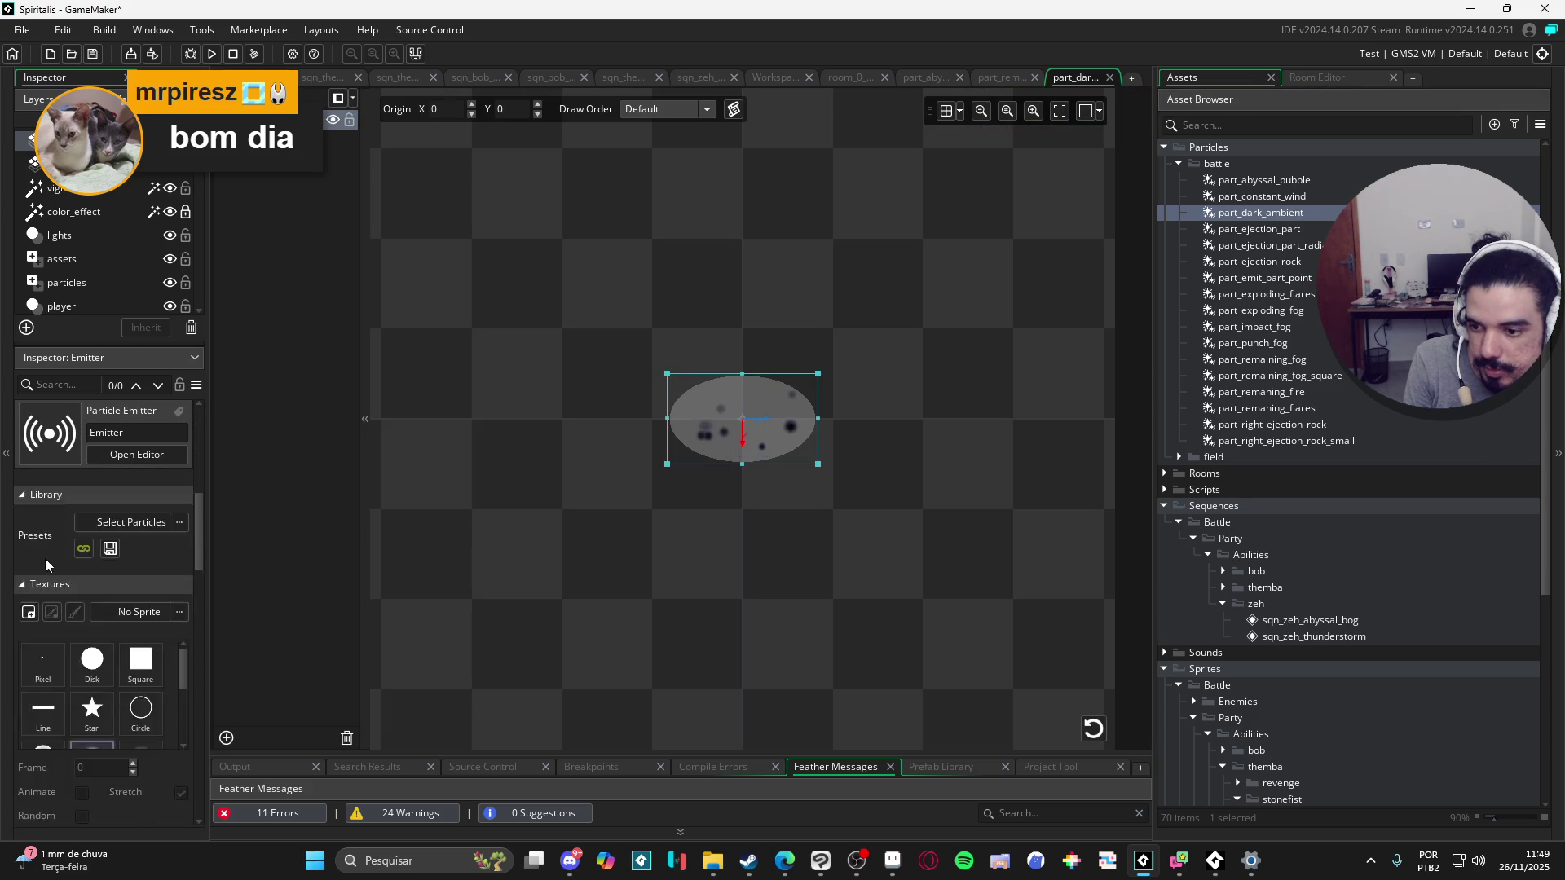
pyautogui.scroll(-3, 60, 566)
pyautogui.scroll(-2, 93, 694)
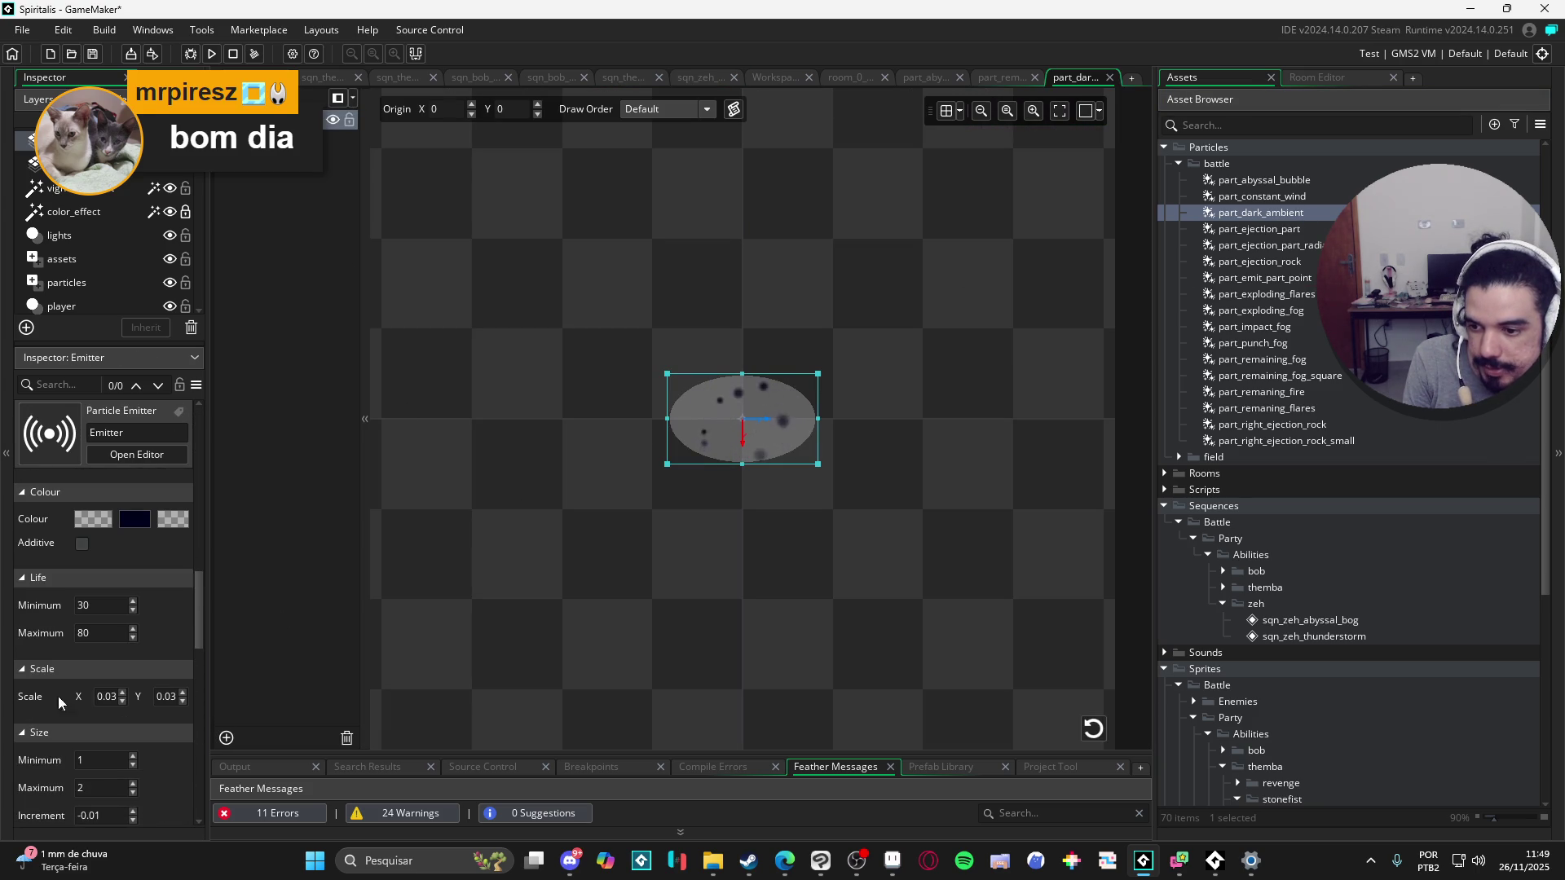
pyautogui.scroll(-1, 51, 742)
pyautogui.click(113, 724)
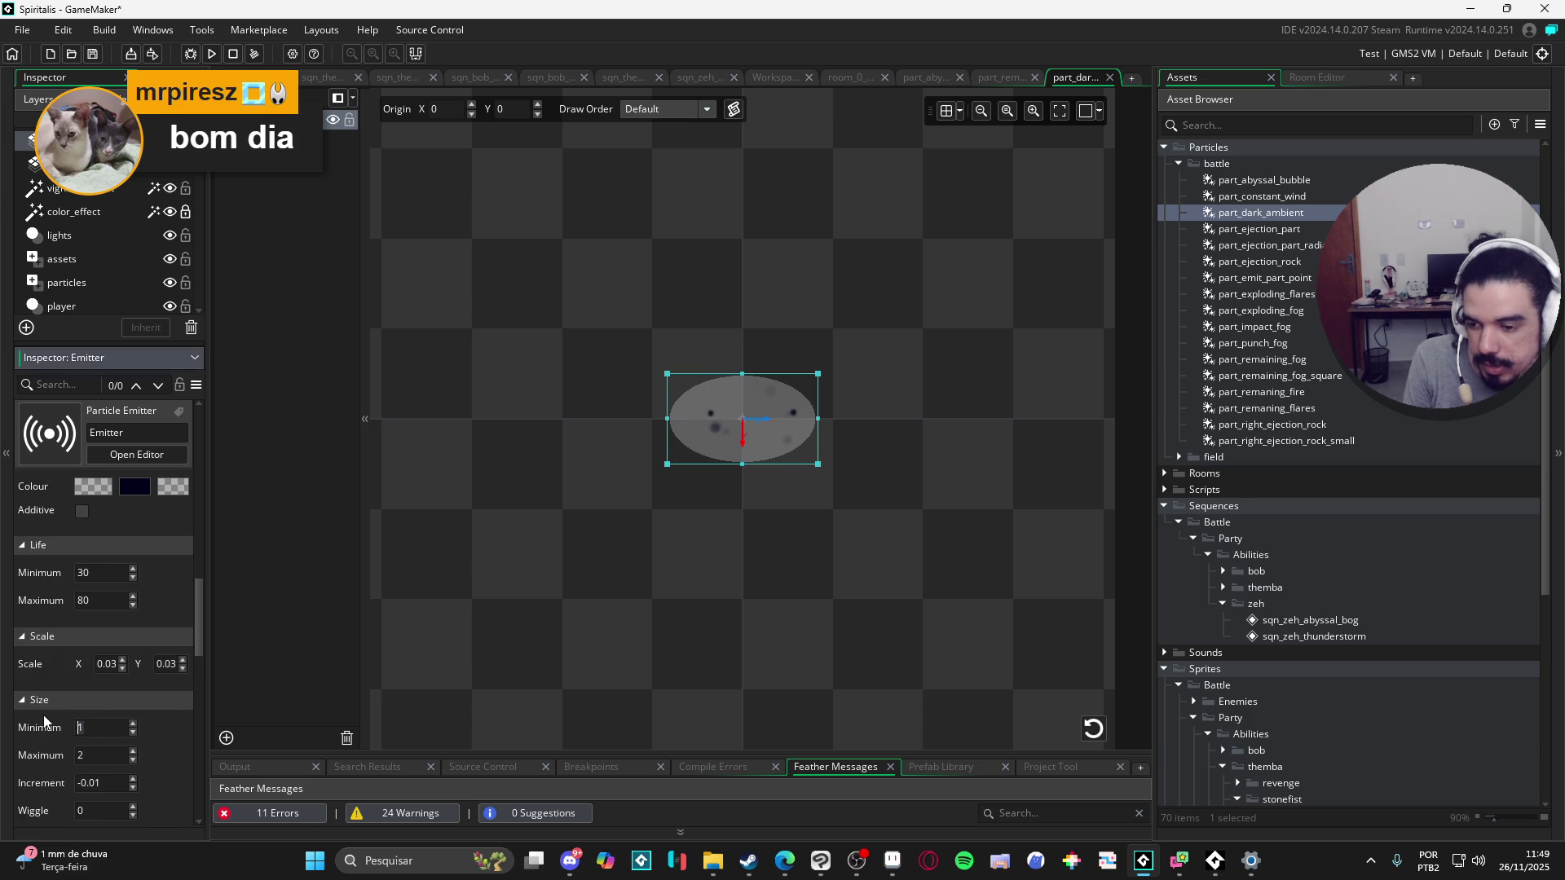
pyautogui.write('2')
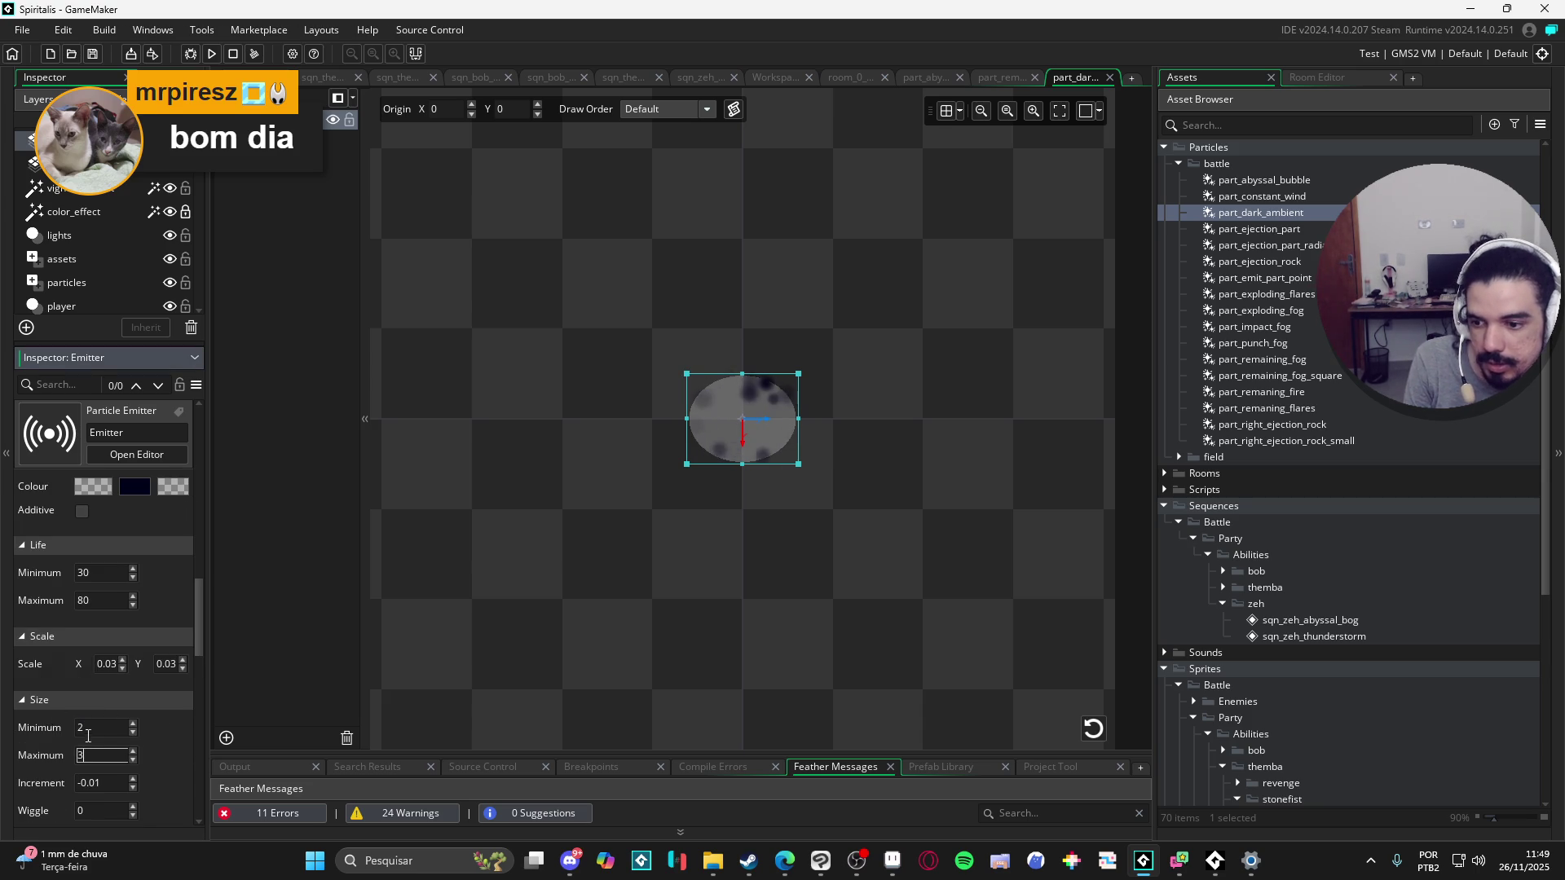
pyautogui.click(52, 701)
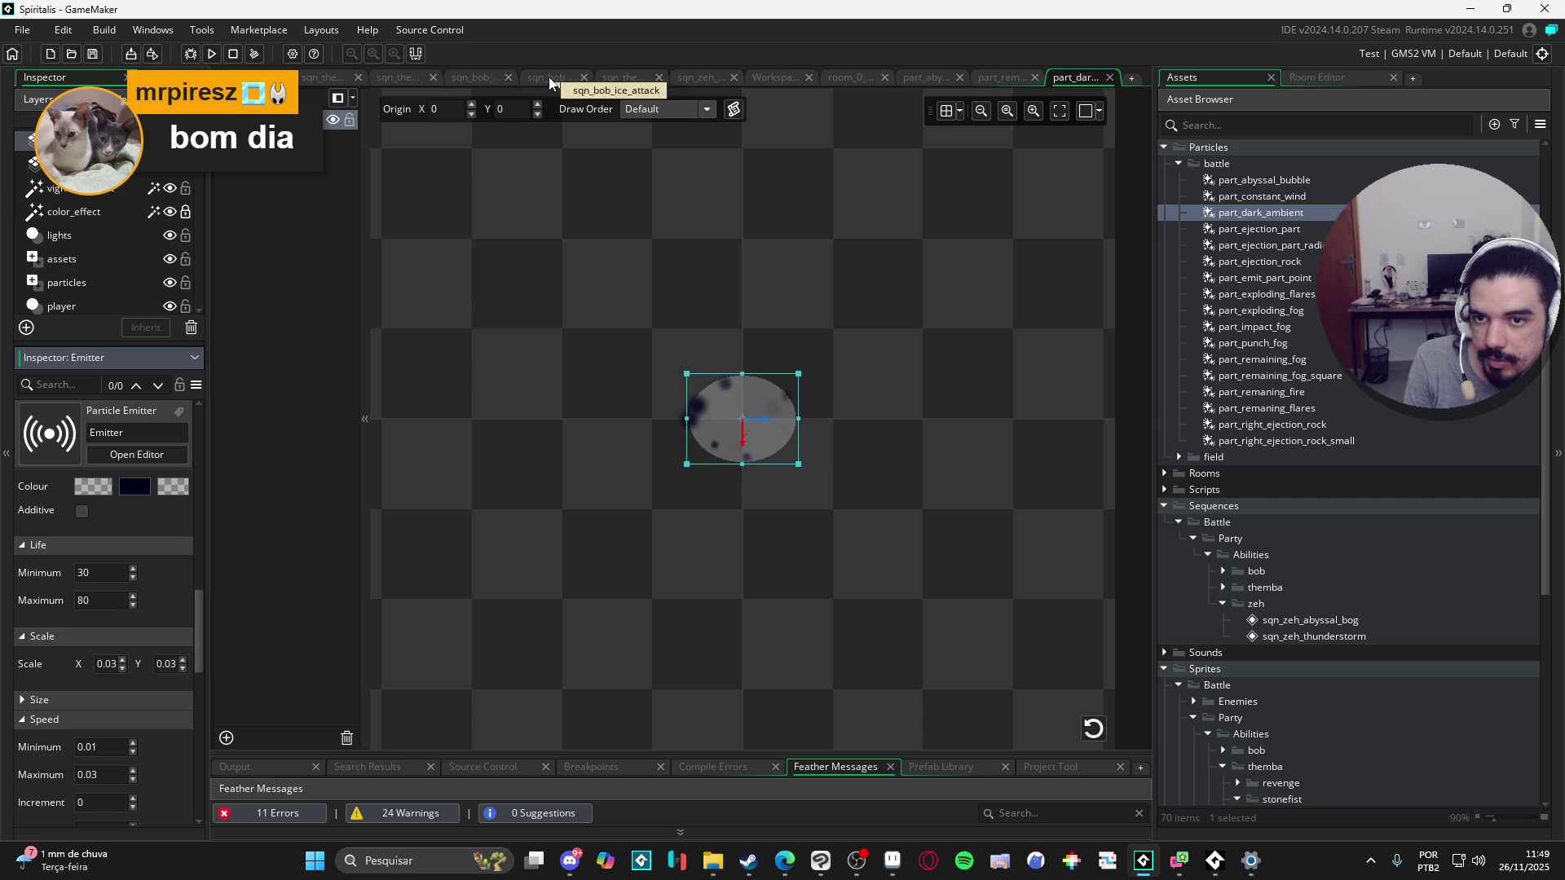
pyautogui.click(715, 79)
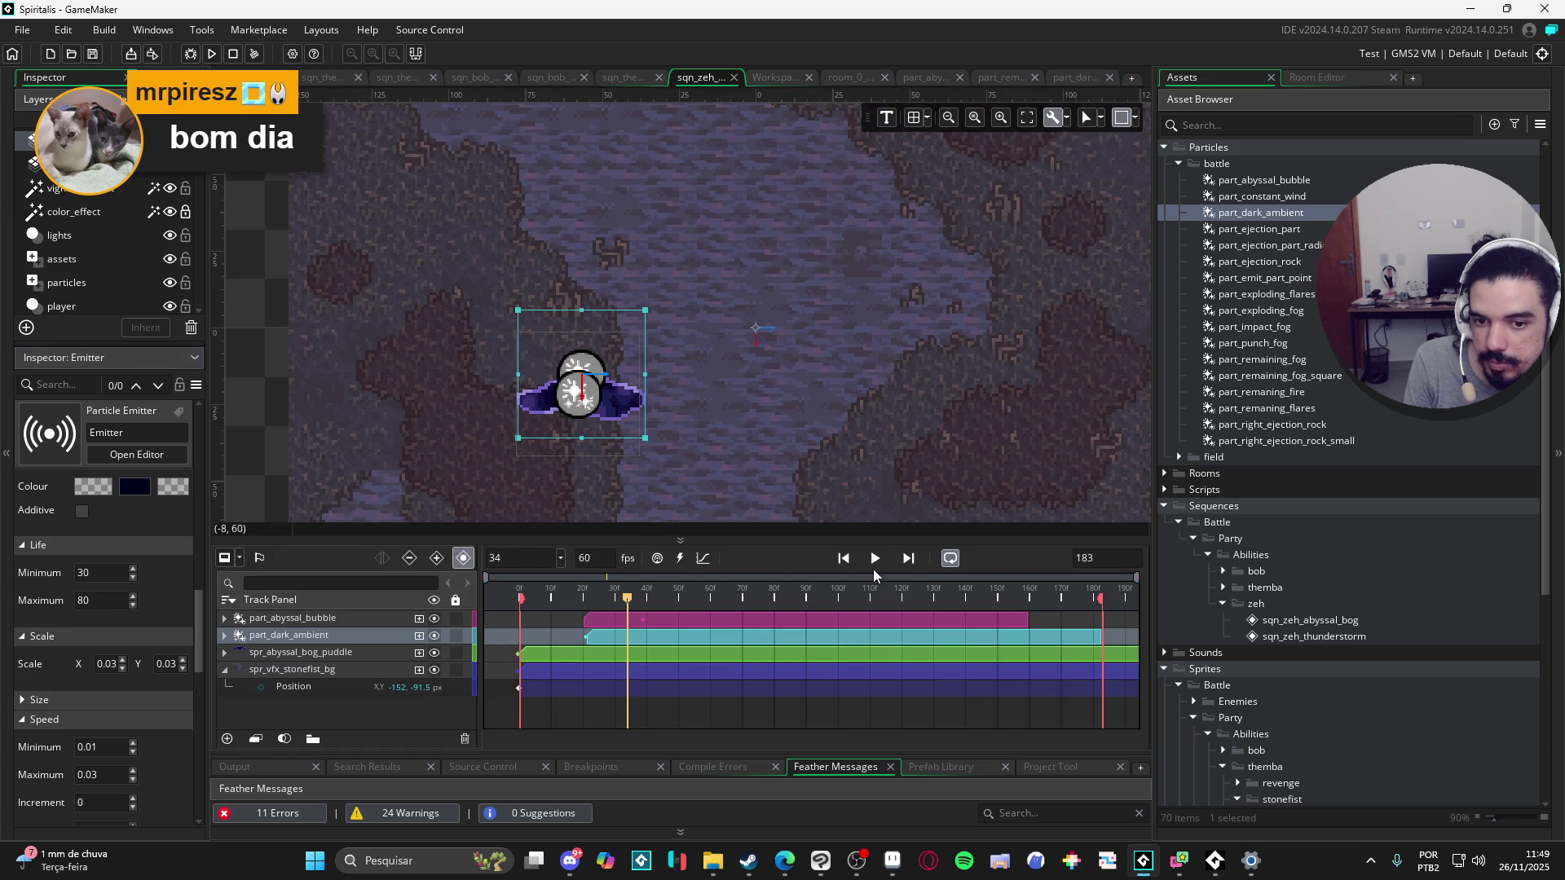
# Step: Play back sqn_zeh_abyssal_bog, pausing once to re-centre the room view on the bog
pyautogui.click(875, 559)
pyautogui.click(872, 561)
pyautogui.click(875, 559)
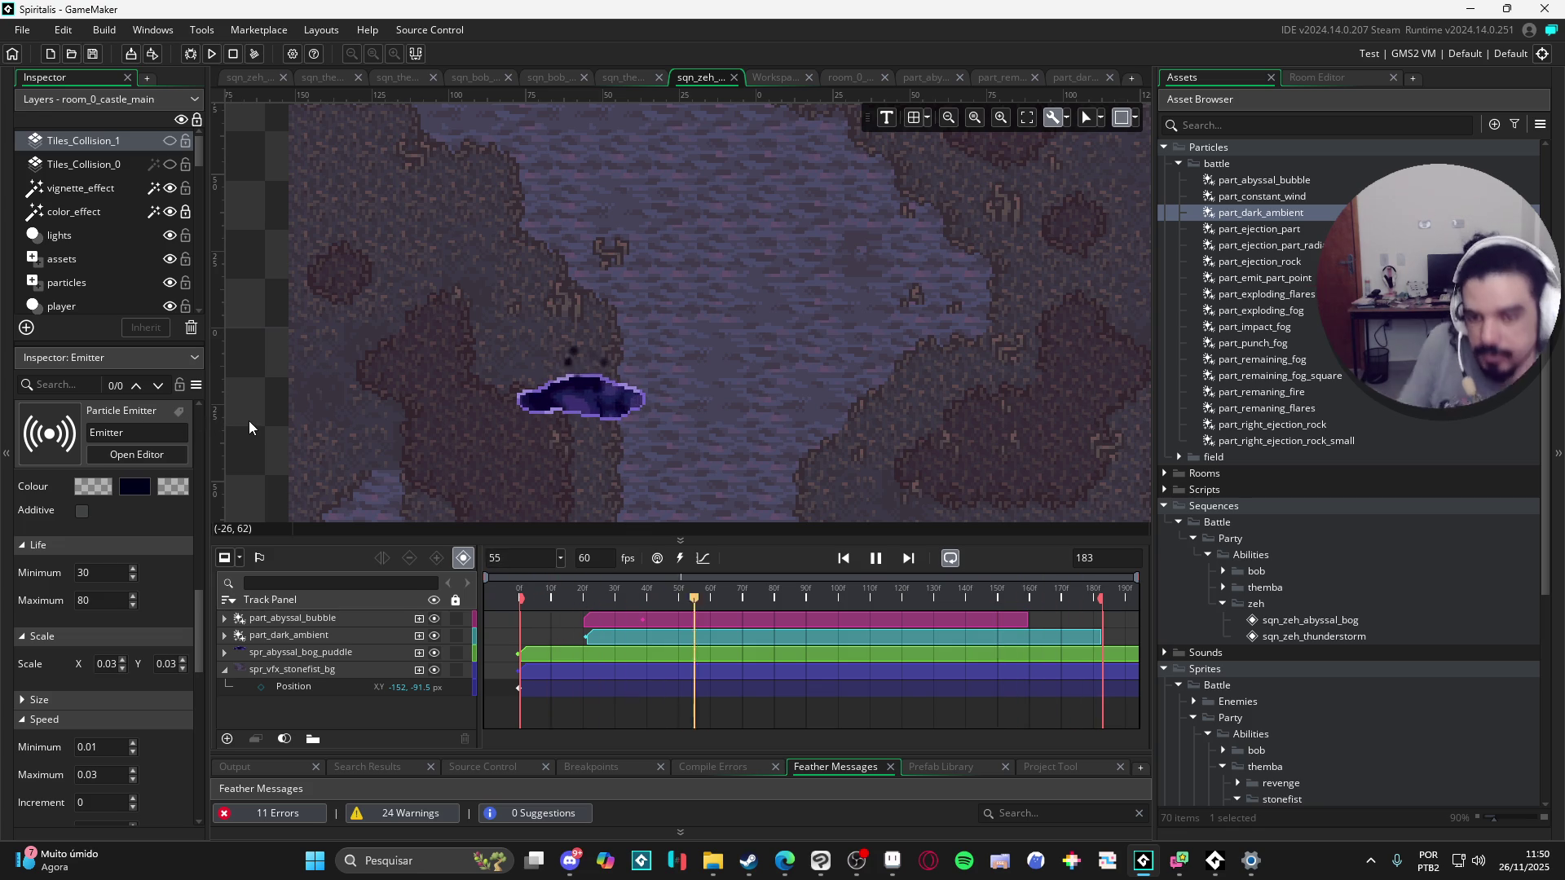
pyautogui.press('space')
pyautogui.scroll(-1, 256, 418)
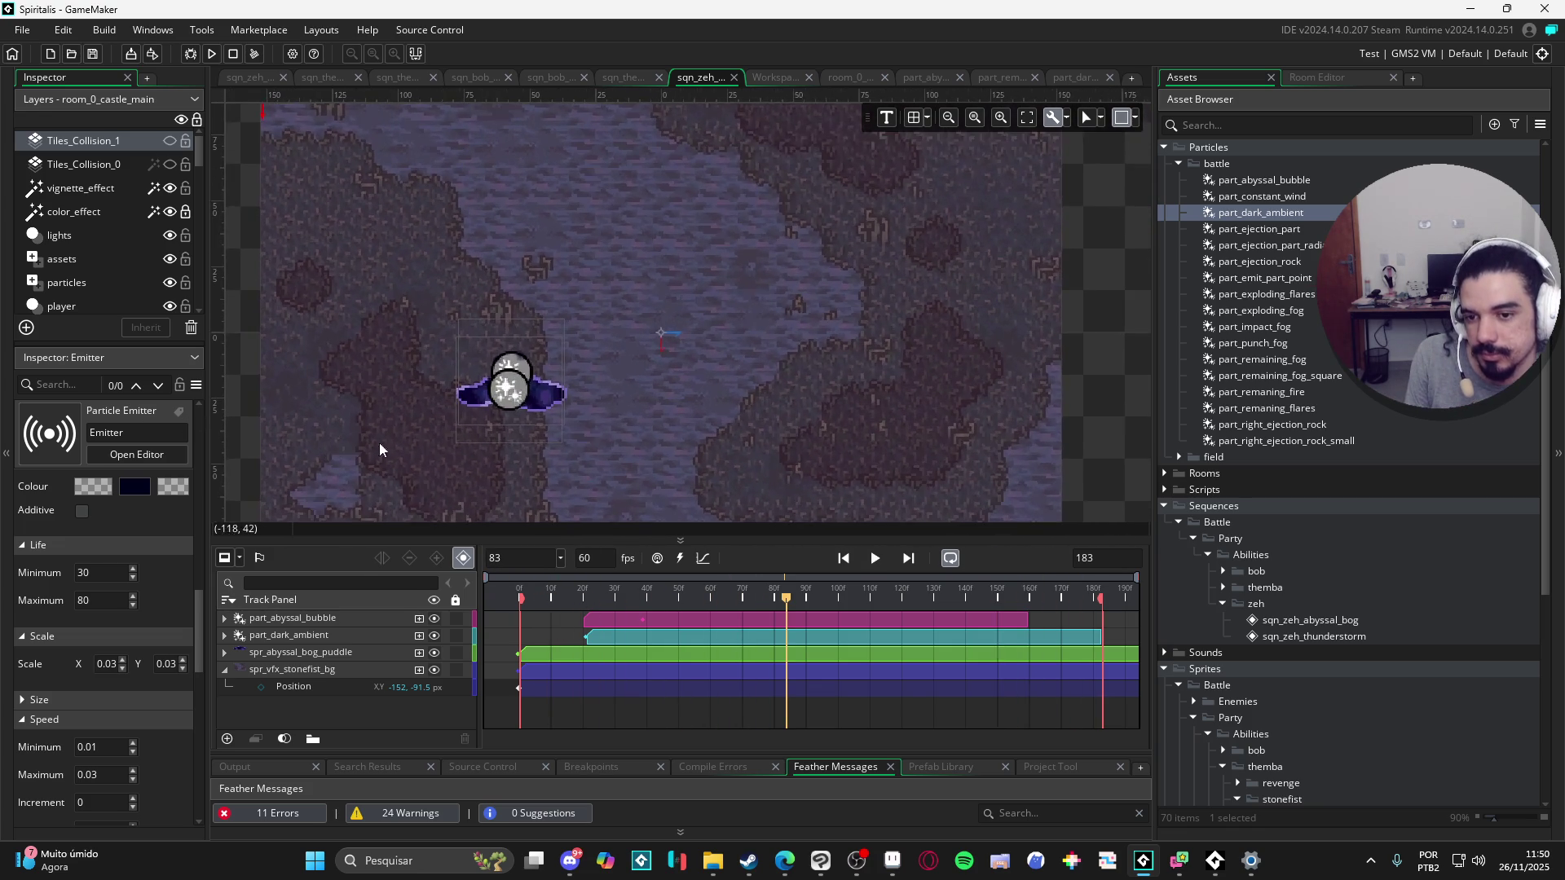
pyautogui.moveTo(342, 452); pyautogui.dragTo(659, 481)
pyautogui.click(874, 559)
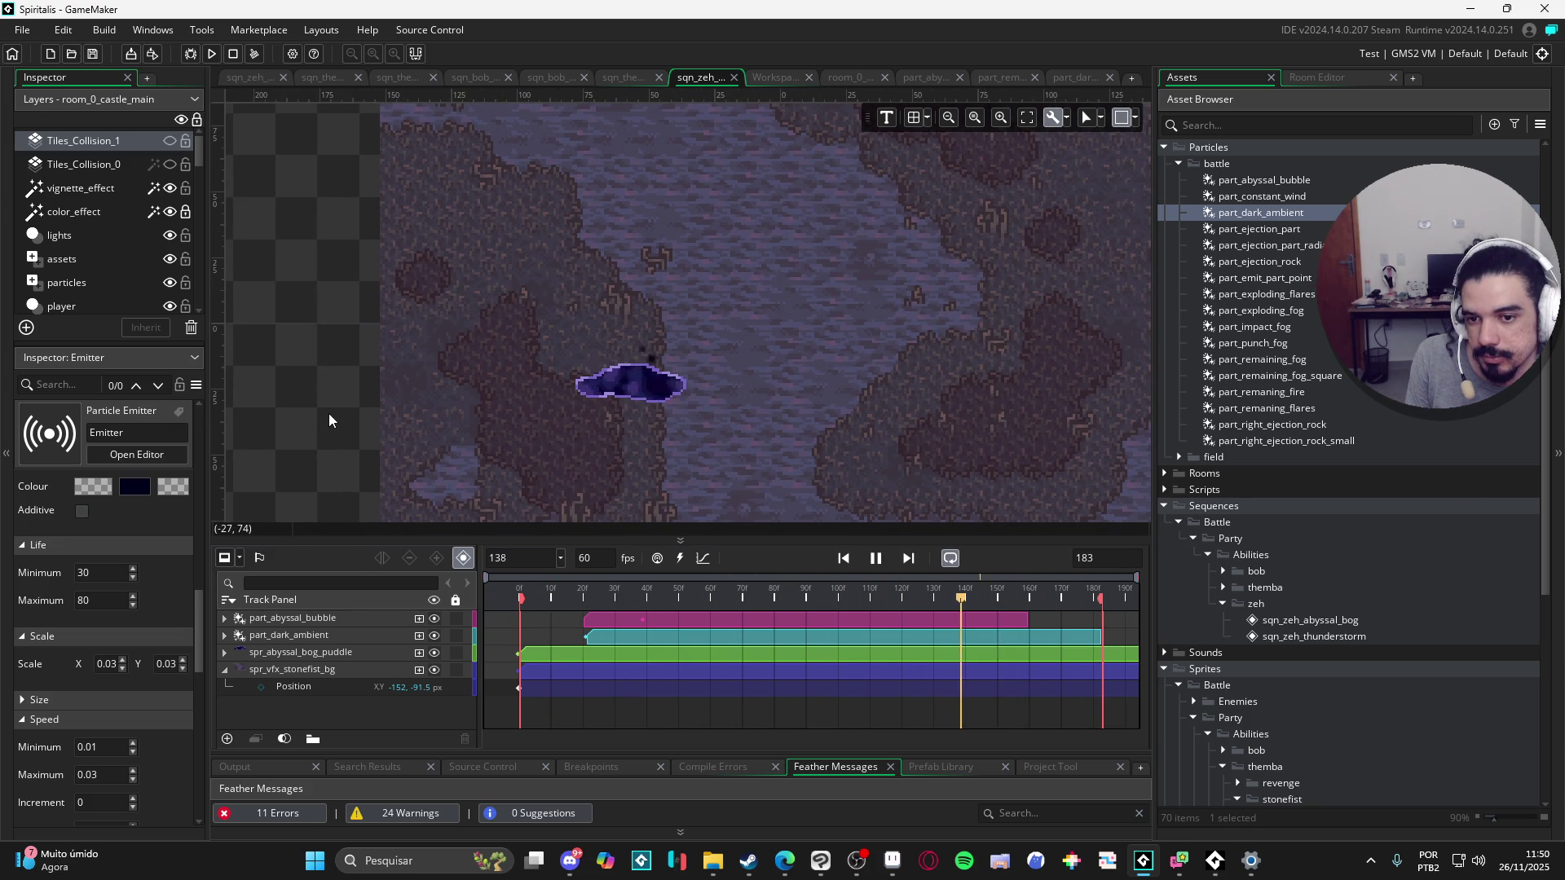
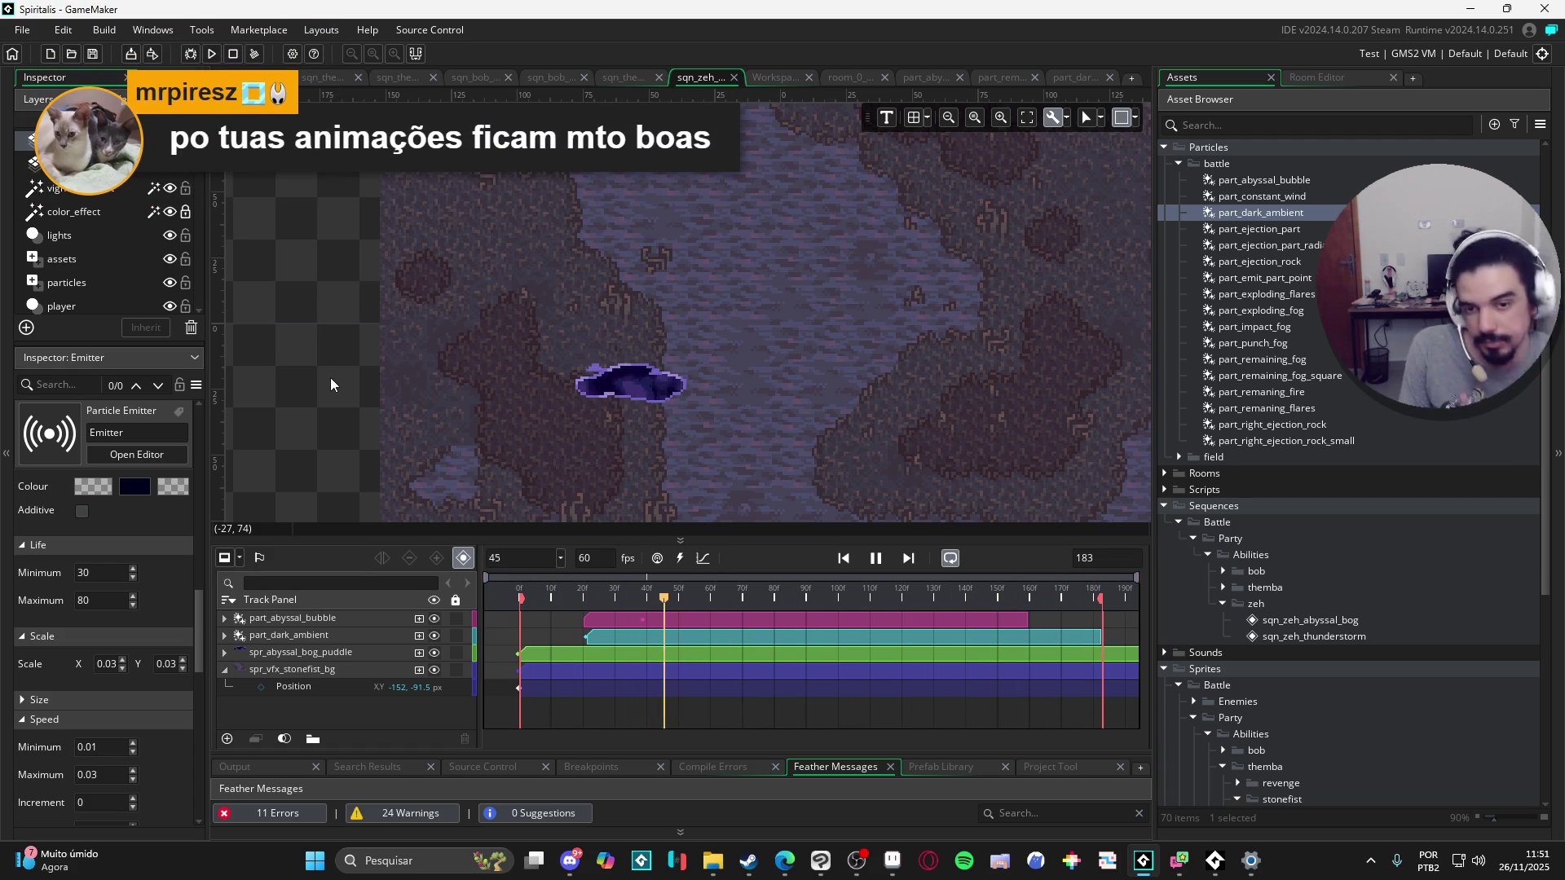
# Step: Look through the battle particles, including part_punch_fog, part_exploding_flares and part_remaning_fire
pyautogui.click(1308, 319)
pyautogui.click(1312, 344)
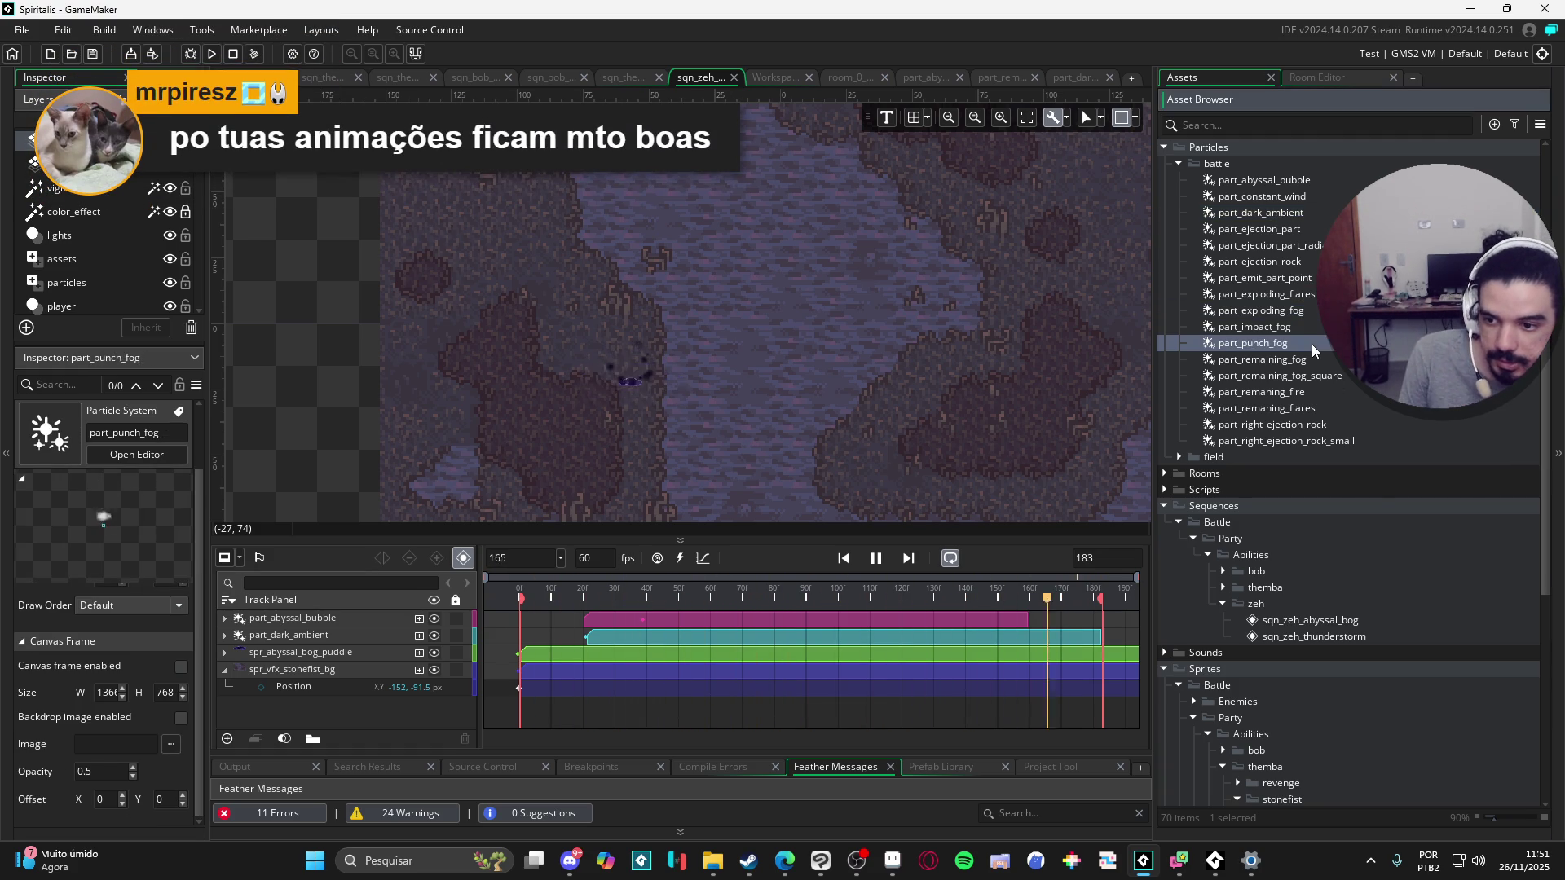
pyautogui.click(1285, 388)
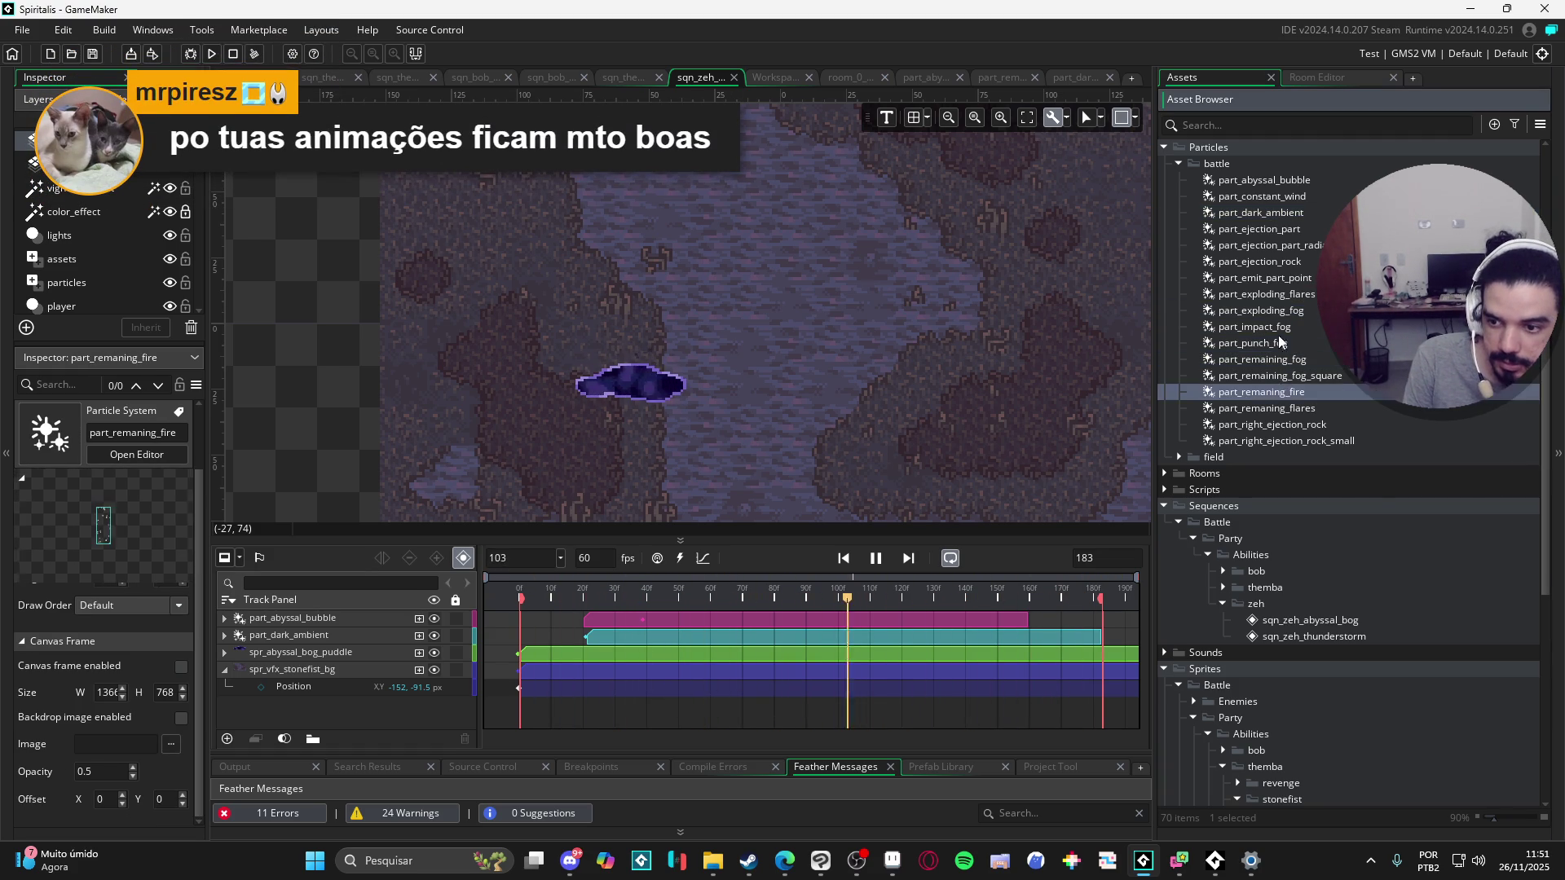
pyautogui.click(1279, 298)
pyautogui.click(1310, 392)
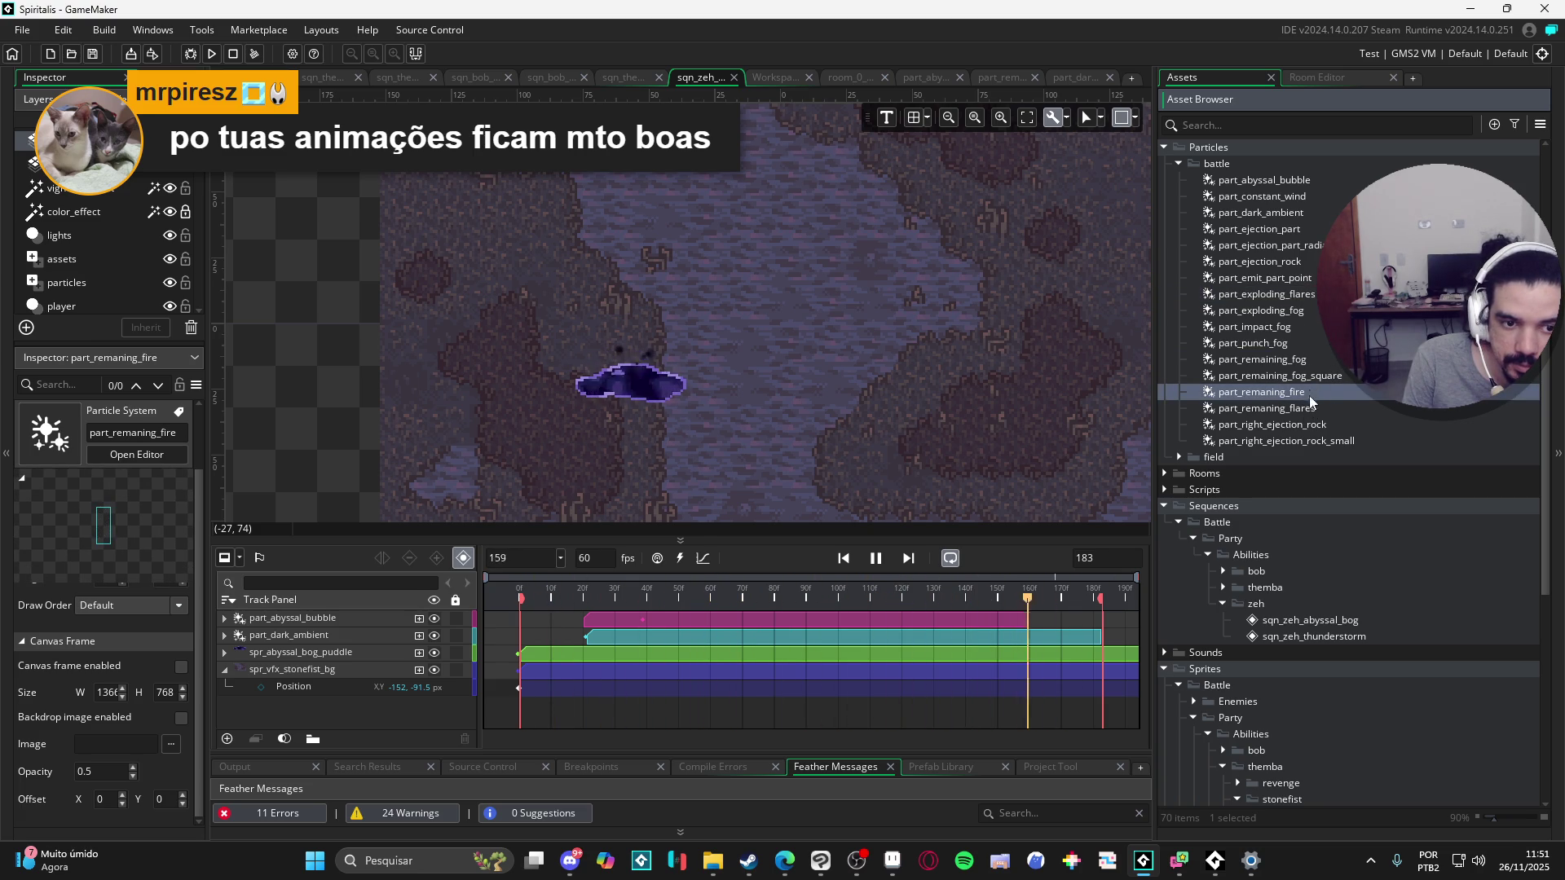
pyautogui.click(1304, 421)
pyautogui.press('Down')
pyautogui.press('Up')
pyautogui.press('Up')
pyautogui.press('Up')
pyautogui.press('Up')
pyautogui.press('Up')
pyautogui.press('Up')
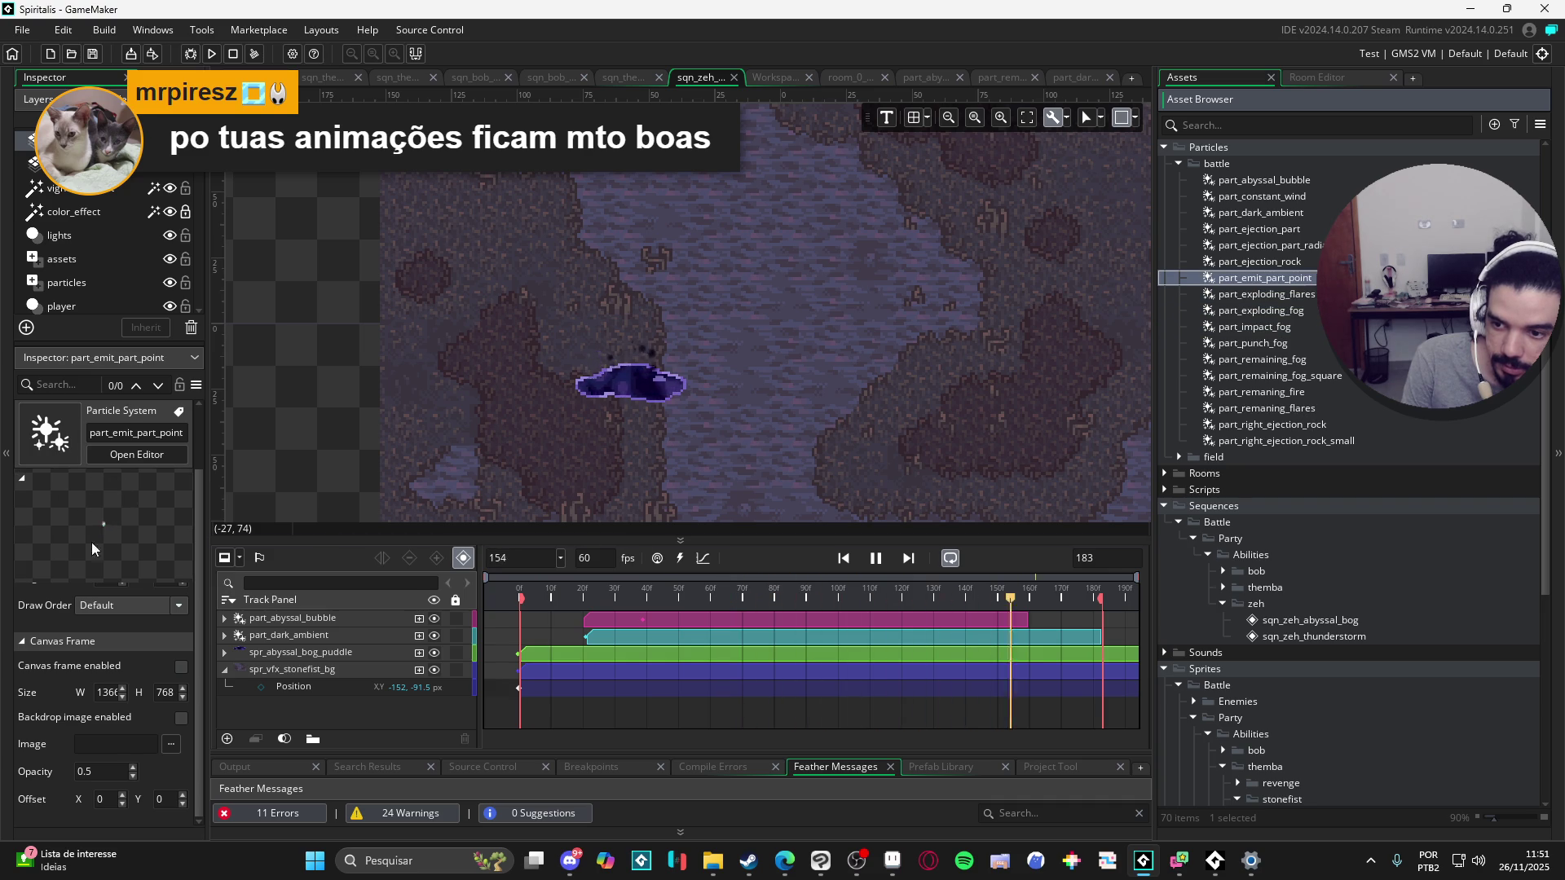
pyautogui.press('Up')
pyautogui.press('Up')
pyautogui.press('Up')
pyautogui.press('Up')
pyautogui.press('Up')
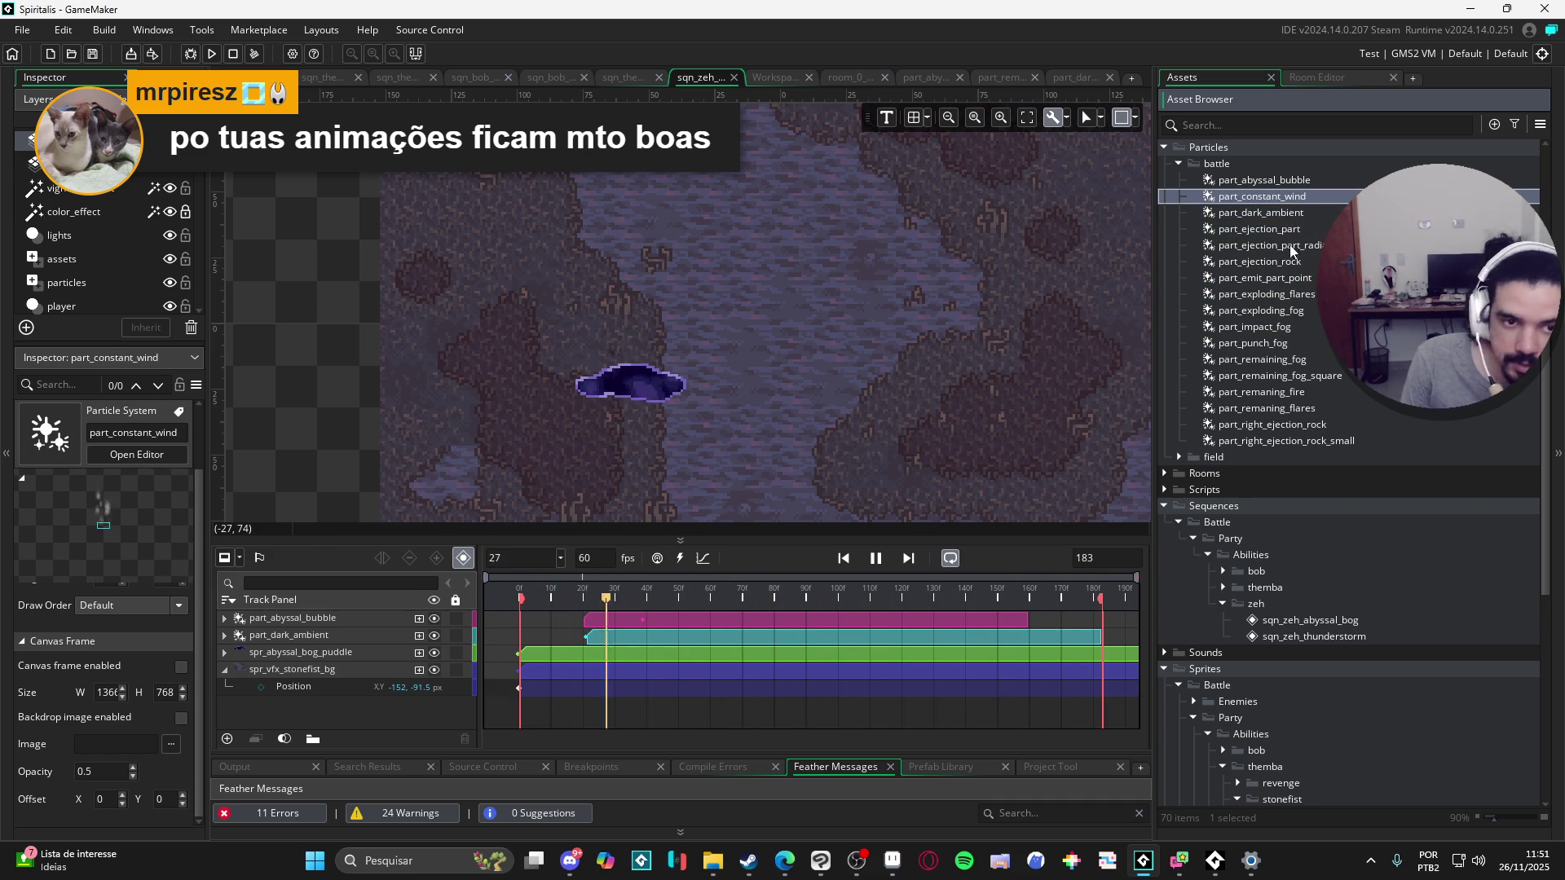
# Step: Duplicate part_constant_wind and rename the copy part_constant_wind_down
pyautogui.hotkey('ctrl', 'd')
pyautogui.click(1300, 214)
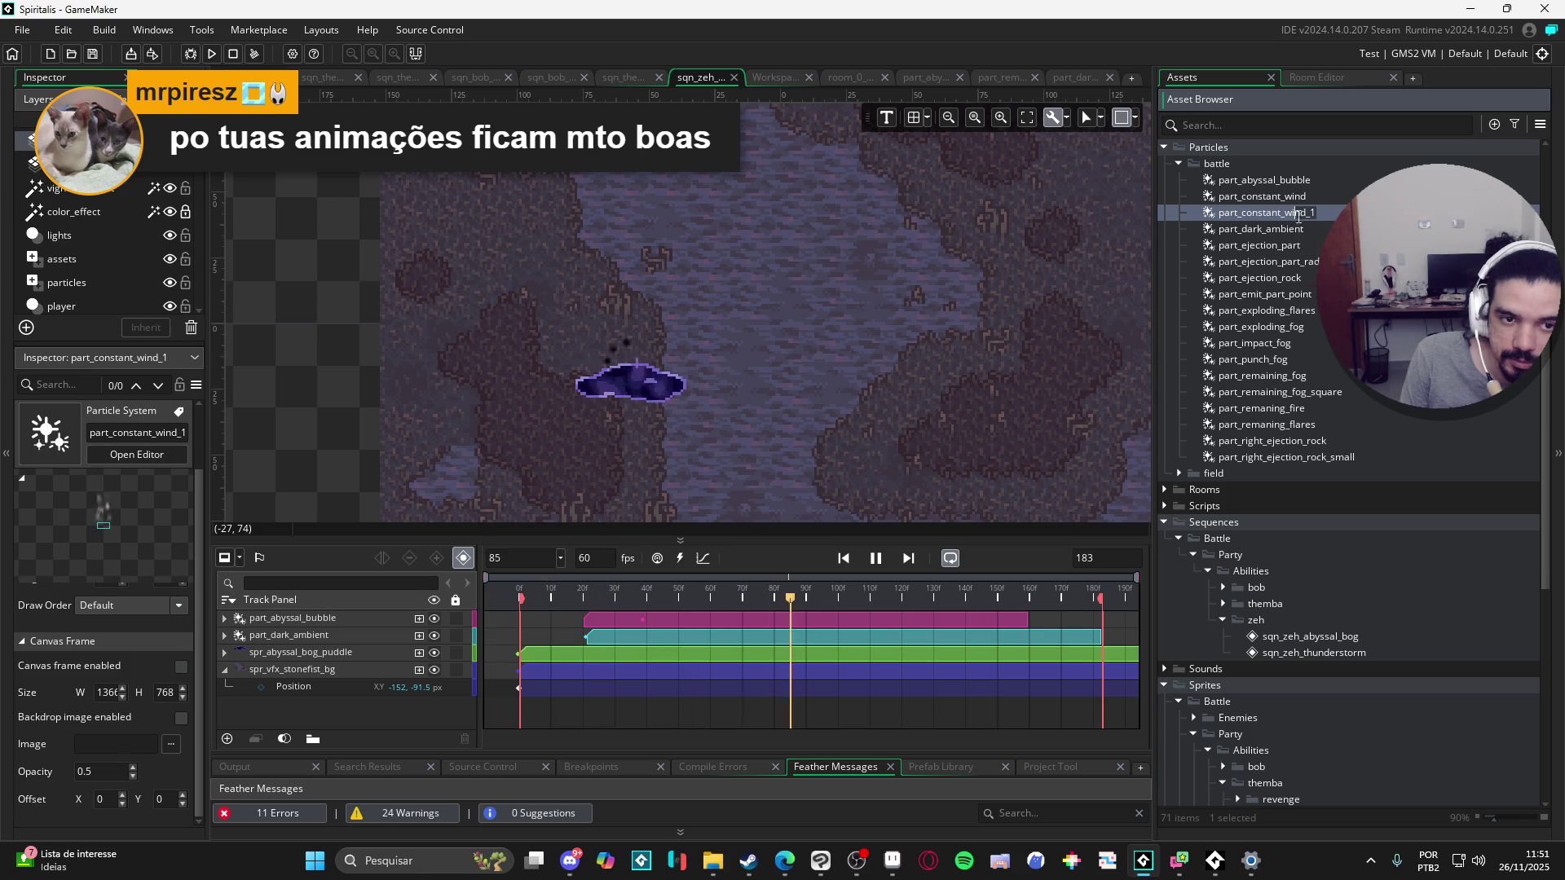
pyautogui.press('BackSpace')
pyautogui.write('down')
pyautogui.press('Return')
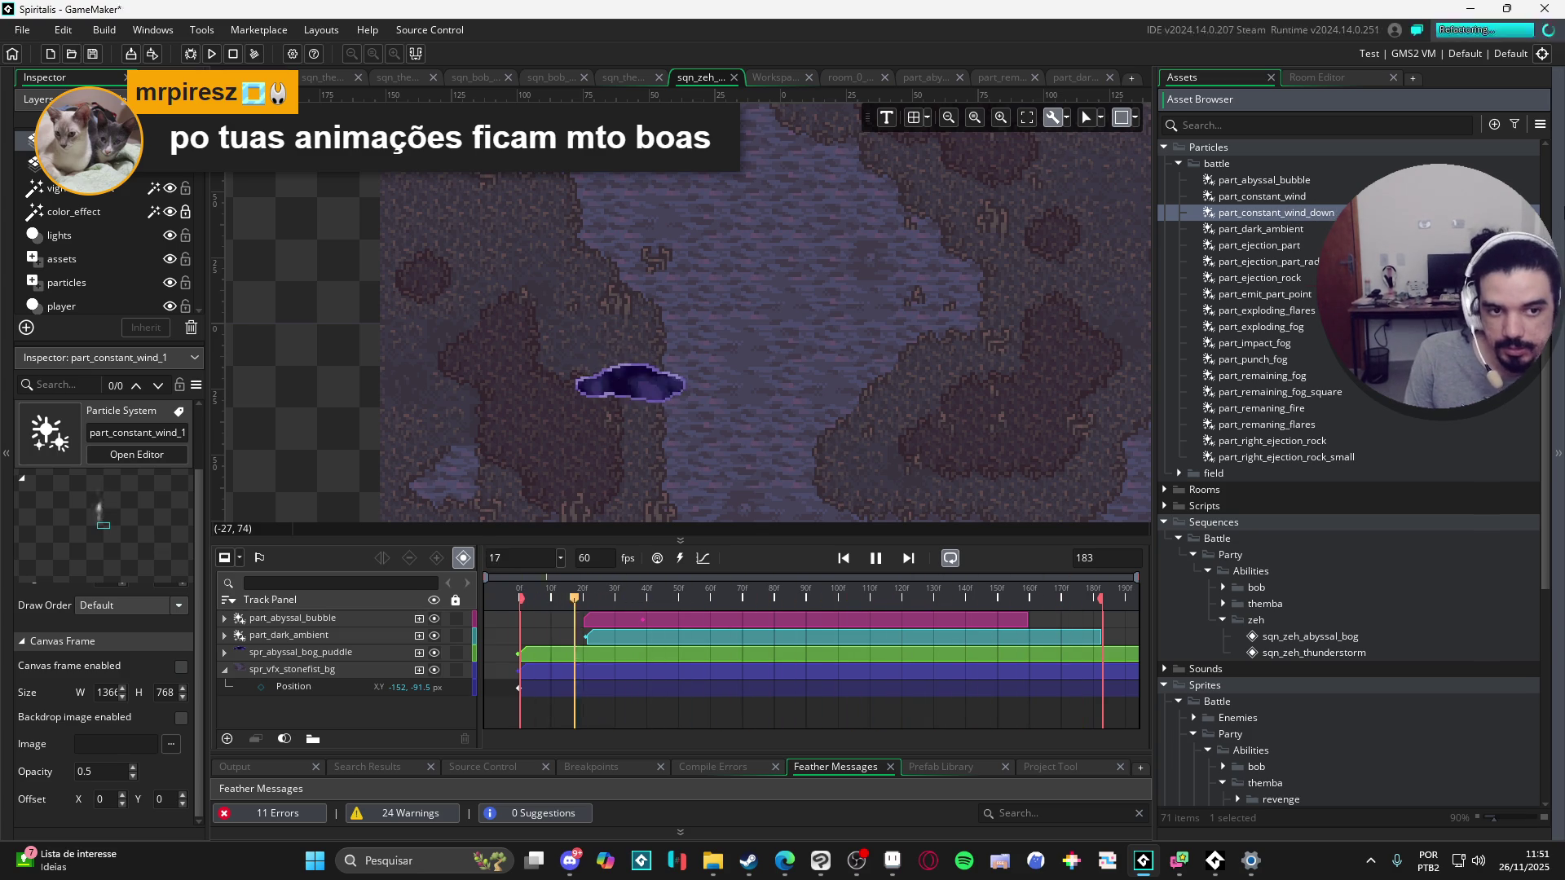
# Step: Open part_constant_wind_down in the particle editor and set its direction minimum to -90
pyautogui.doubleClick(1326, 214)
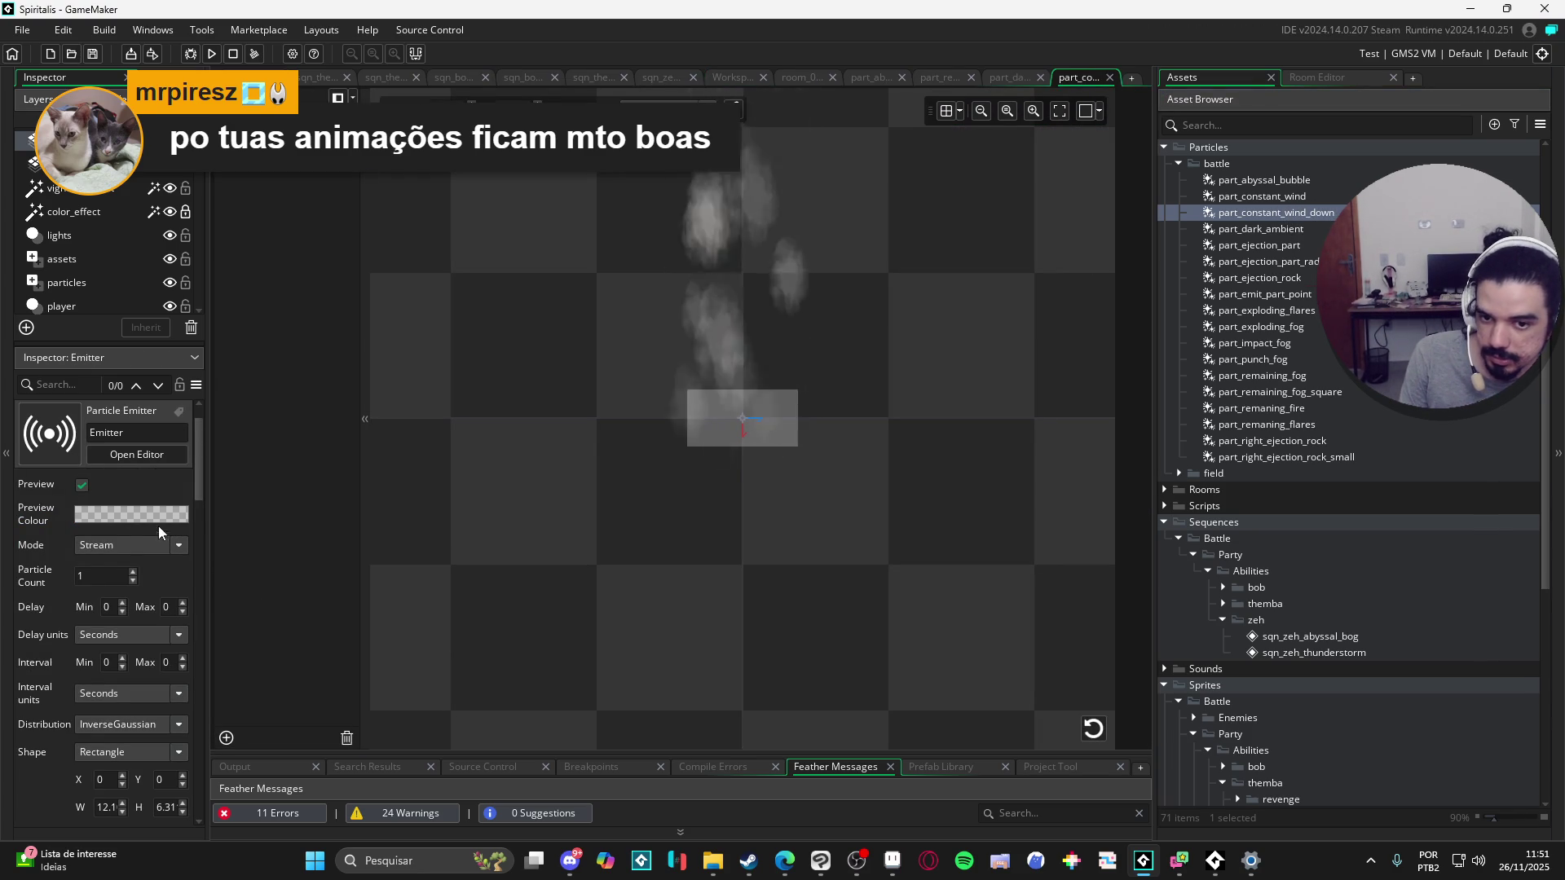
pyautogui.scroll(-10, 47, 590)
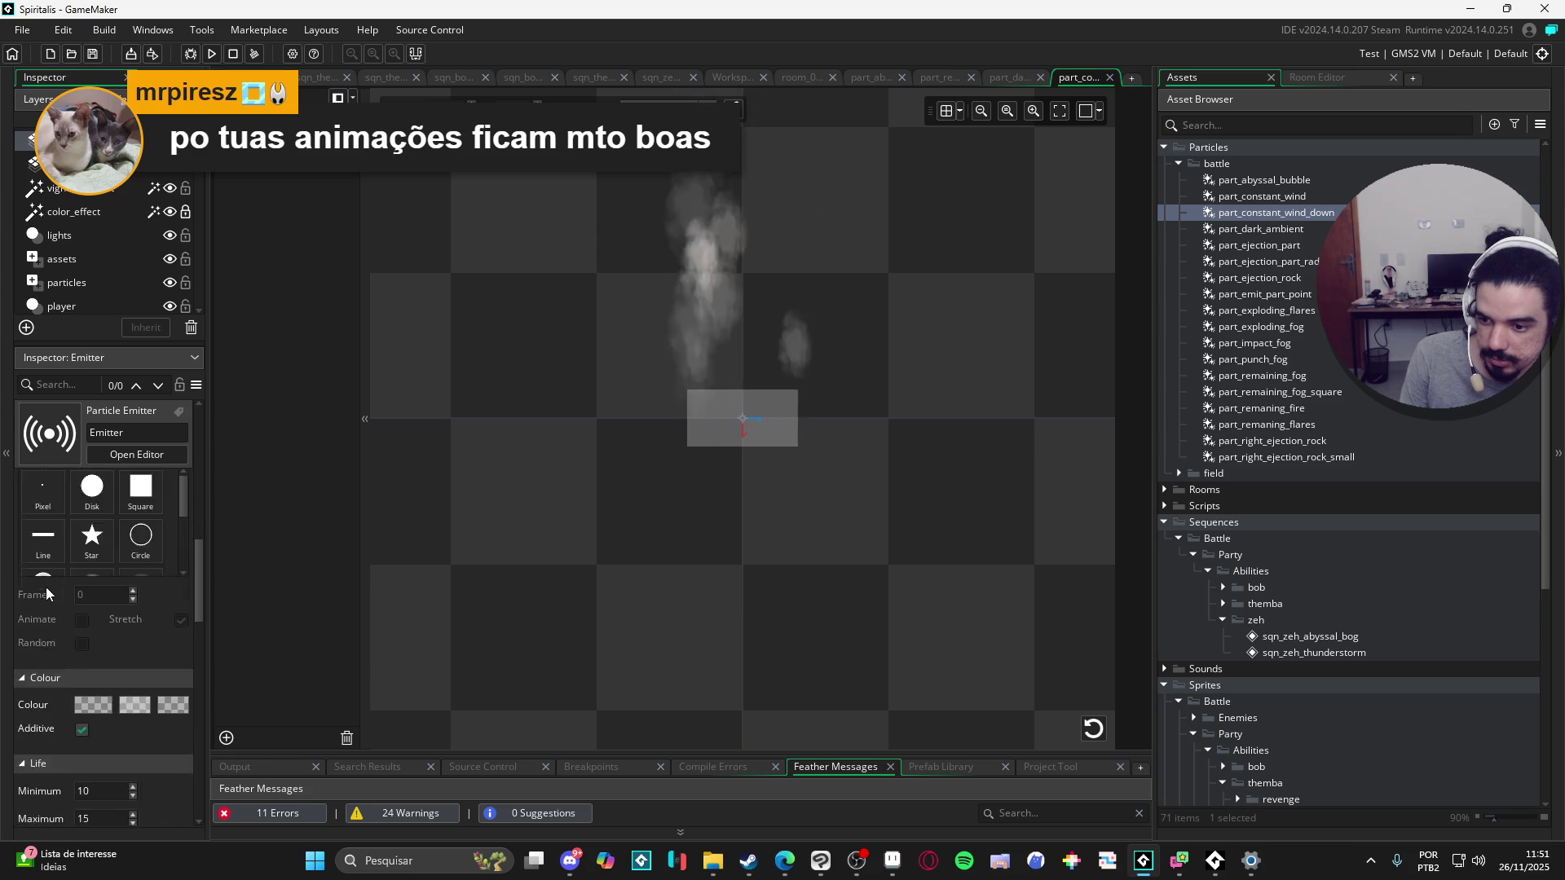
pyautogui.scroll(-8, 49, 583)
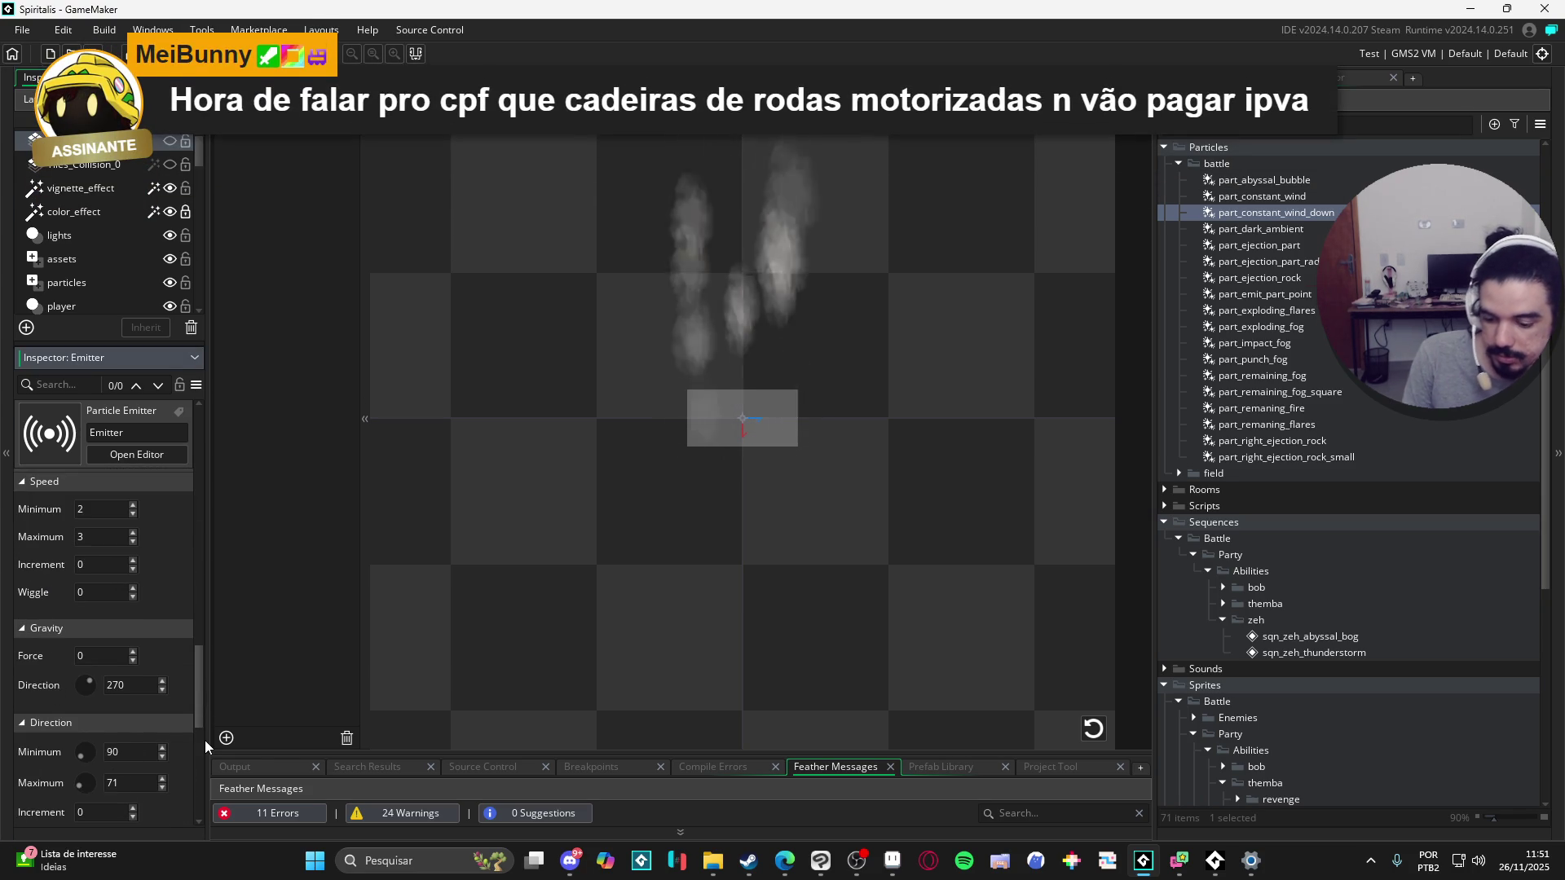
pyautogui.write('-9')
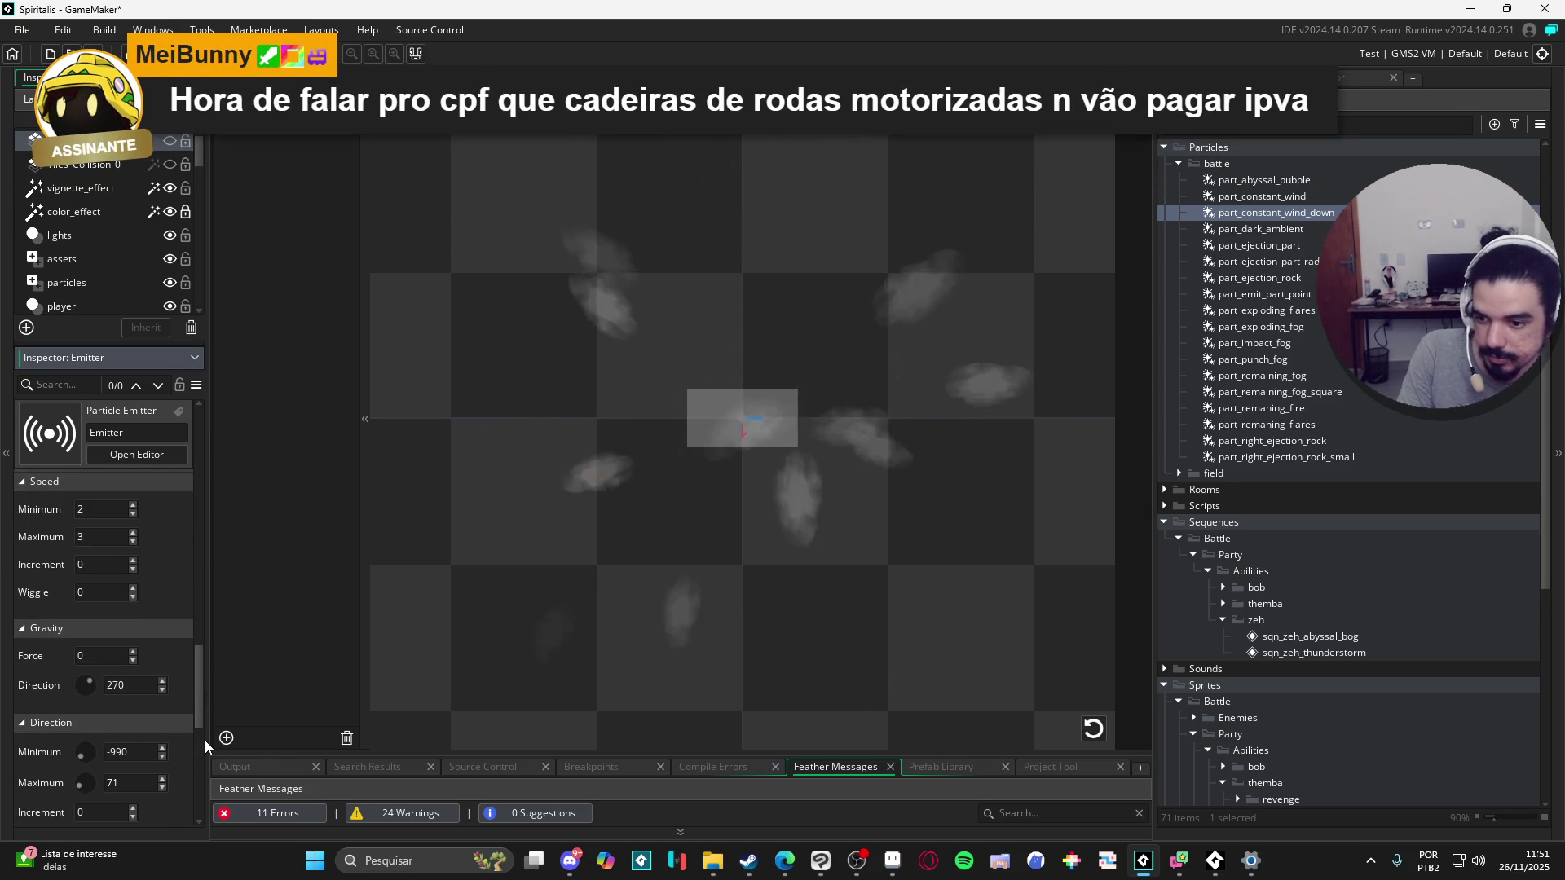
pyautogui.press('BackSpace')
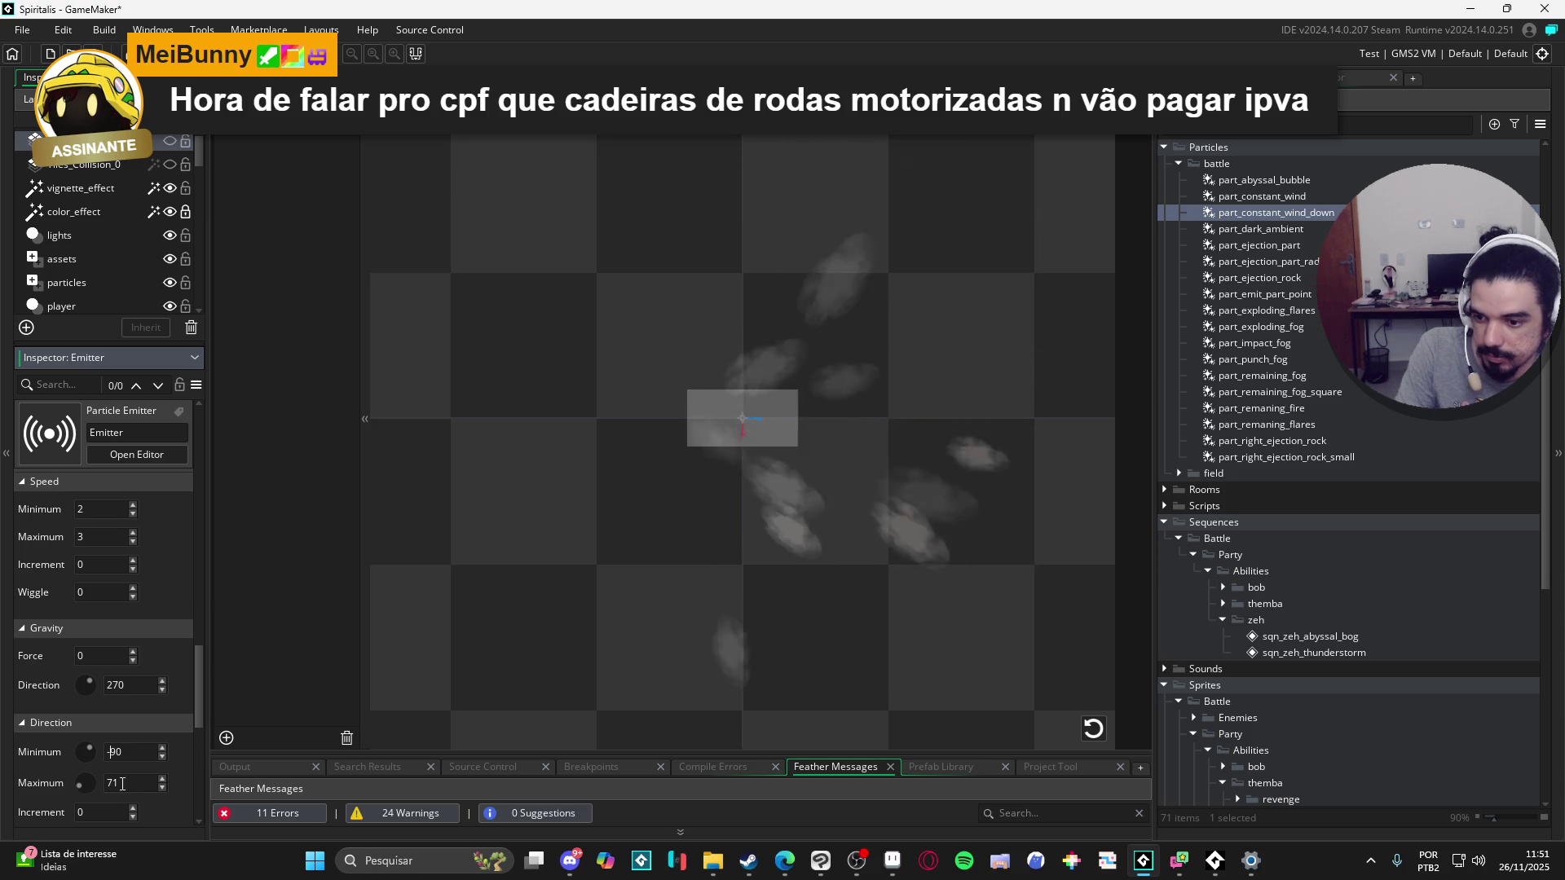
# Step: Set the emitter's direction maximum to -90 as well
pyautogui.click(128, 784)
pyautogui.press('Home')
pyautogui.write('-')
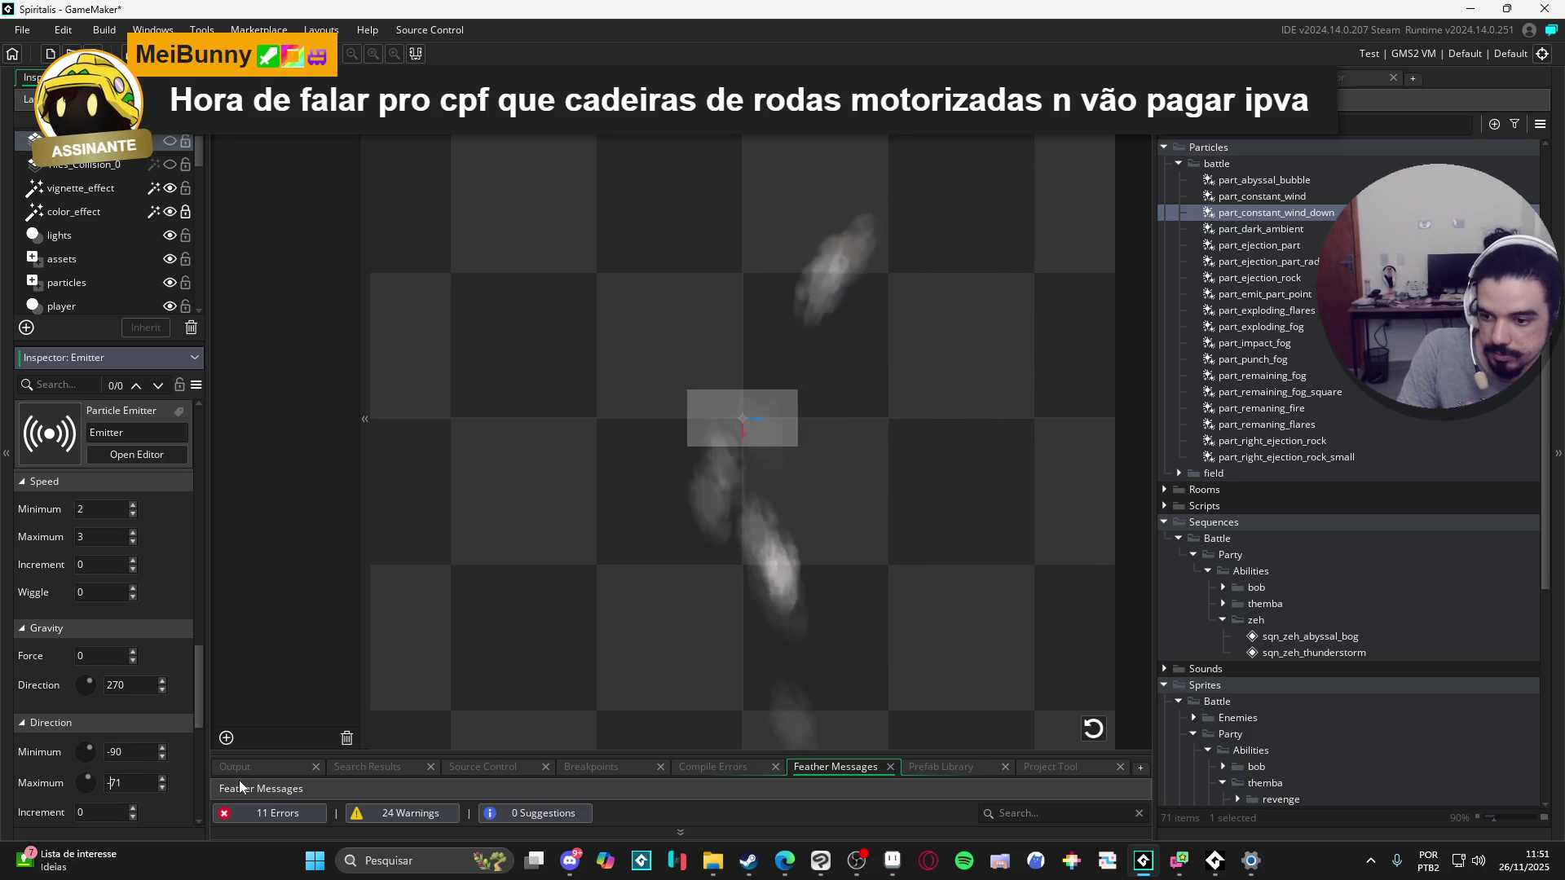
pyautogui.press('Delete')
pyautogui.press('Delete')
pyautogui.write('90')
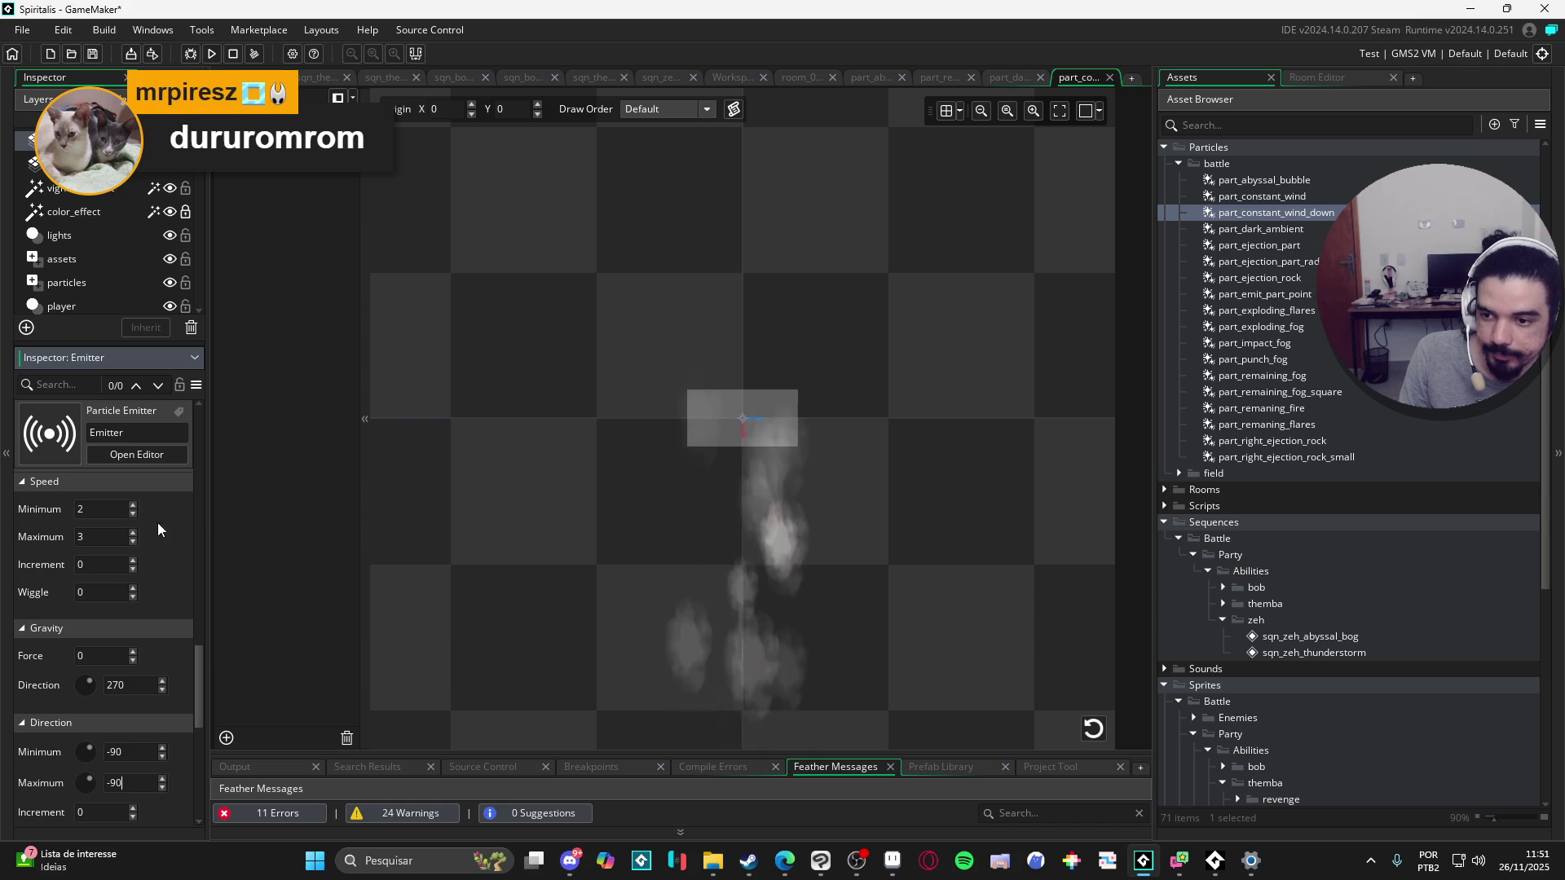
pyautogui.scroll(-1, 153, 534)
pyautogui.scroll(3, 154, 535)
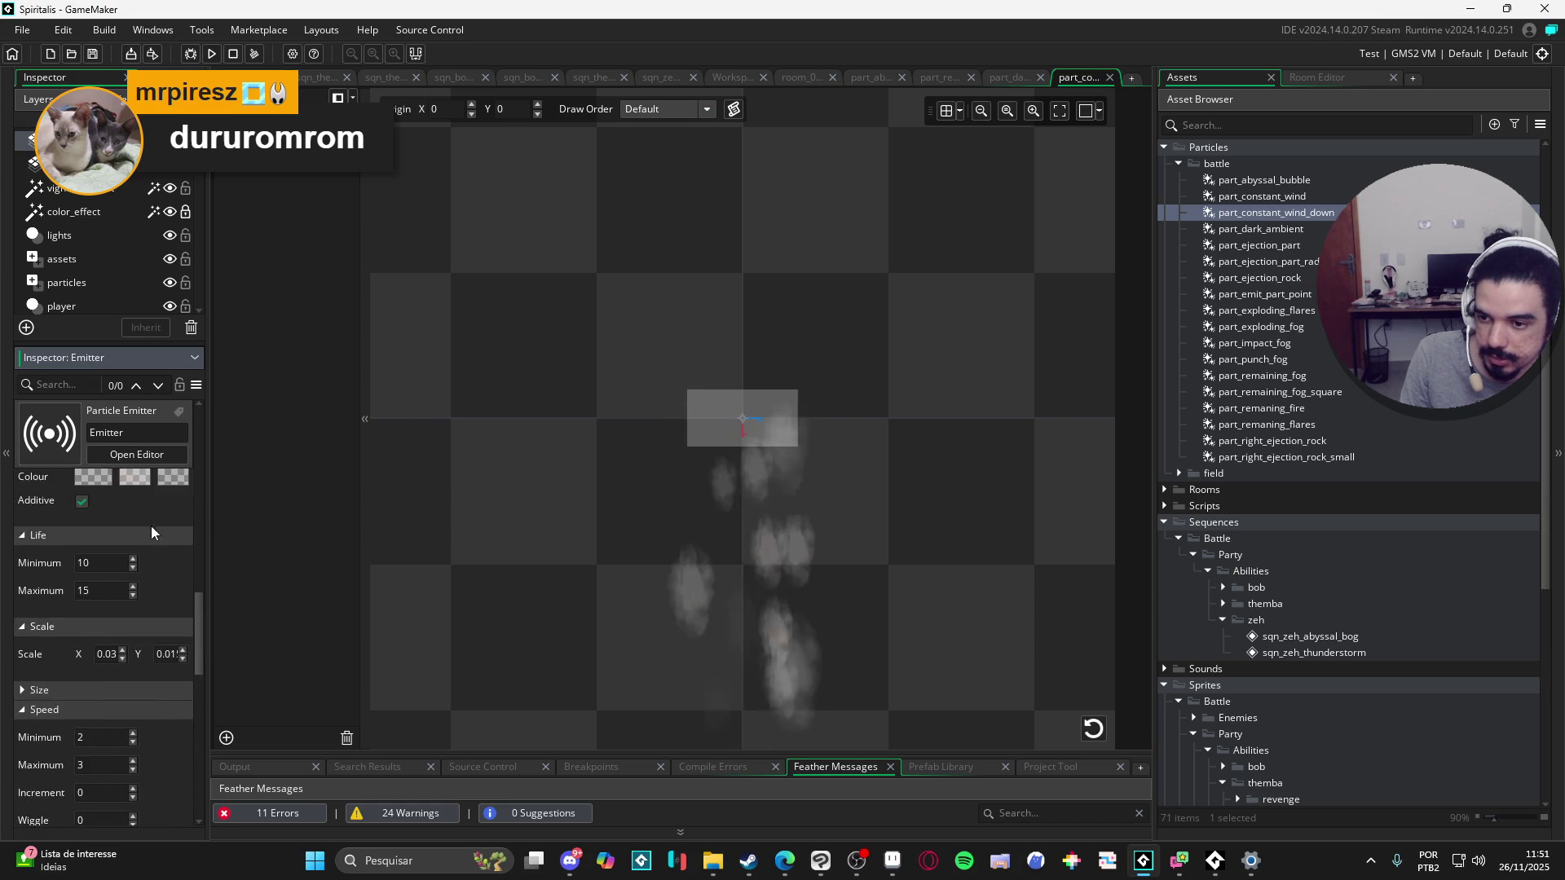
pyautogui.scroll(3, 150, 529)
# Step: Make the colour ramp dark, ending in hex 010019, and disable additive blending
pyautogui.click(93, 671)
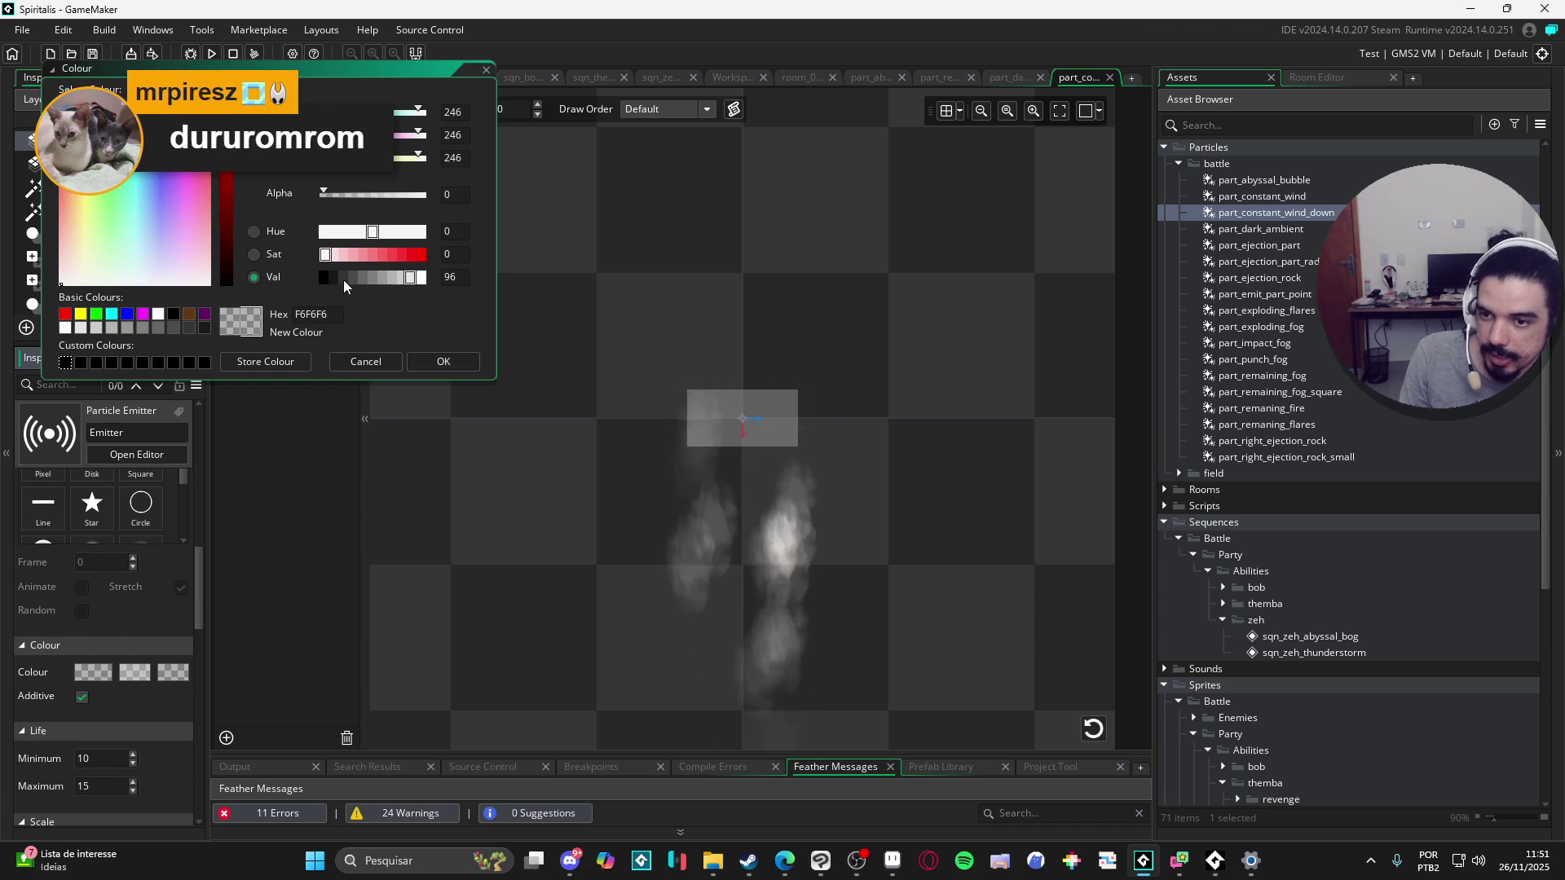
pyautogui.click(225, 263)
pyautogui.click(135, 672)
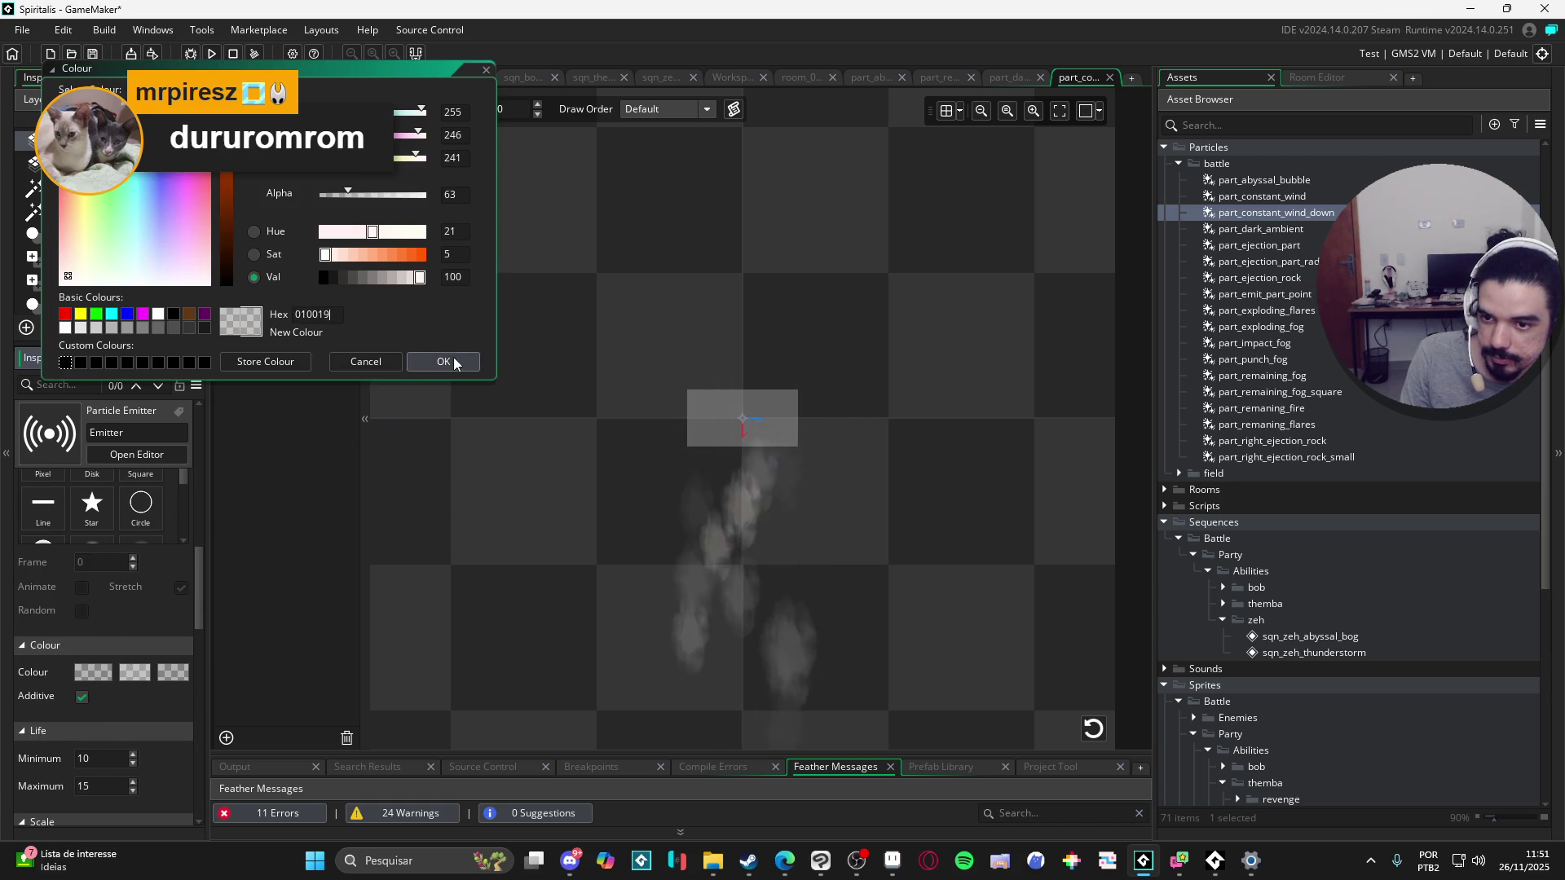
pyautogui.click(454, 362)
pyautogui.click(180, 675)
pyautogui.doubleClick(317, 314)
pyautogui.write('010019')
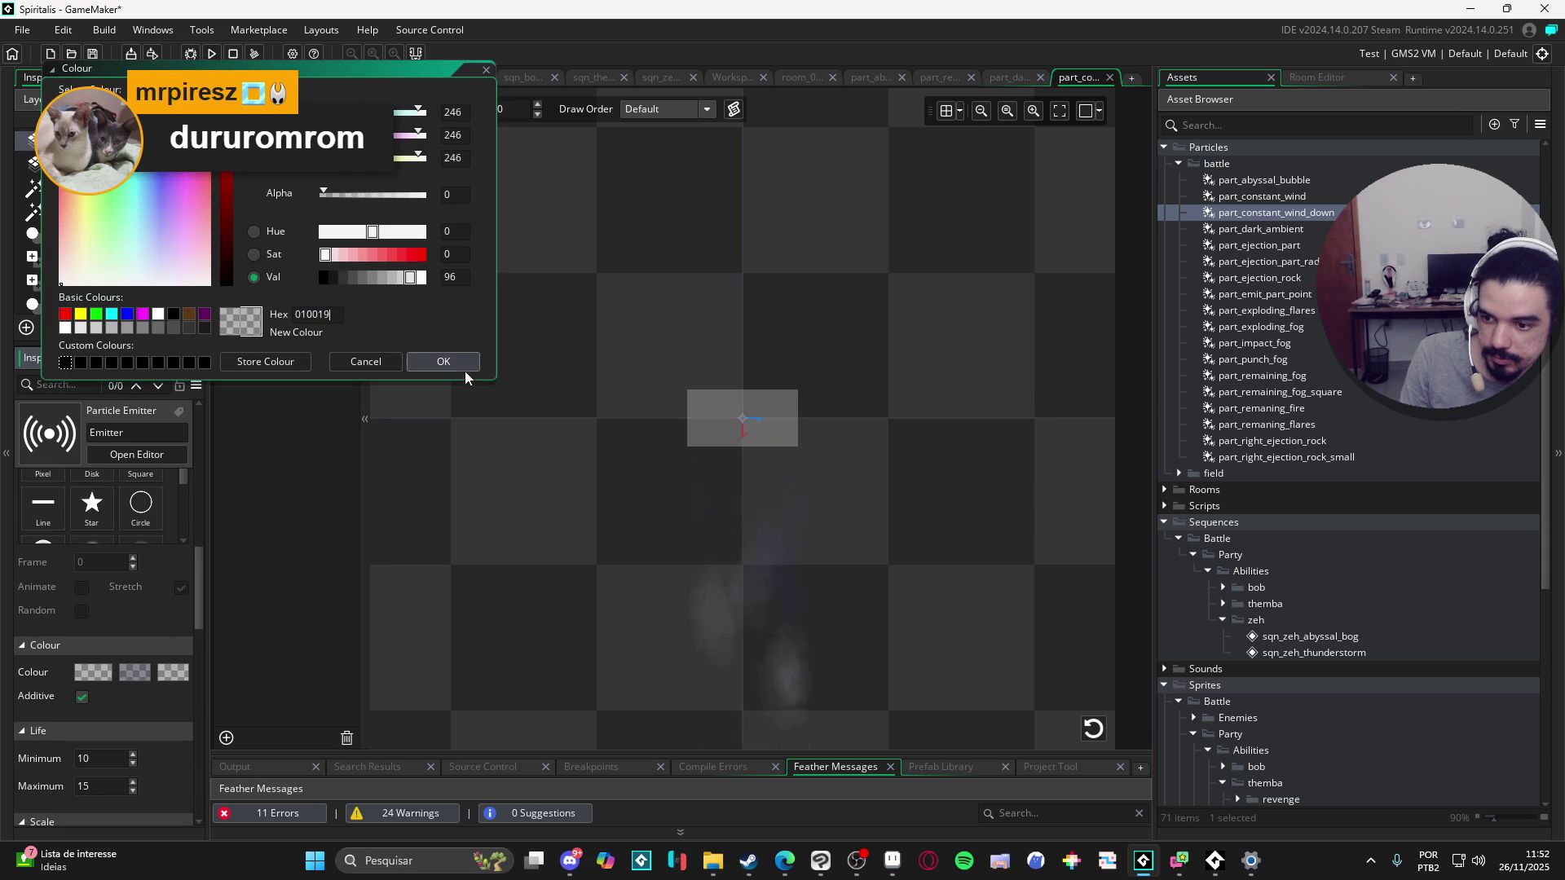
pyautogui.click(464, 367)
pyautogui.click(82, 698)
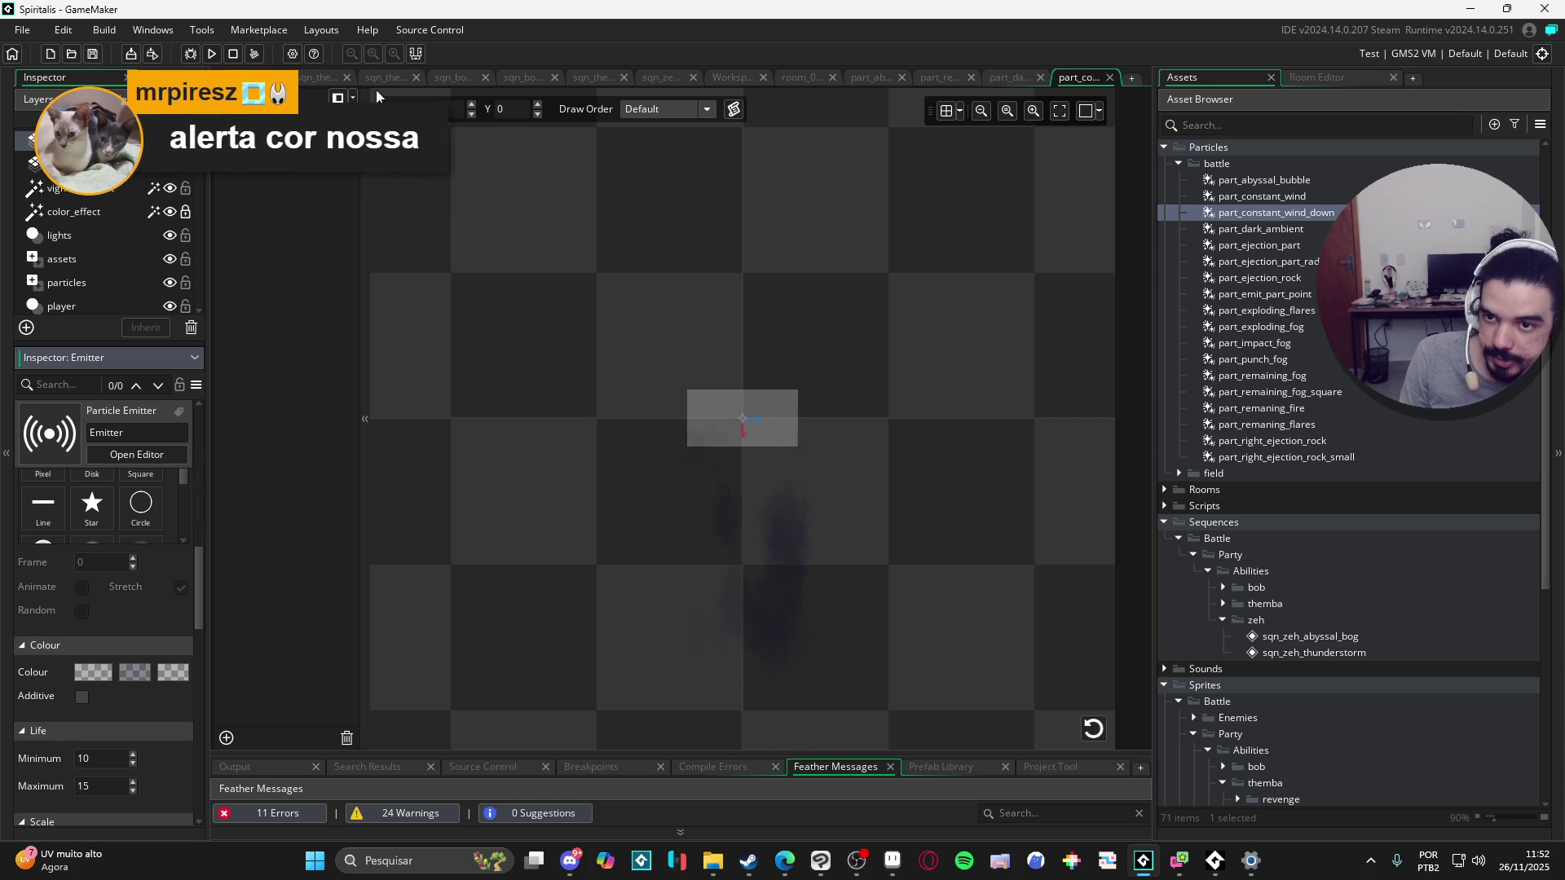
pyautogui.click(321, 76)
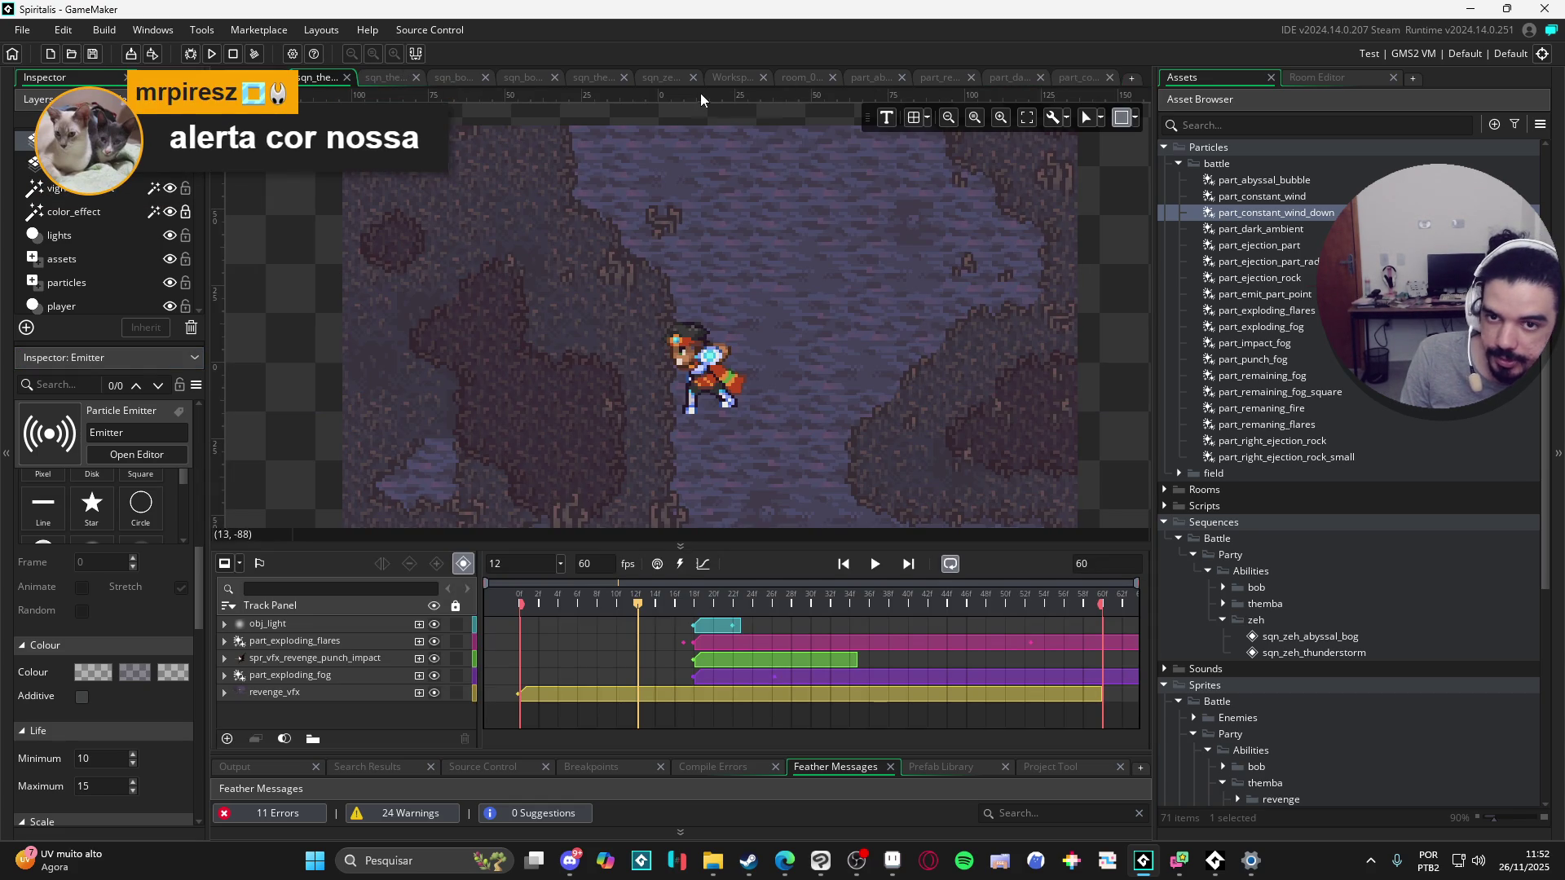
# Step: In sqn_zeh_abyssal_bog, add part_constant_wind_down at frame 20 over the bog puddle
pyautogui.click(649, 80)
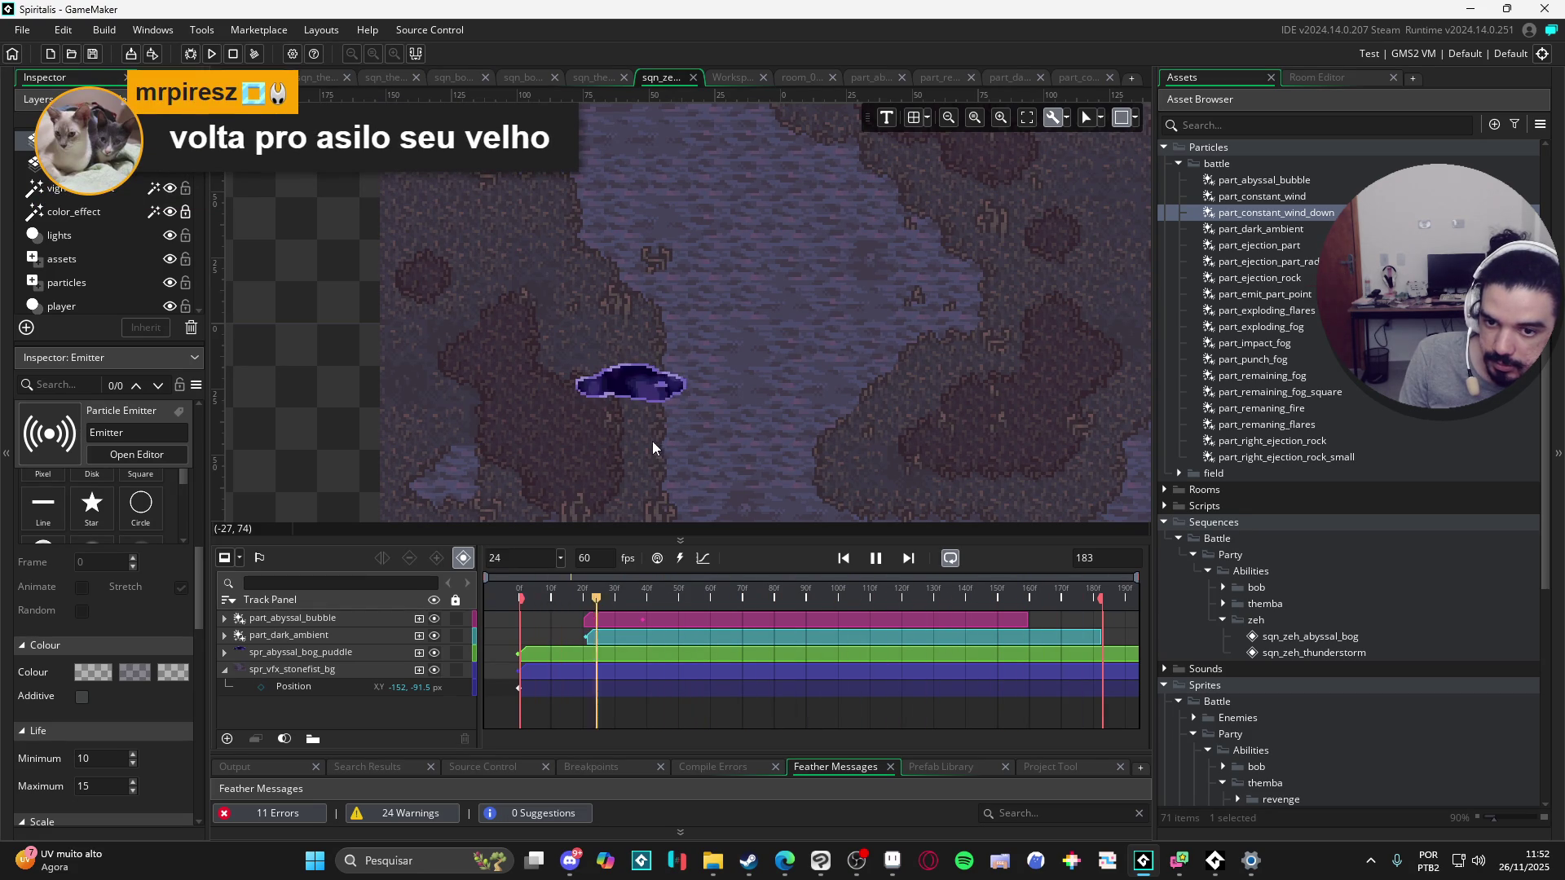
pyautogui.click(878, 559)
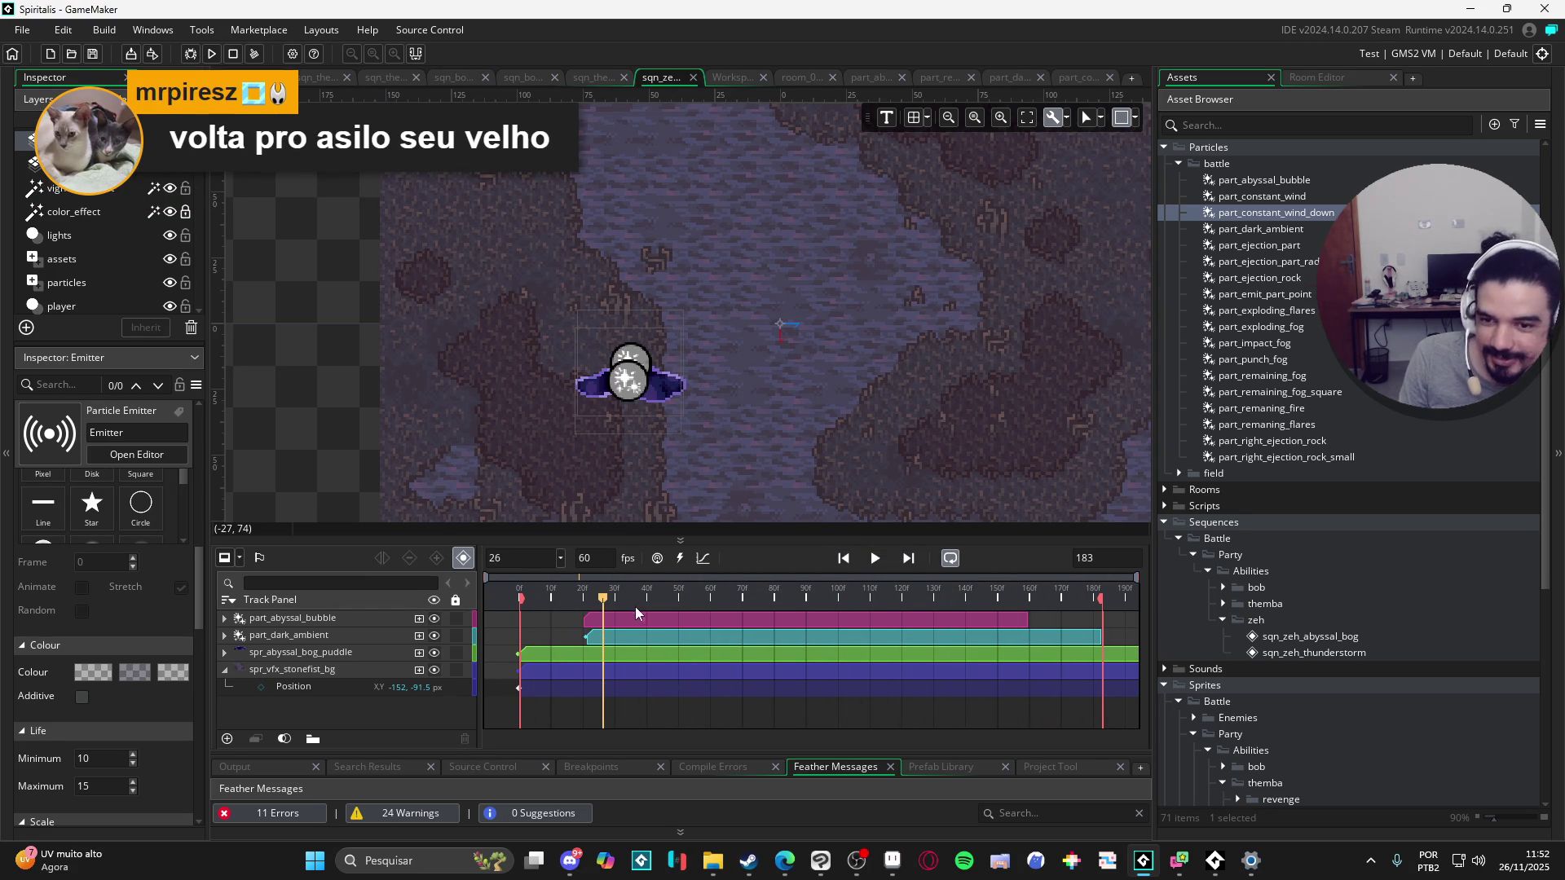
pyautogui.moveTo(629, 599); pyautogui.dragTo(582, 598)
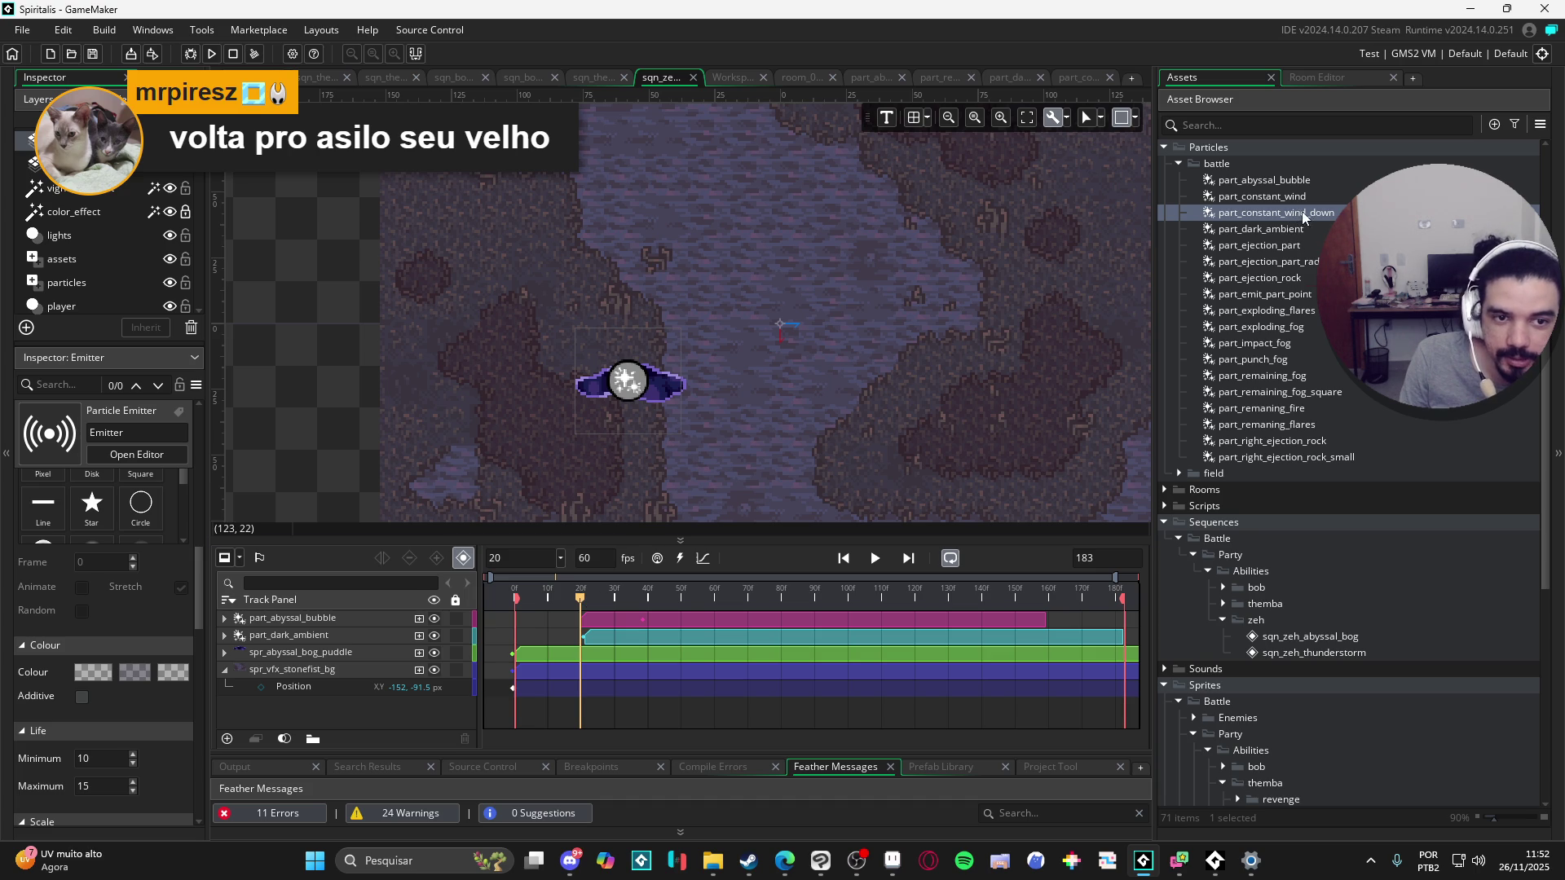
pyautogui.moveTo(1303, 212); pyautogui.dragTo(532, 572)
pyautogui.moveTo(639, 400); pyautogui.dragTo(640, 383)
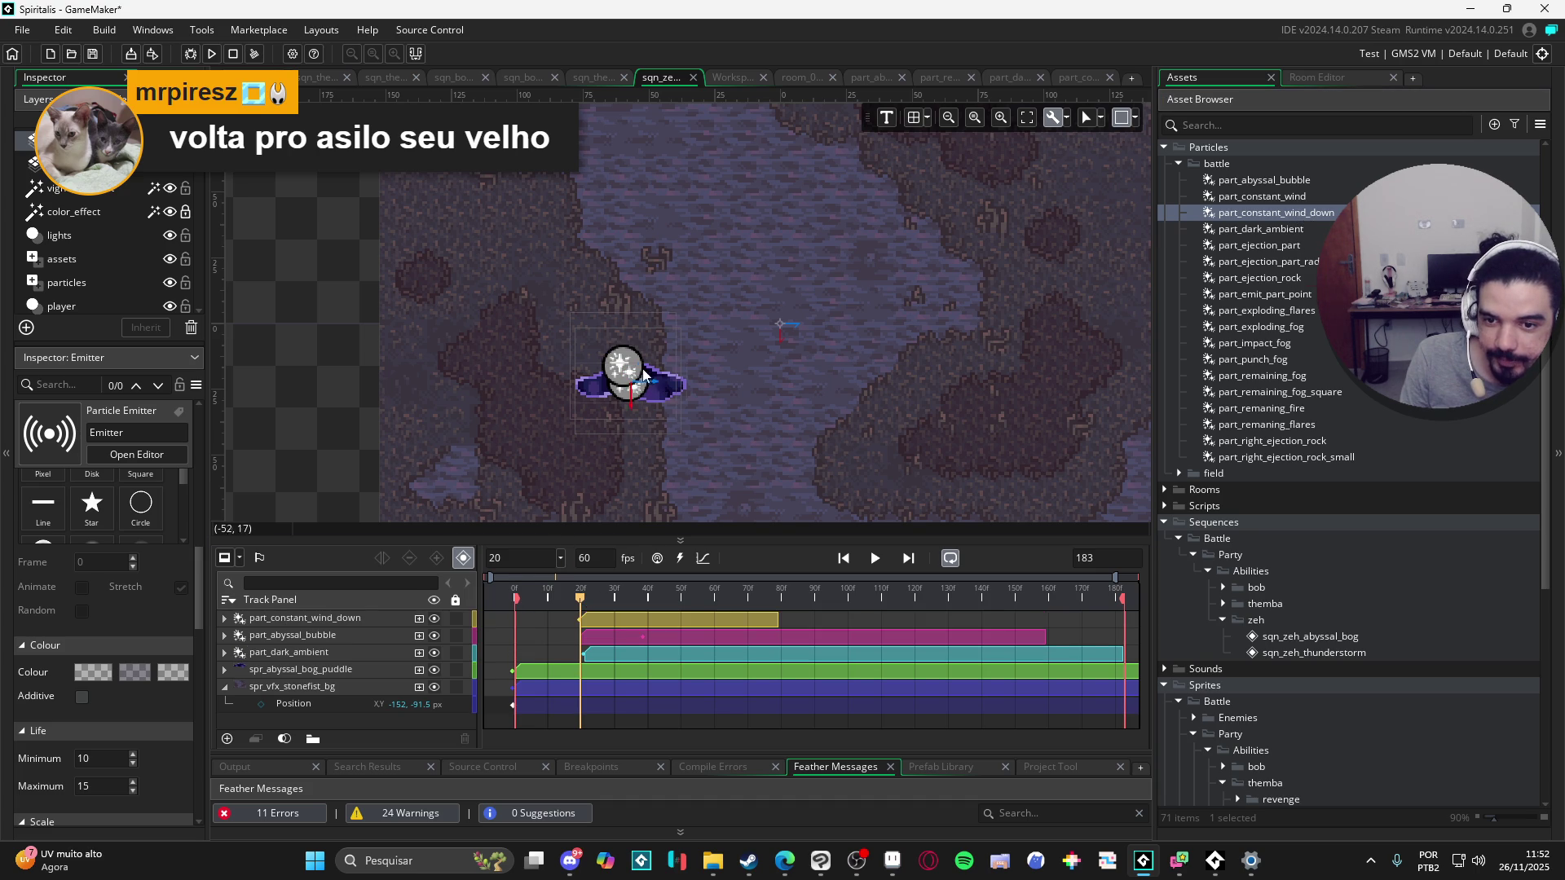
# Step: Select the wind-down track, nudge its emitter up-right, and lengthen its clip
pyautogui.click(634, 375)
pyautogui.click(621, 375)
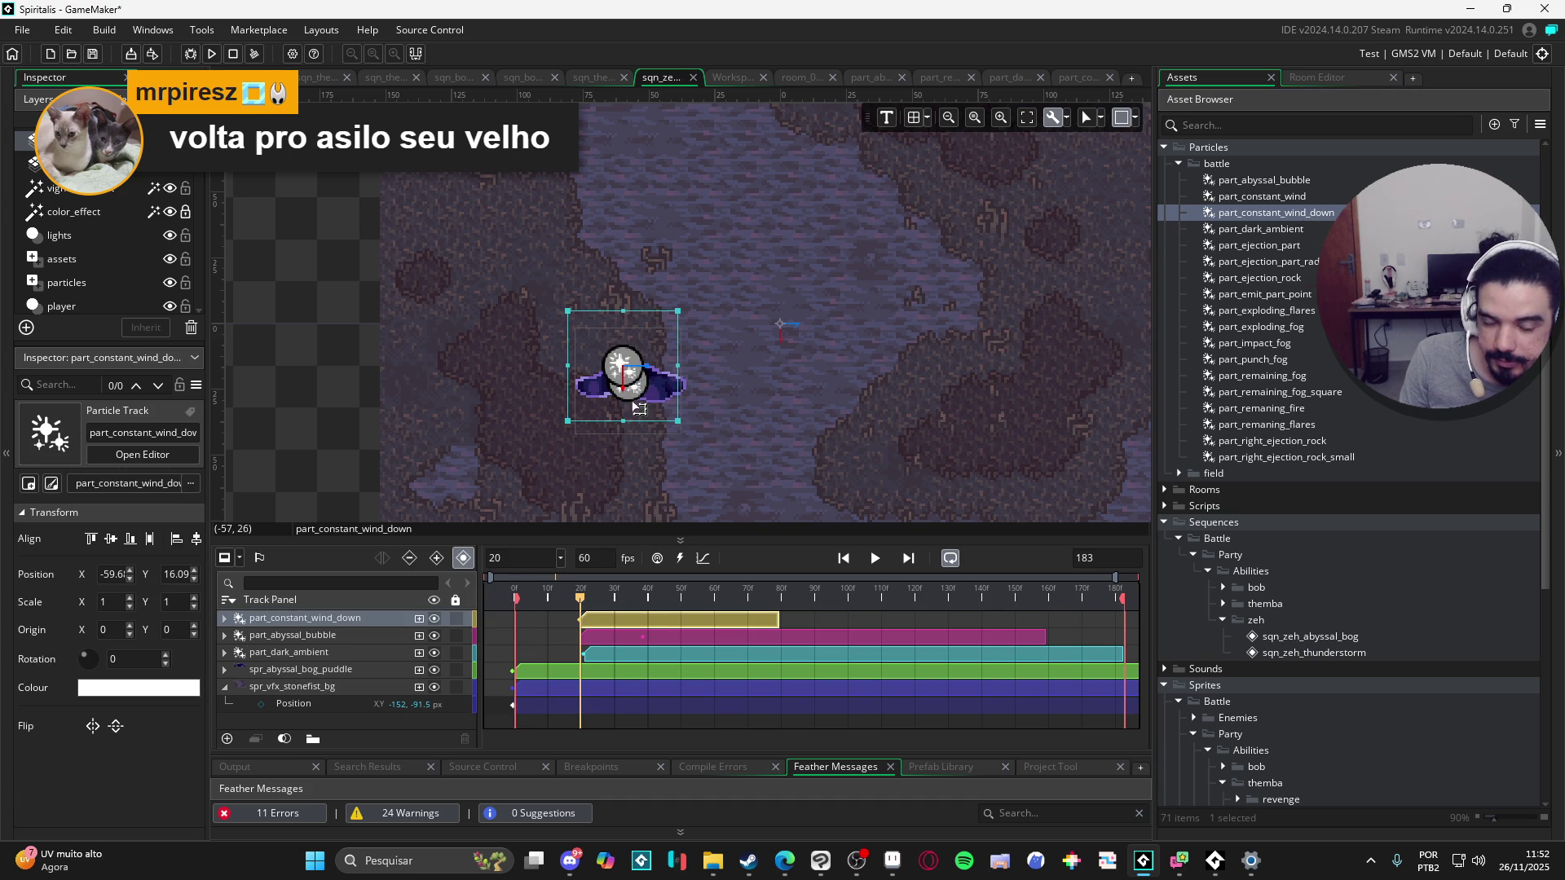
pyautogui.moveTo(627, 387); pyautogui.dragTo(635, 364)
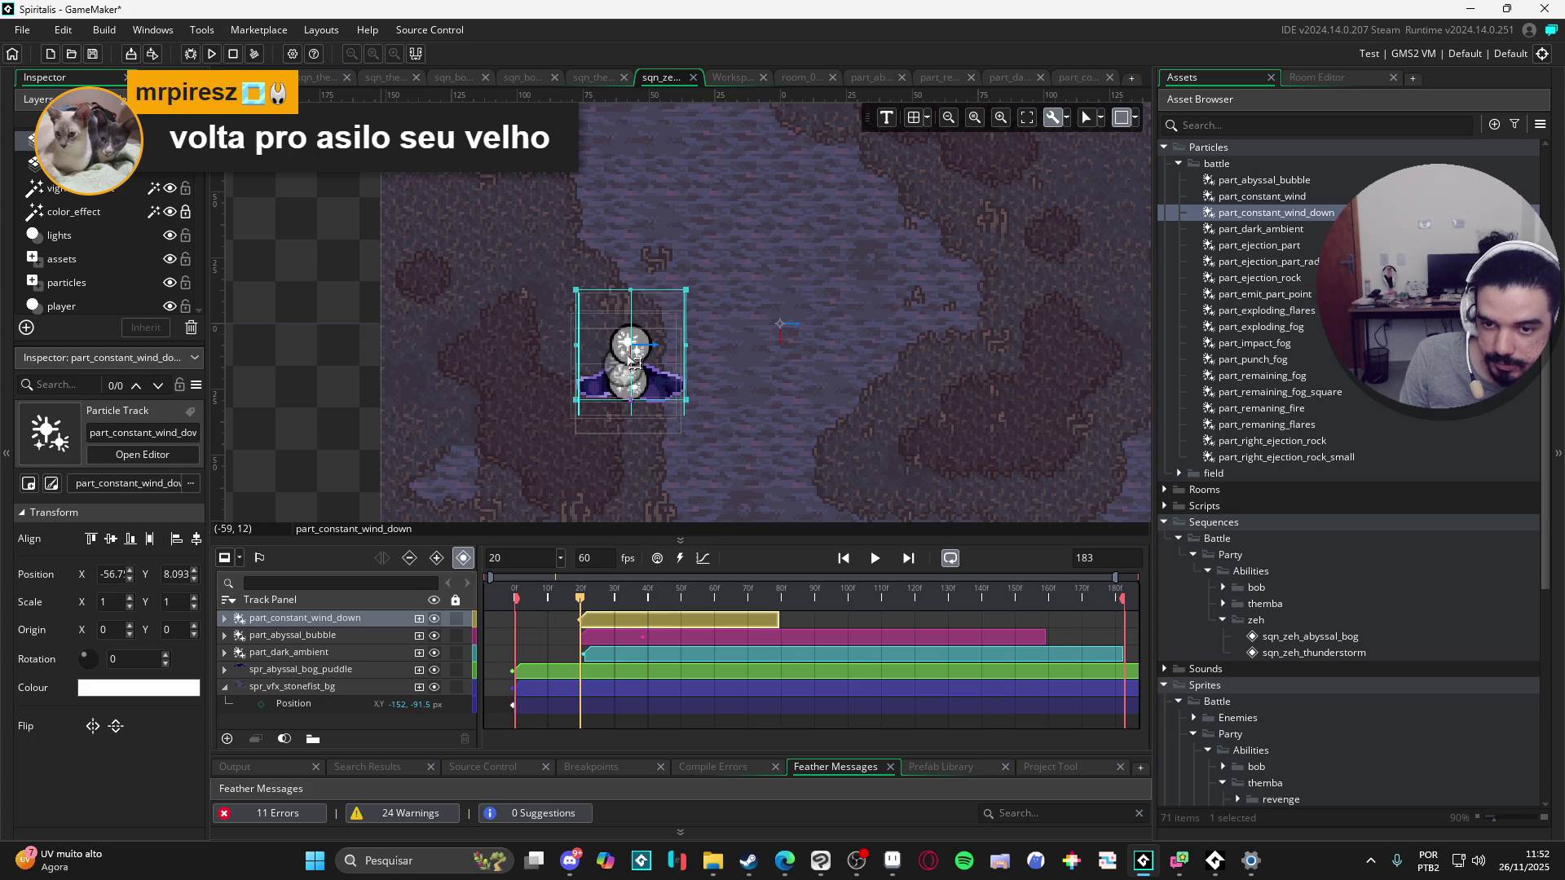
pyautogui.click(754, 613)
pyautogui.moveTo(776, 618); pyautogui.dragTo(1016, 611)
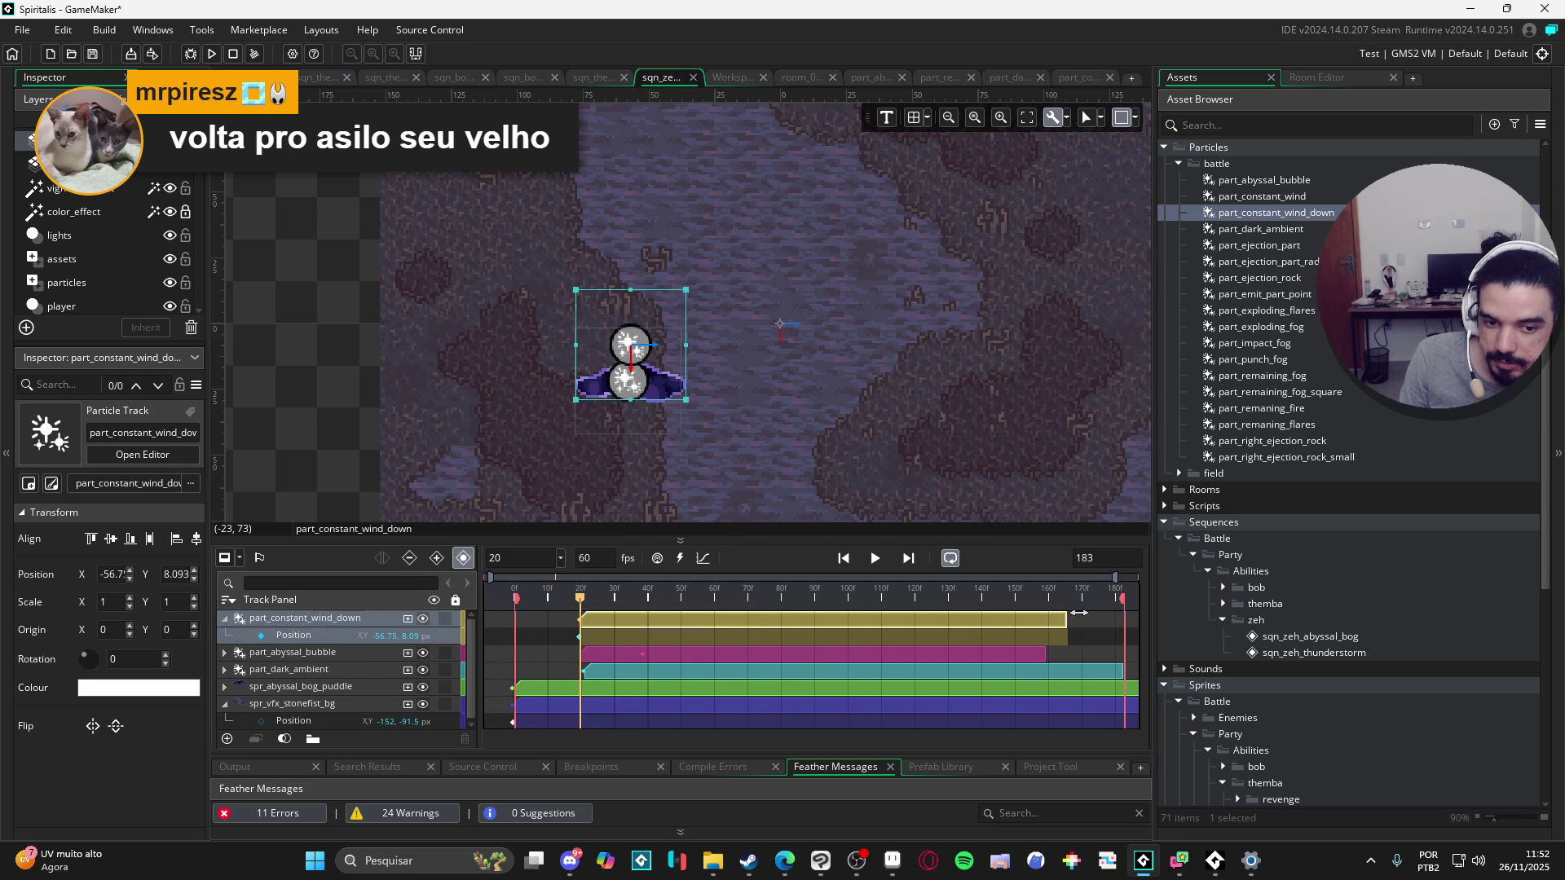
pyautogui.moveTo(1124, 609); pyautogui.dragTo(1033, 611)
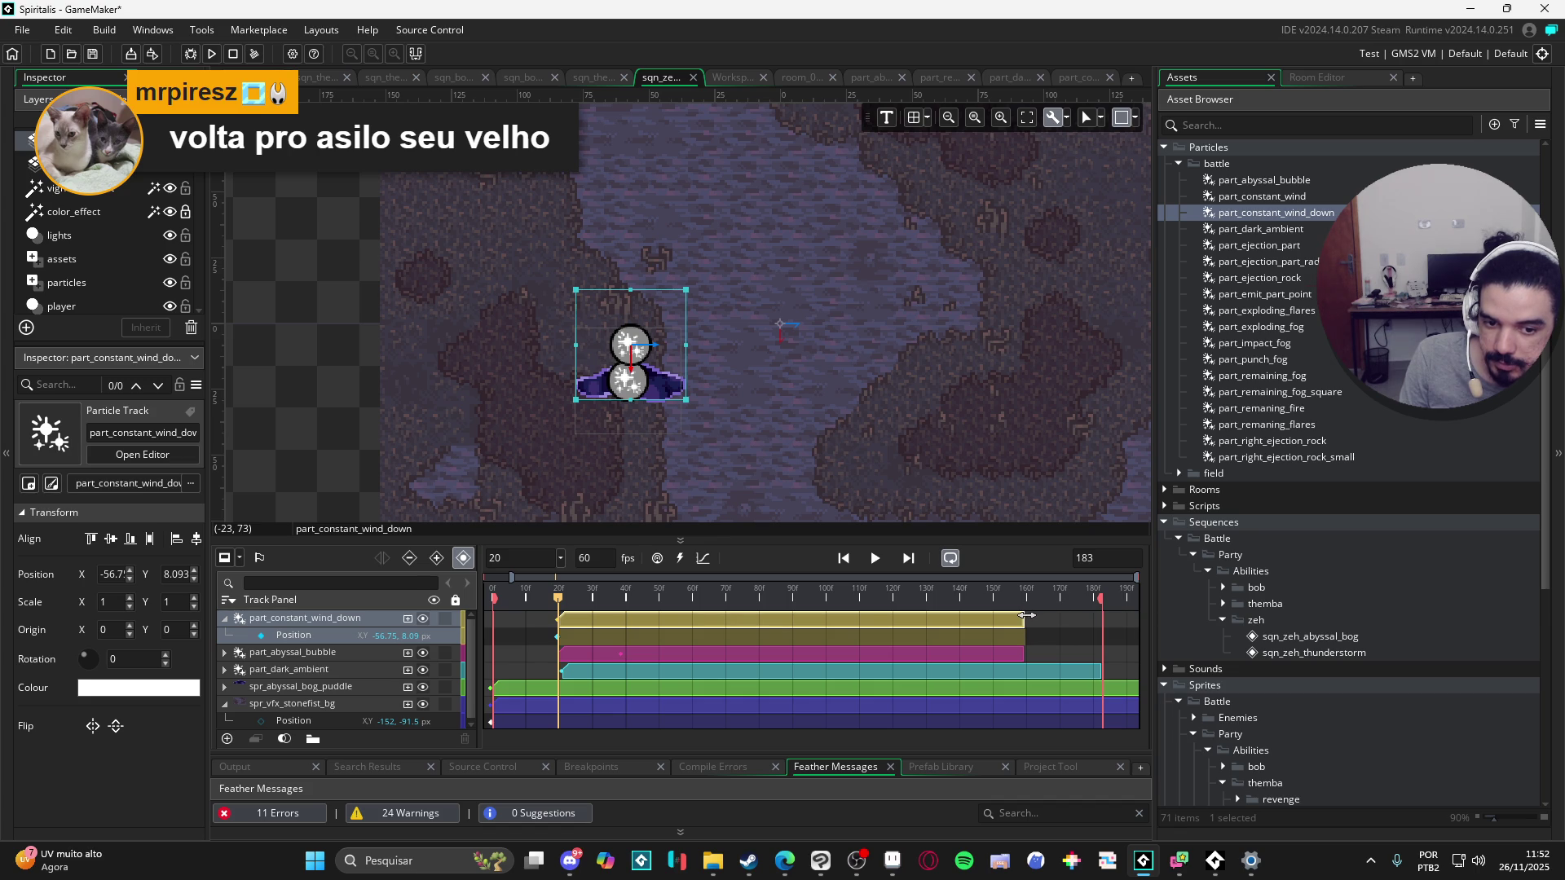
# Step: Preview the sequence and raise the wind emitter above the puddle at frame 20
pyautogui.press('Home')
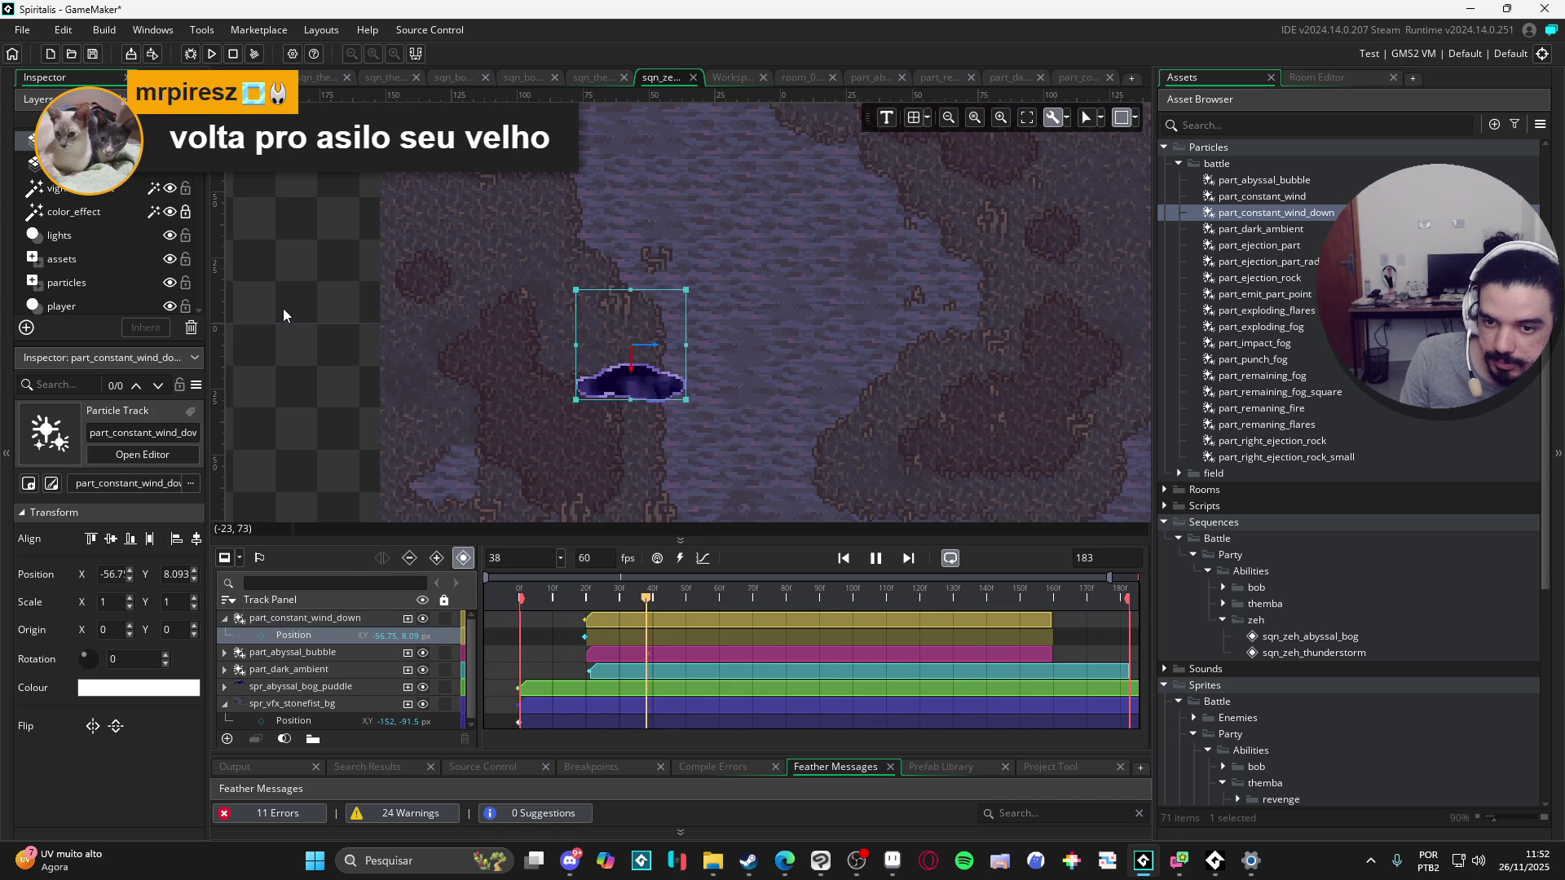
pyautogui.press('space')
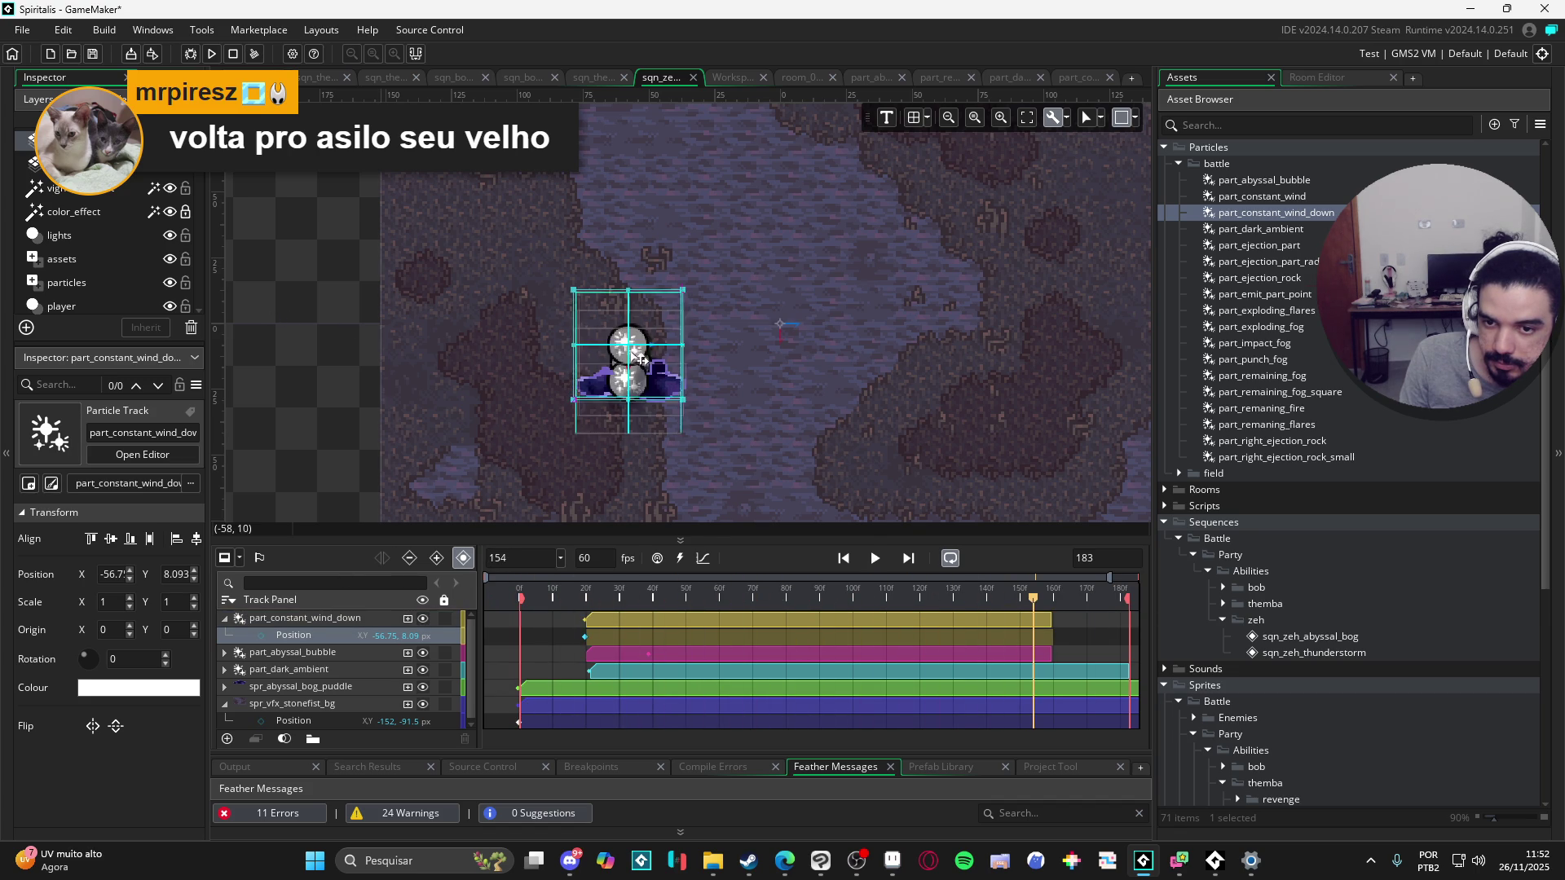
pyautogui.moveTo(592, 597); pyautogui.dragTo(586, 597)
pyautogui.moveTo(642, 358); pyautogui.dragTo(636, 343)
pyautogui.click(875, 559)
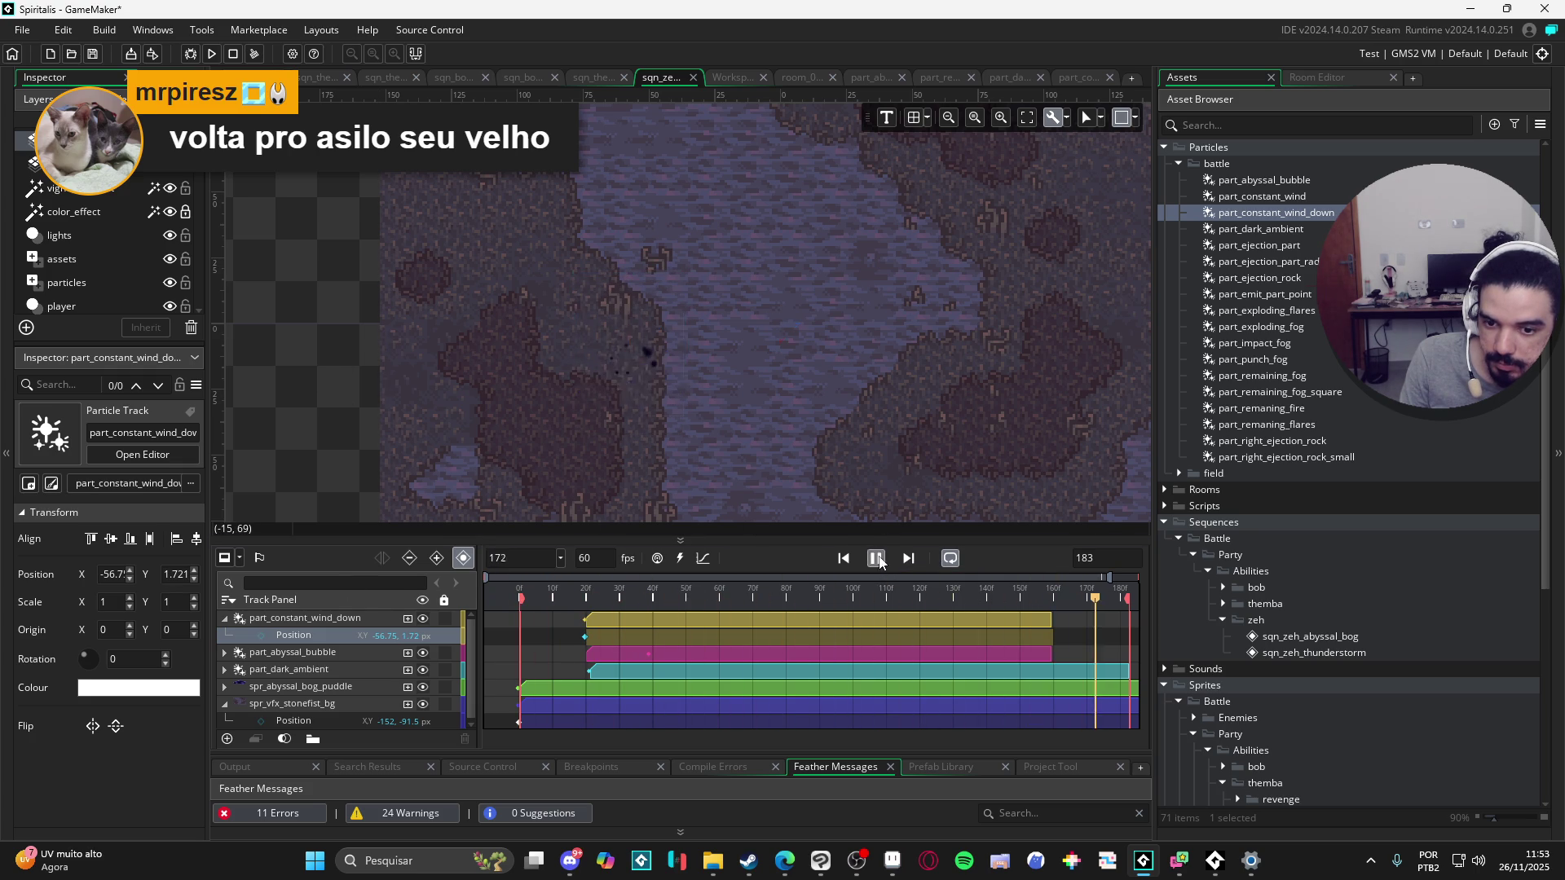
pyautogui.moveTo(603, 598); pyautogui.dragTo(586, 604)
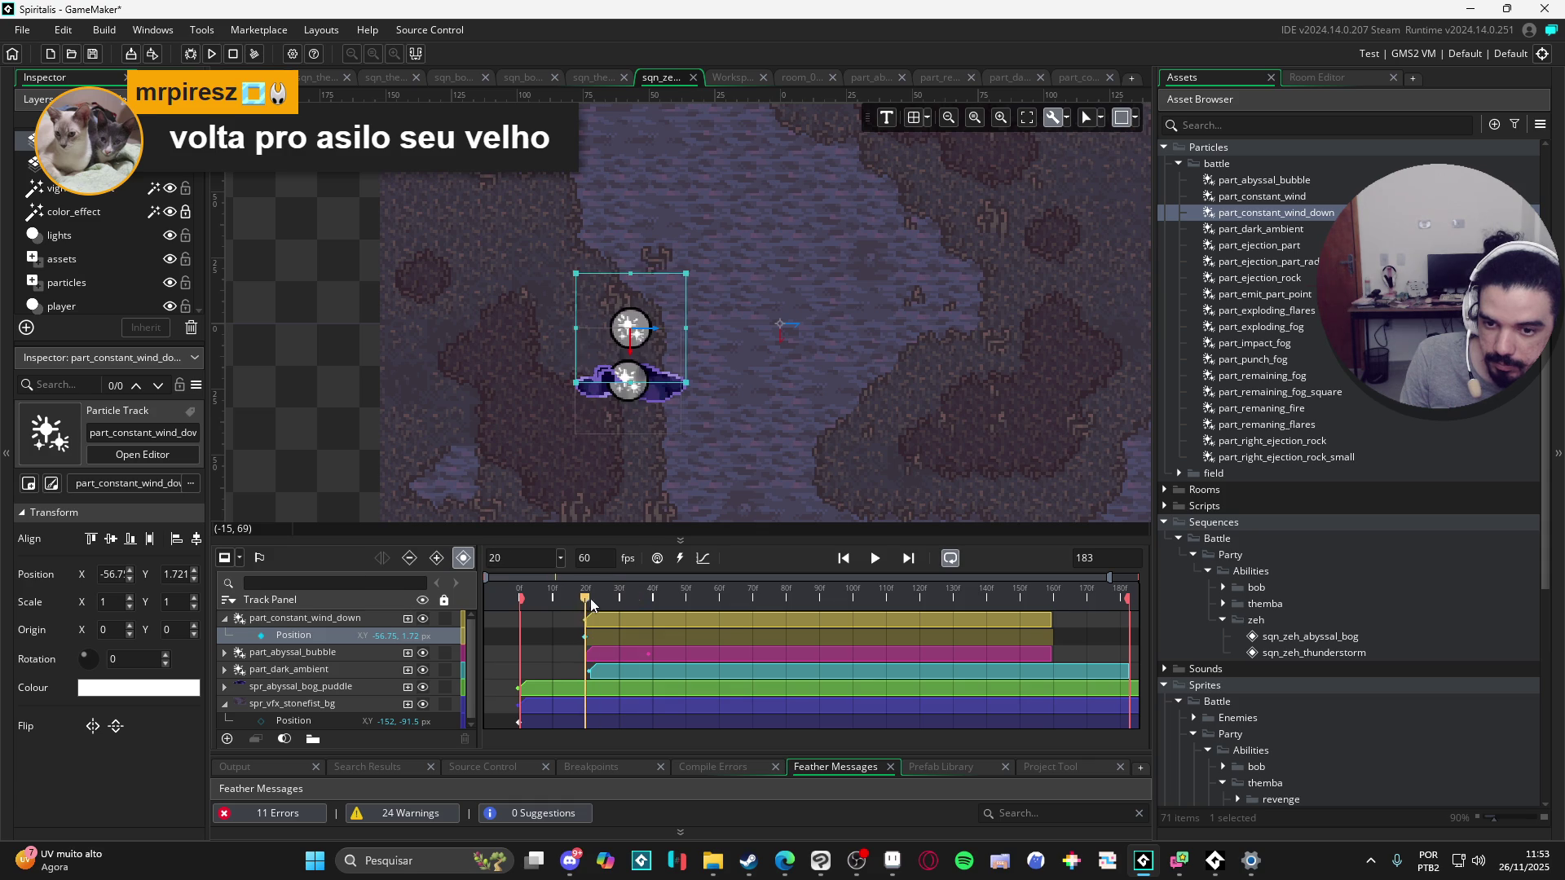
# Step: Move the wind emitter higher, to Y -12.28, and preview the result
pyautogui.click(348, 618)
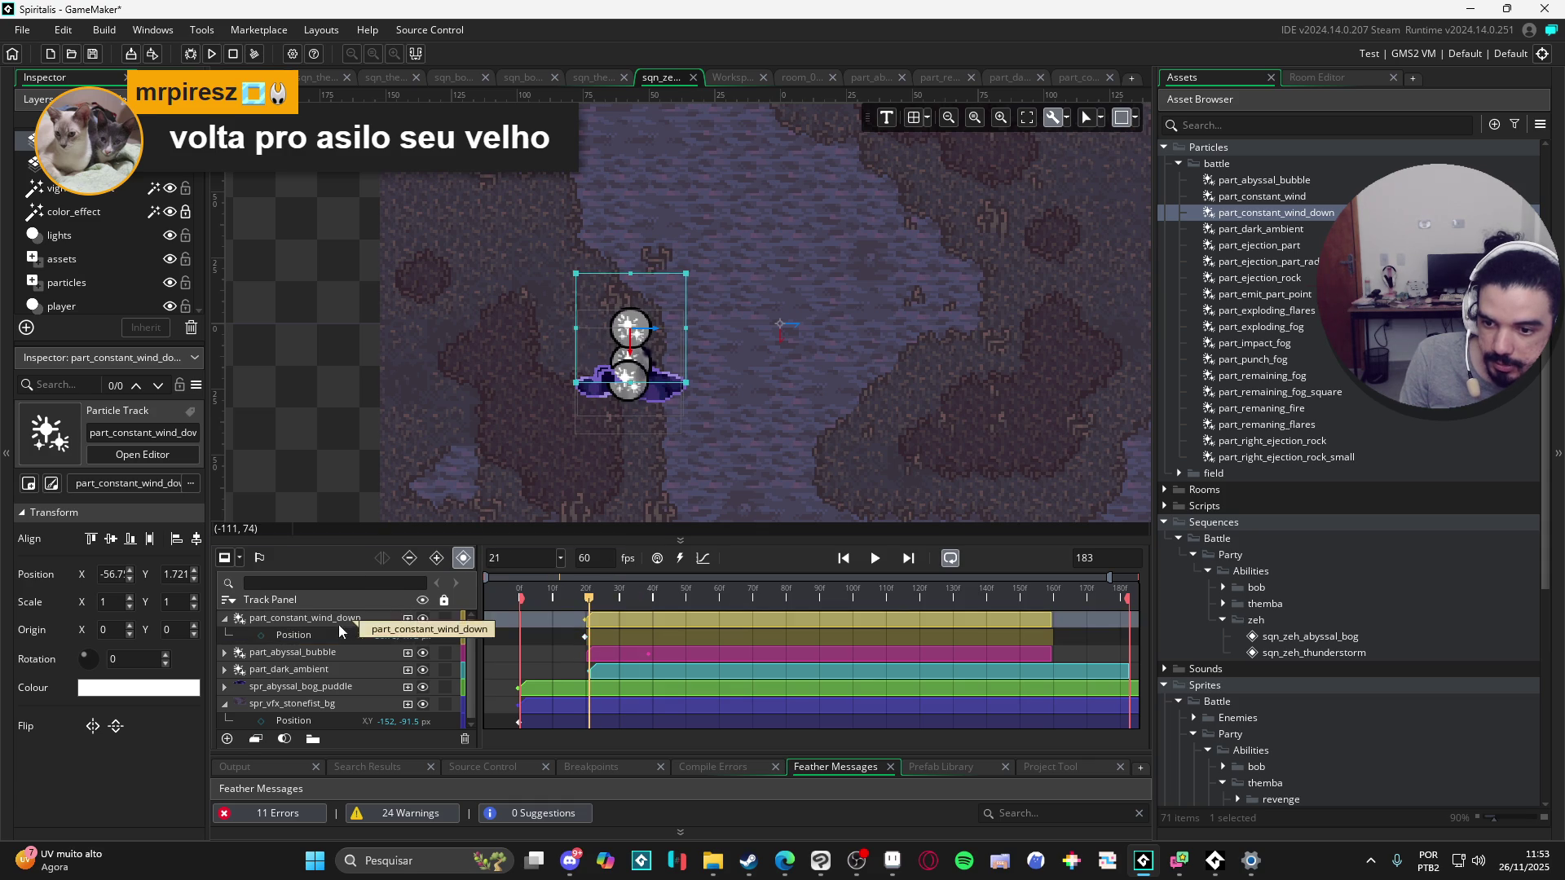
pyautogui.moveTo(643, 346); pyautogui.dragTo(643, 305)
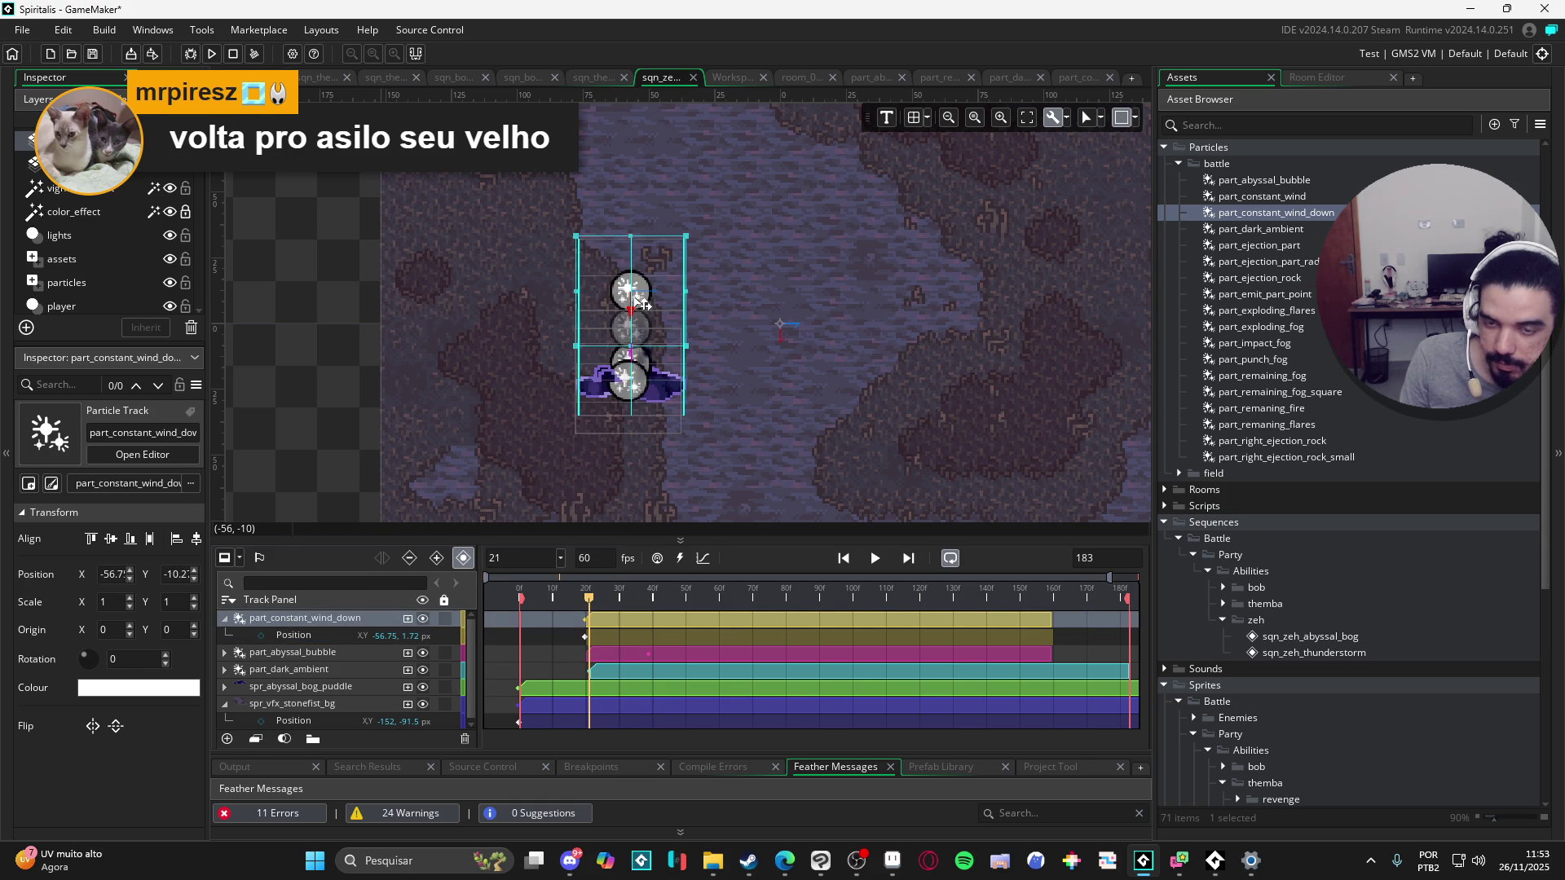
pyautogui.click(875, 557)
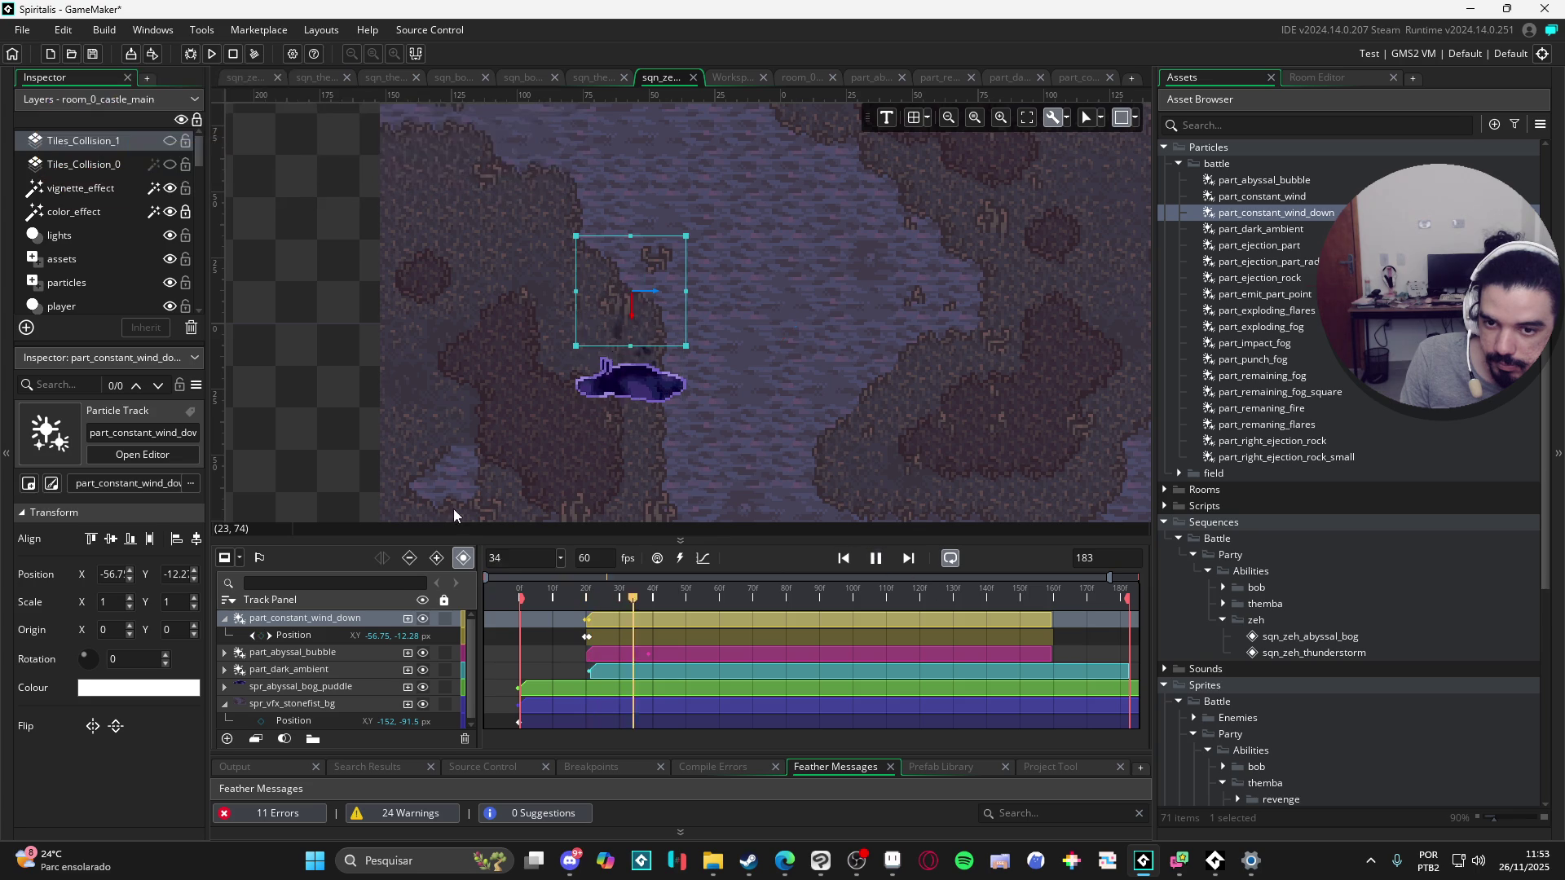
pyautogui.click(875, 559)
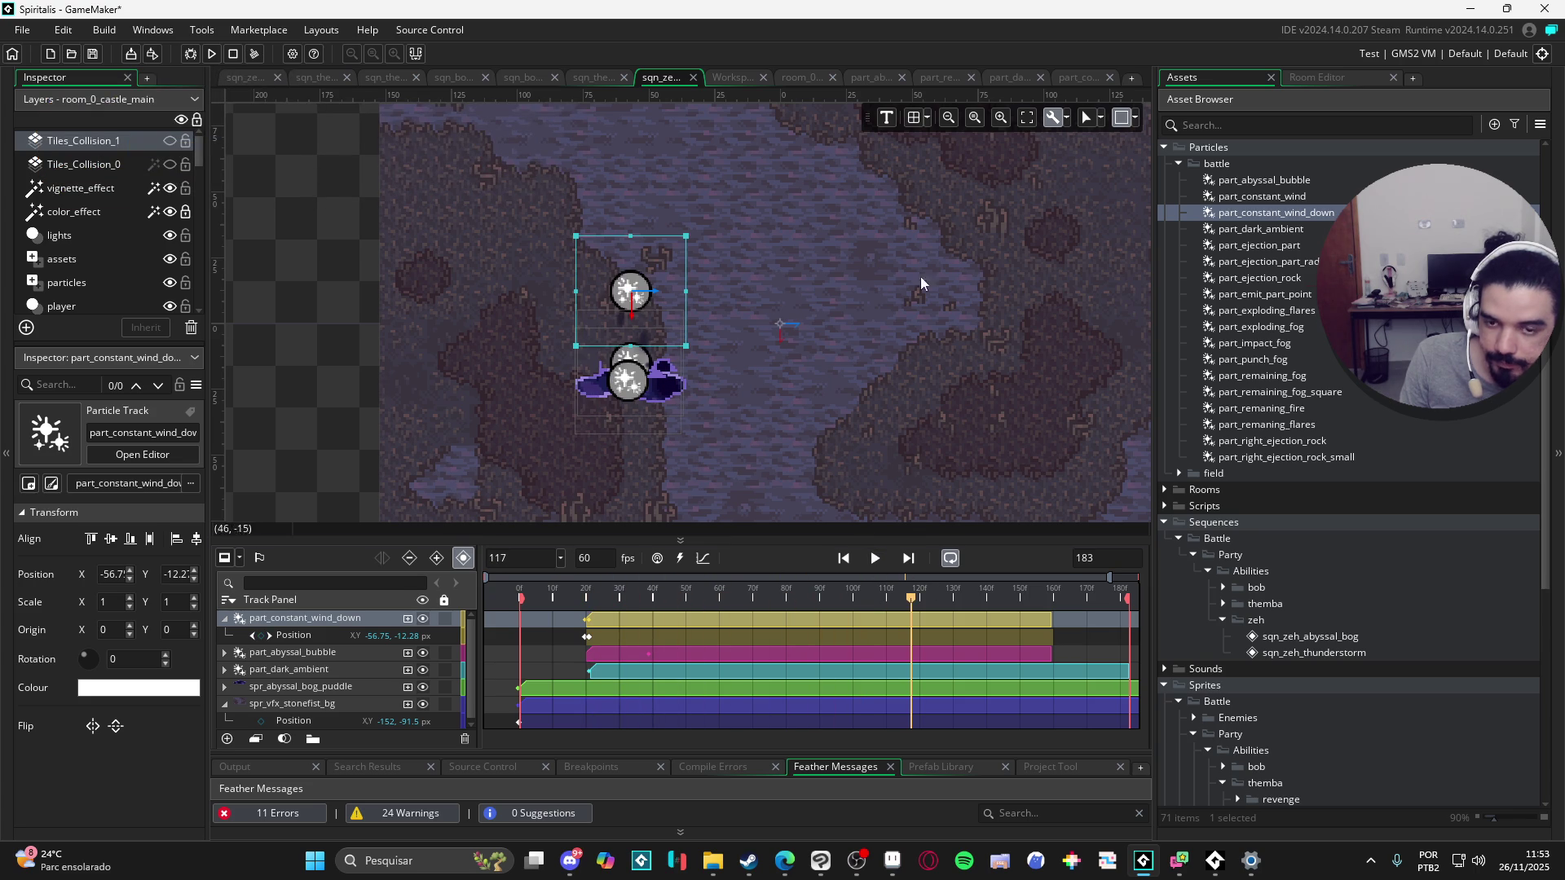
pyautogui.doubleClick(1304, 214)
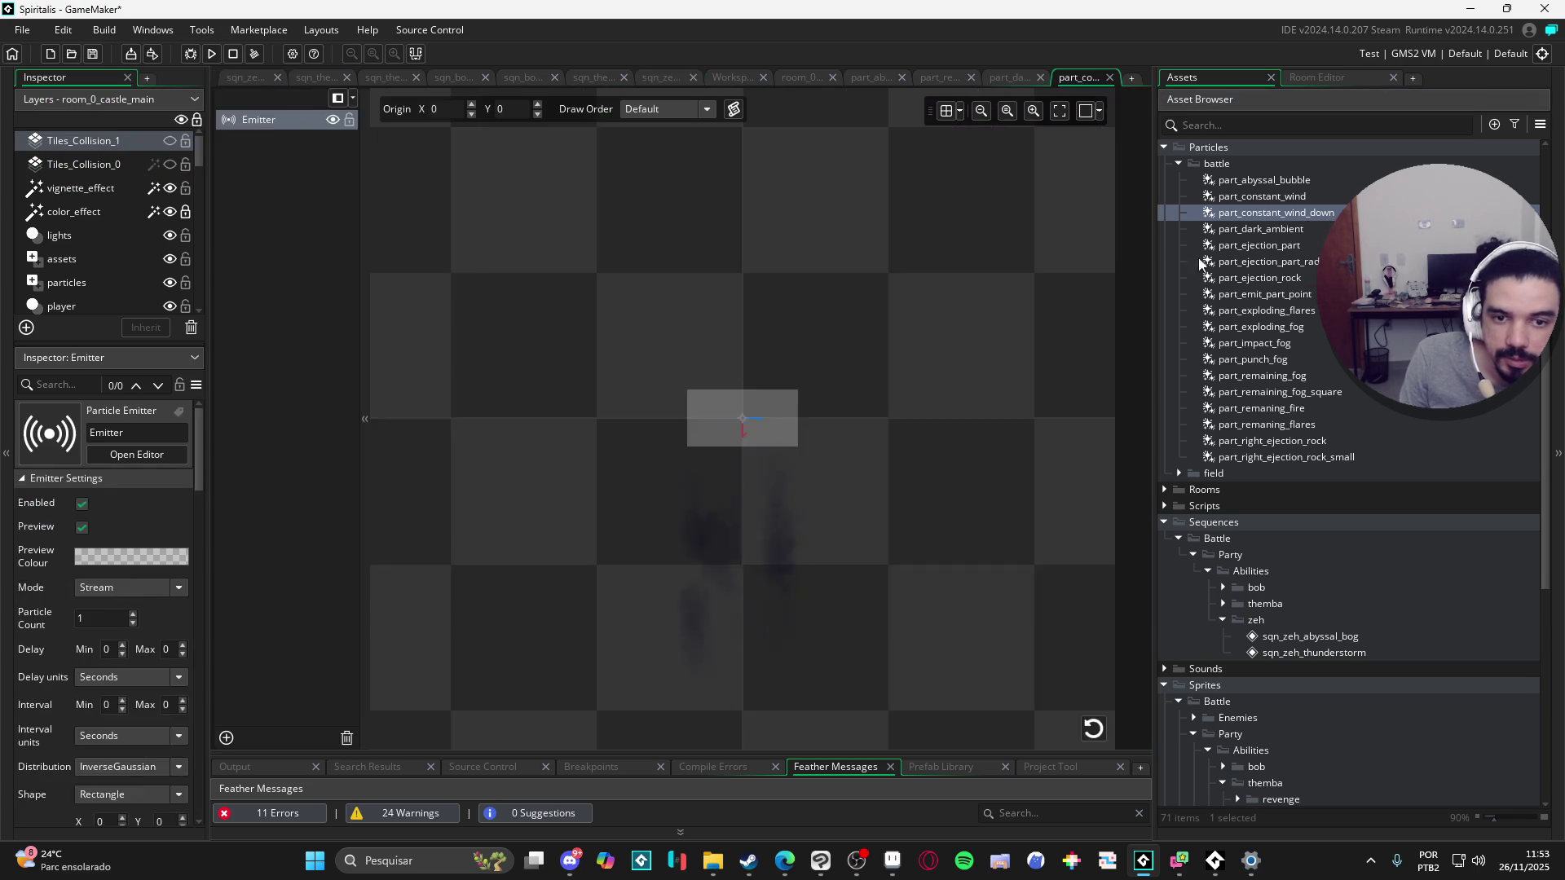
# Step: Widen the wind-down emitter's spawn rectangle on both sides, then return to the bog sequence
pyautogui.click(772, 419)
pyautogui.moveTo(799, 417); pyautogui.dragTo(855, 417)
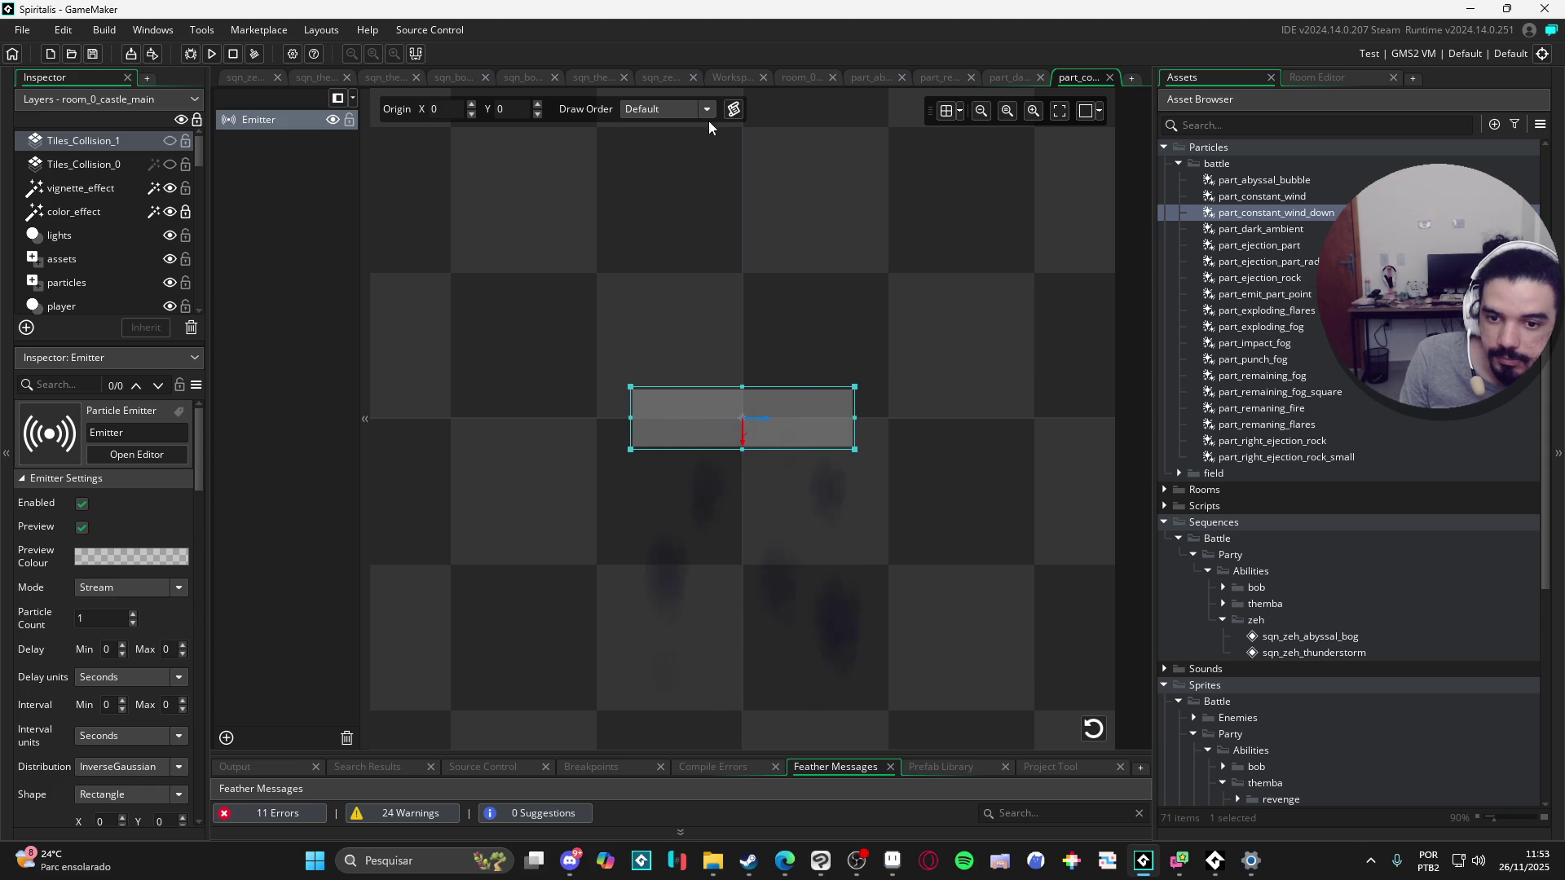
pyautogui.click(667, 80)
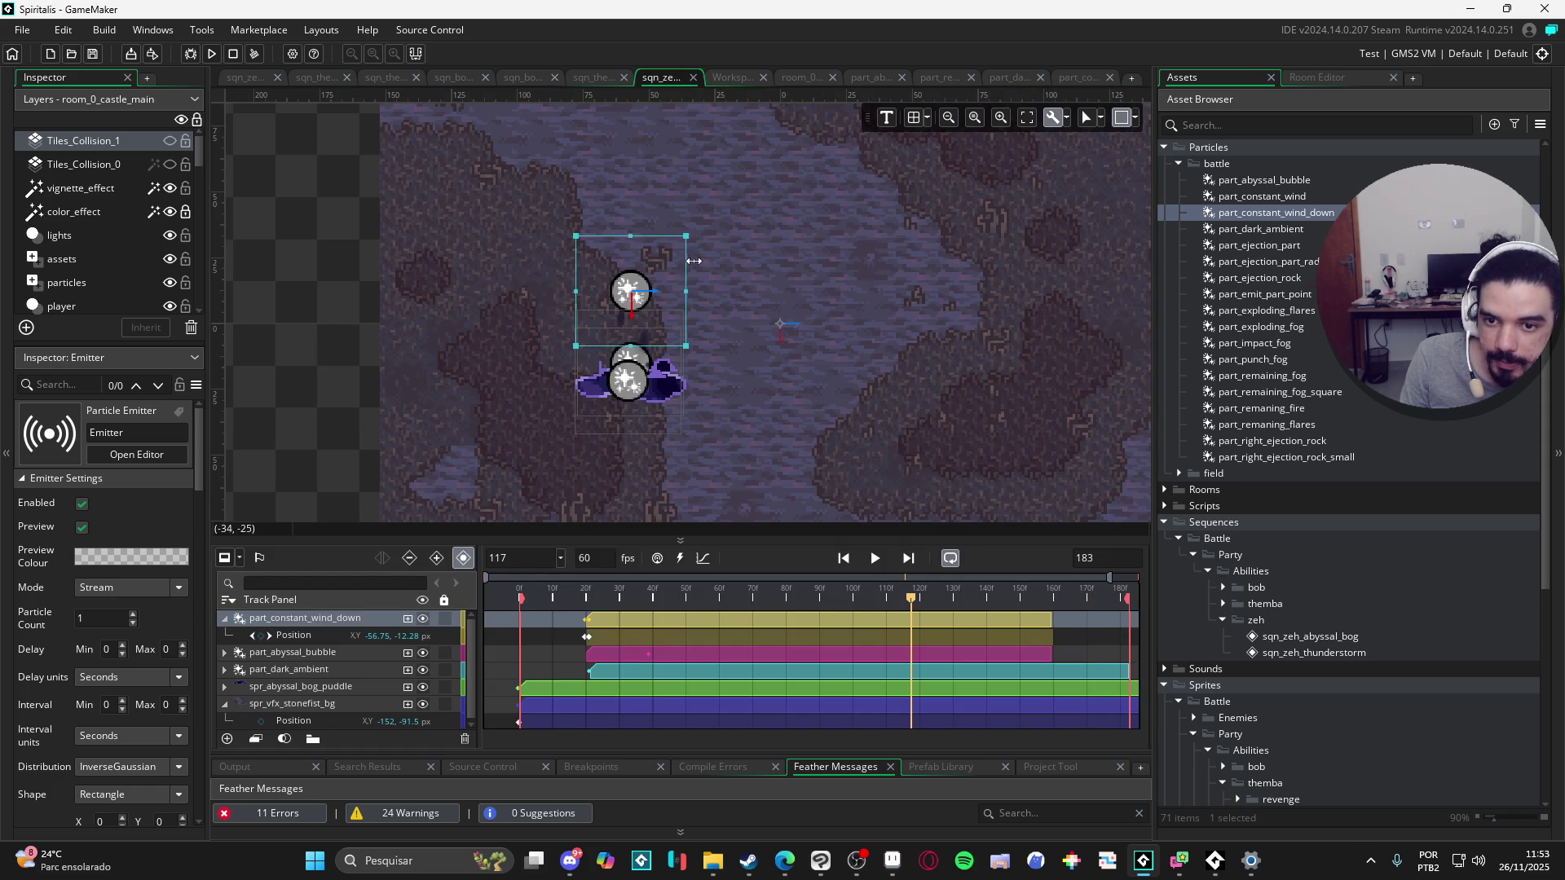
# Step: Shift the wind clip to start around frame 10 and replay from frame 0
pyautogui.click(880, 561)
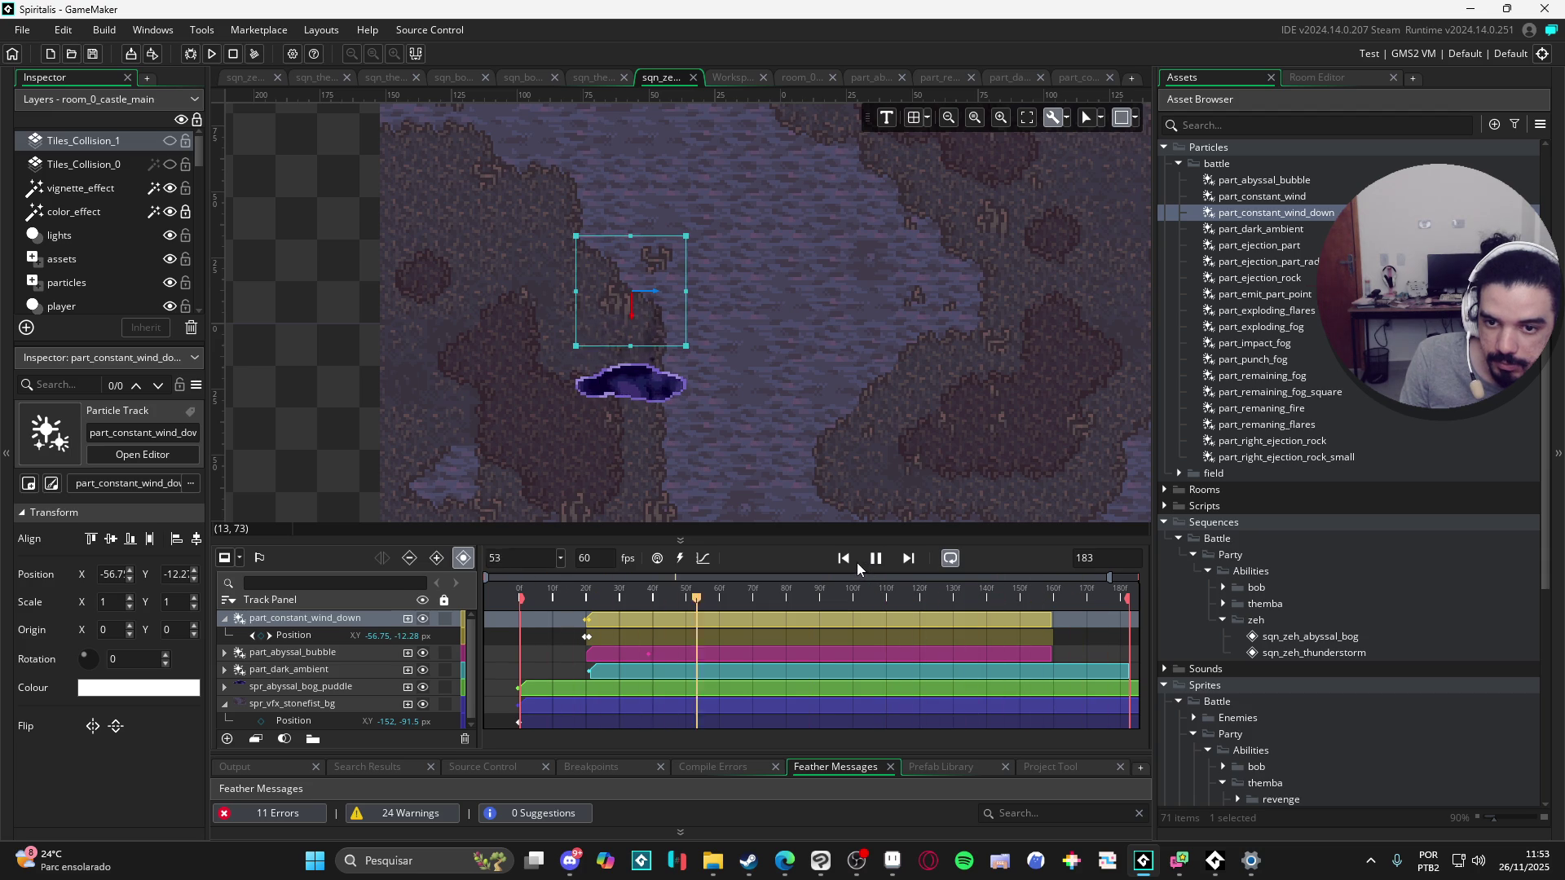
pyautogui.click(858, 563)
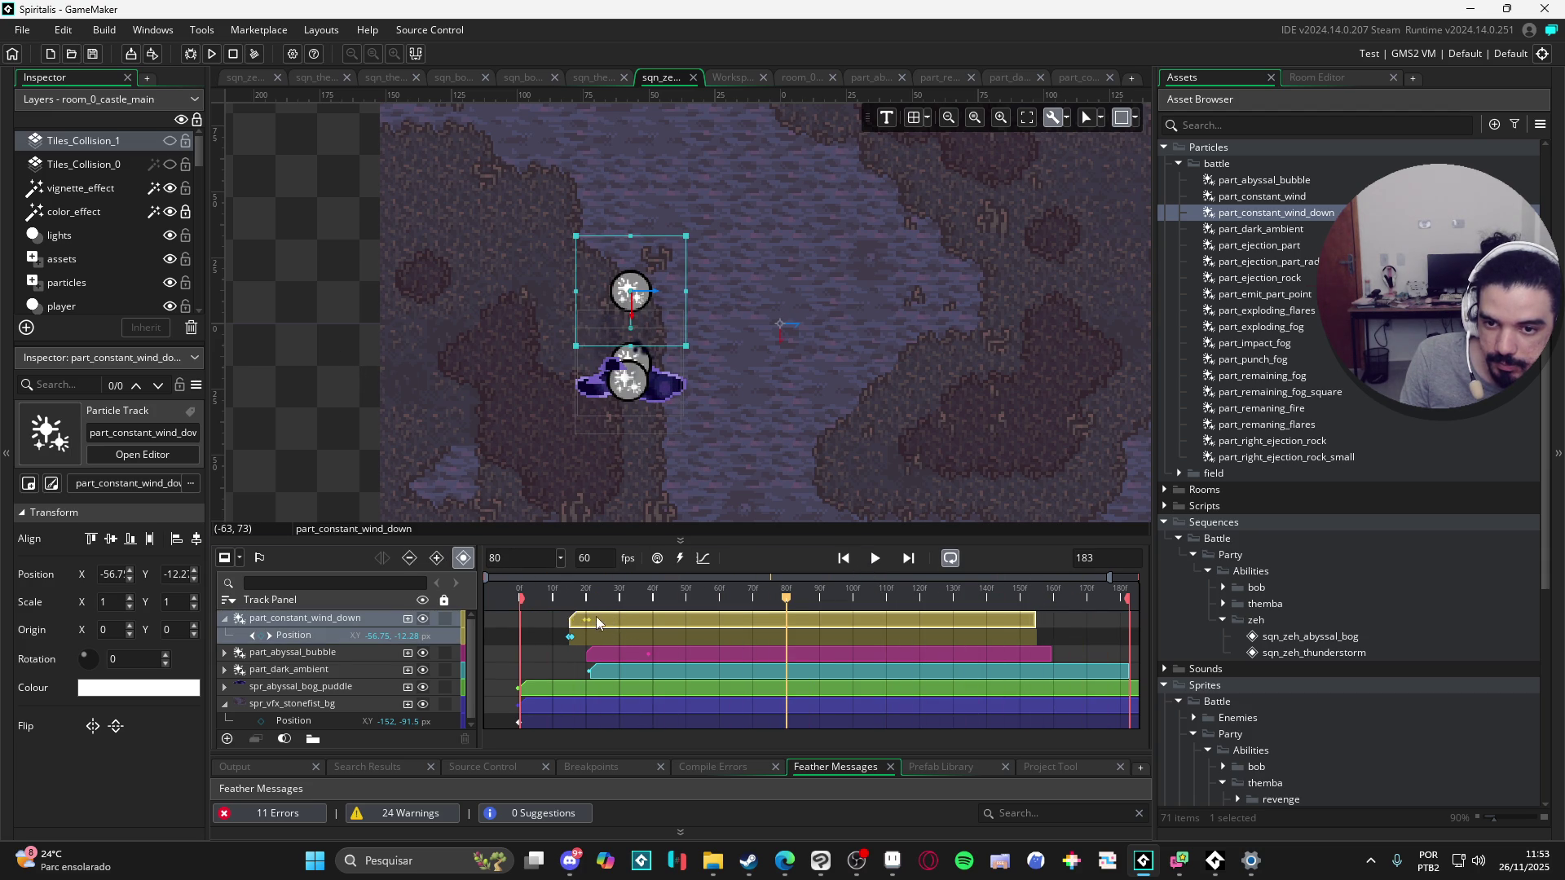
pyautogui.moveTo(618, 597)
pyautogui.mouseDown()
pyautogui.moveTo(539, 593)
pyautogui.moveTo(561, 585)
pyautogui.moveTo(592, 616)
pyautogui.mouseUp()
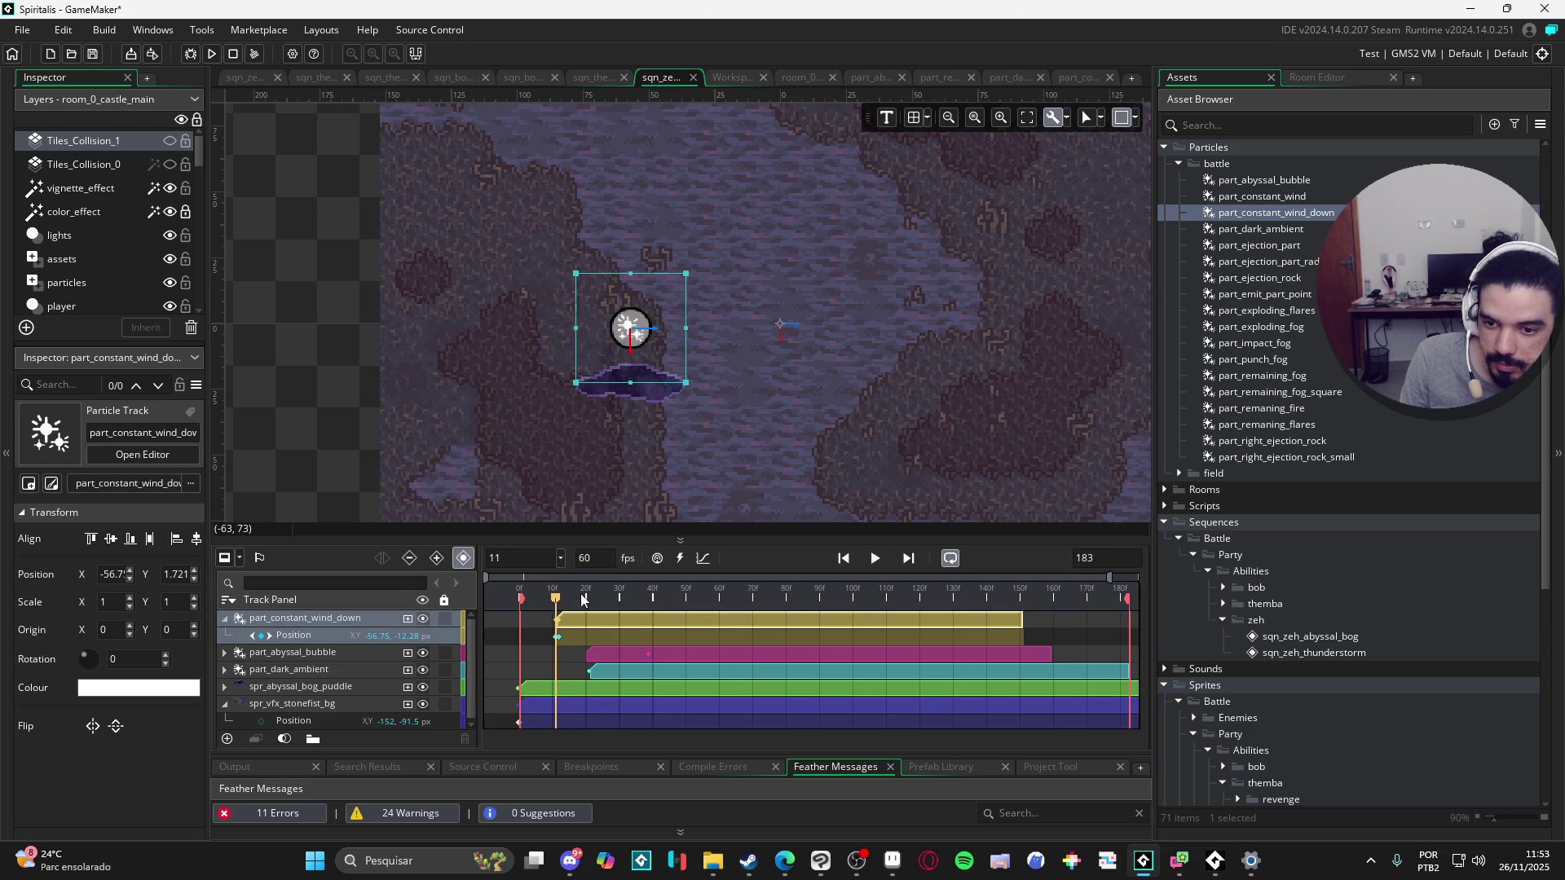
pyautogui.moveTo(555, 597); pyautogui.dragTo(481, 601)
pyautogui.press('space')
pyautogui.press('space')
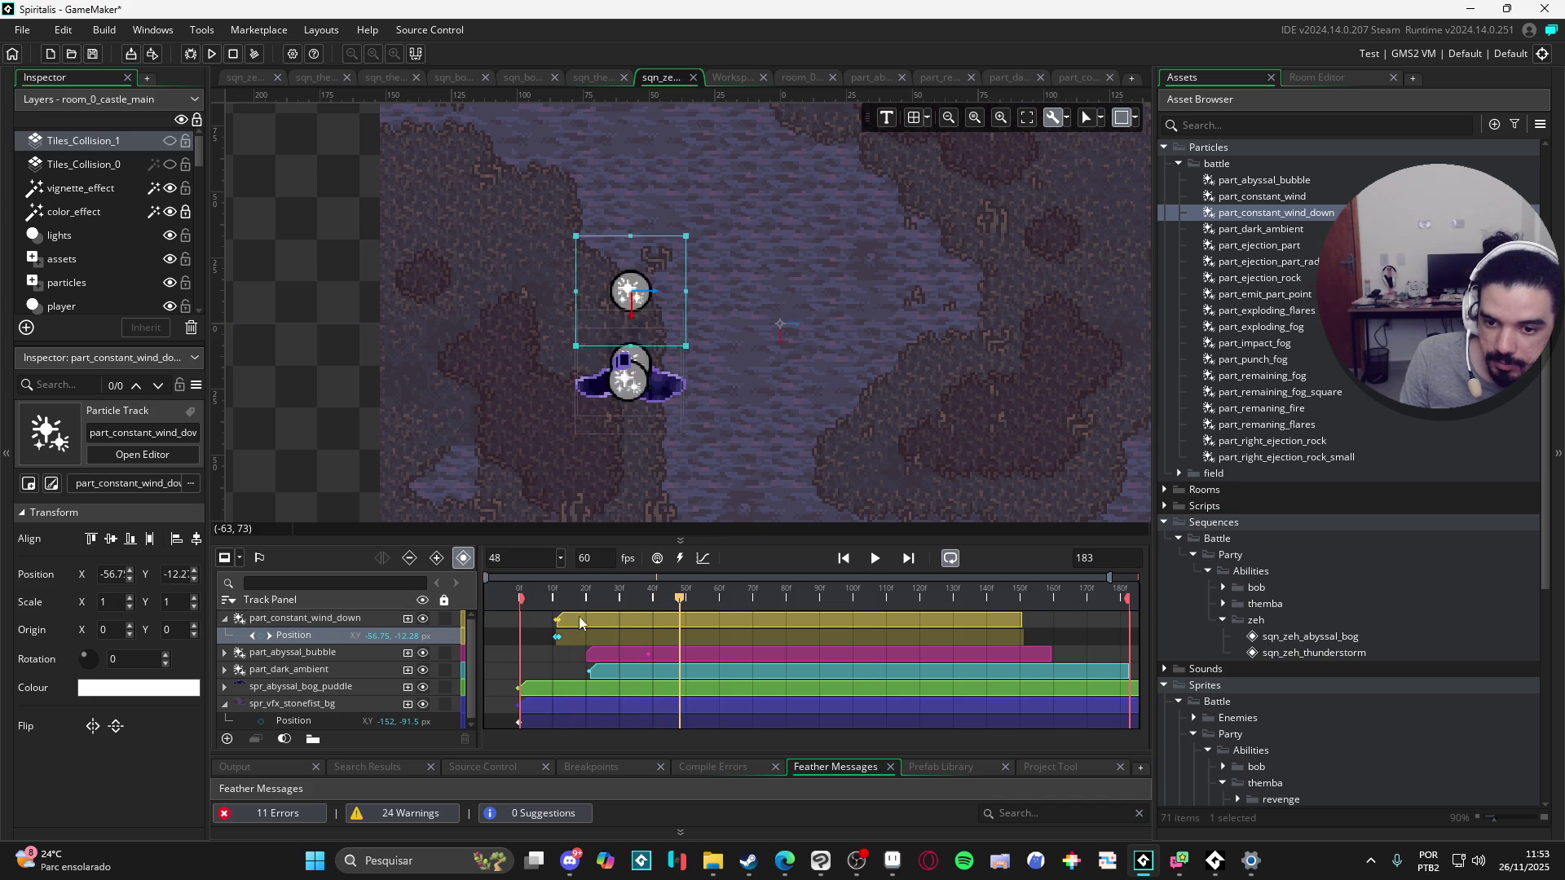
pyautogui.press('Home')
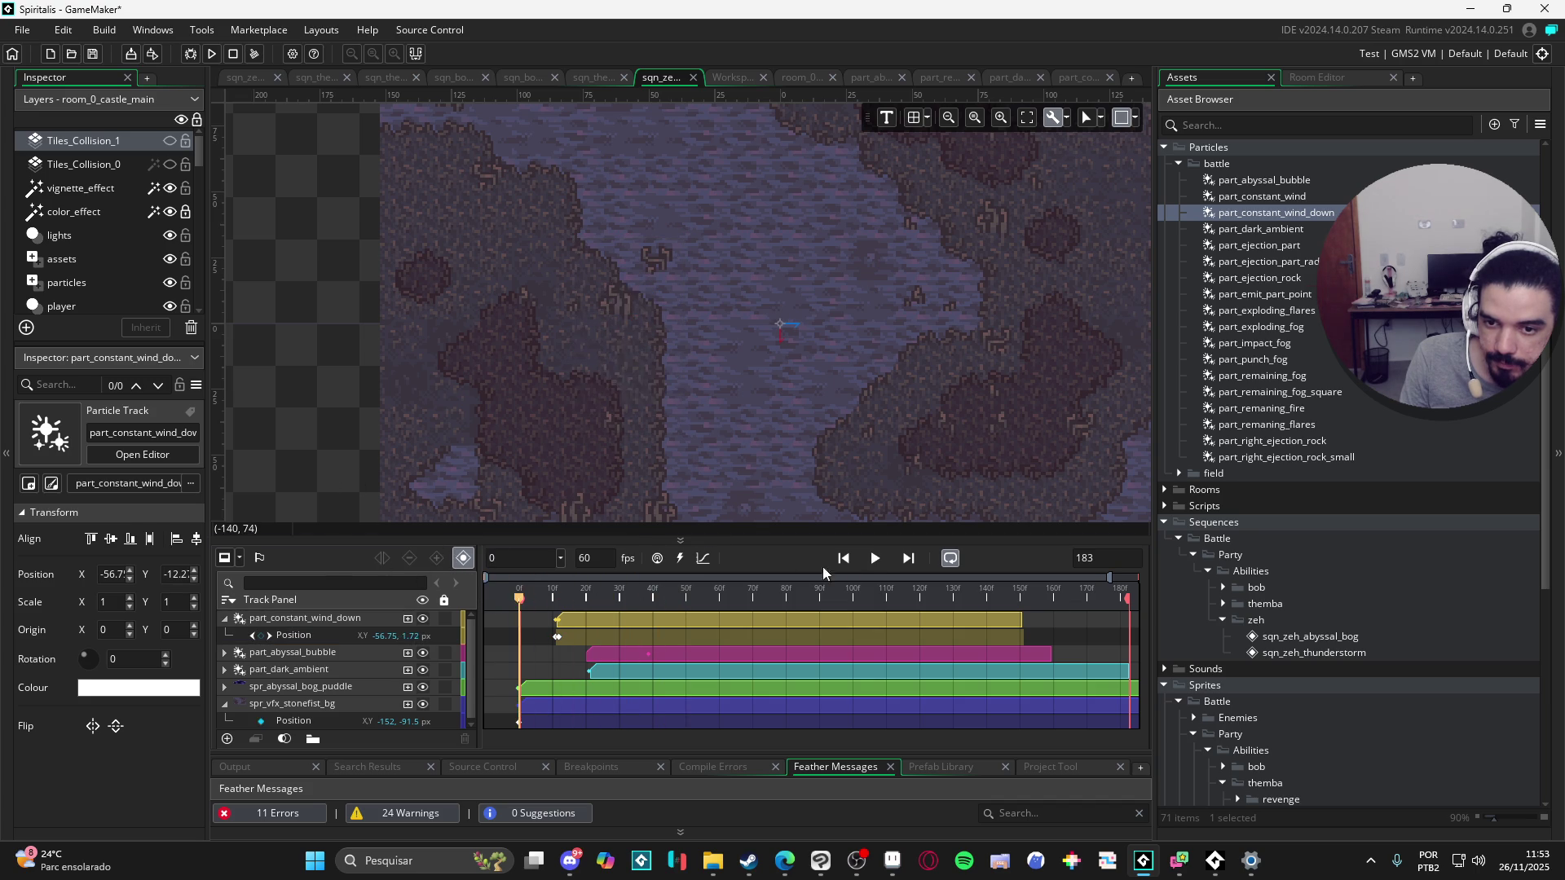
pyautogui.click(874, 558)
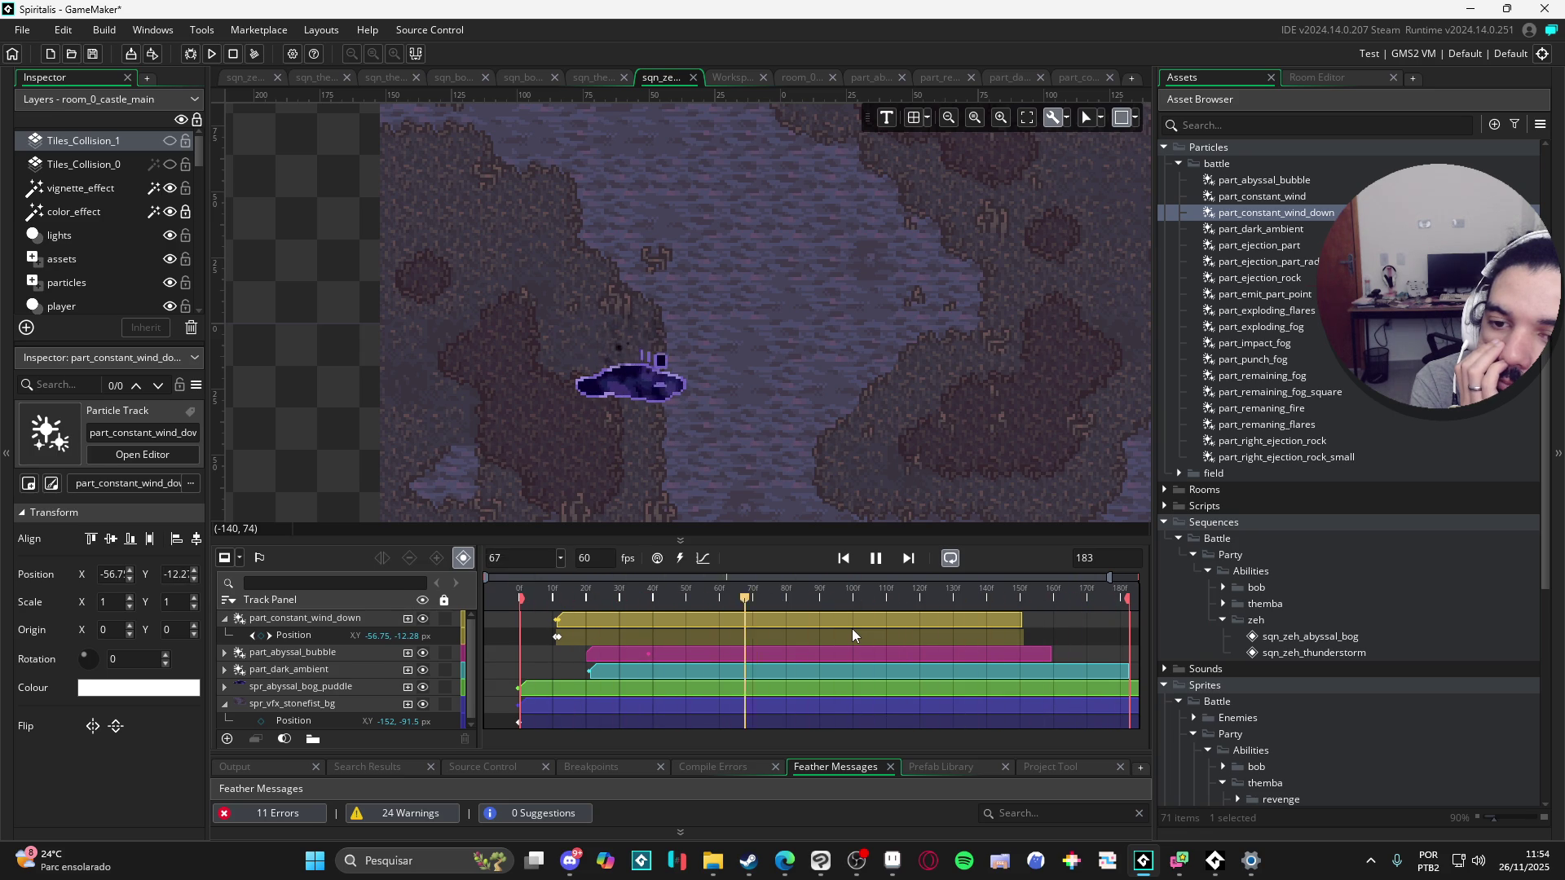
# Step: Pause the preview at frame 162 and return to the part_constant_wind_down particle editor
pyautogui.click(877, 560)
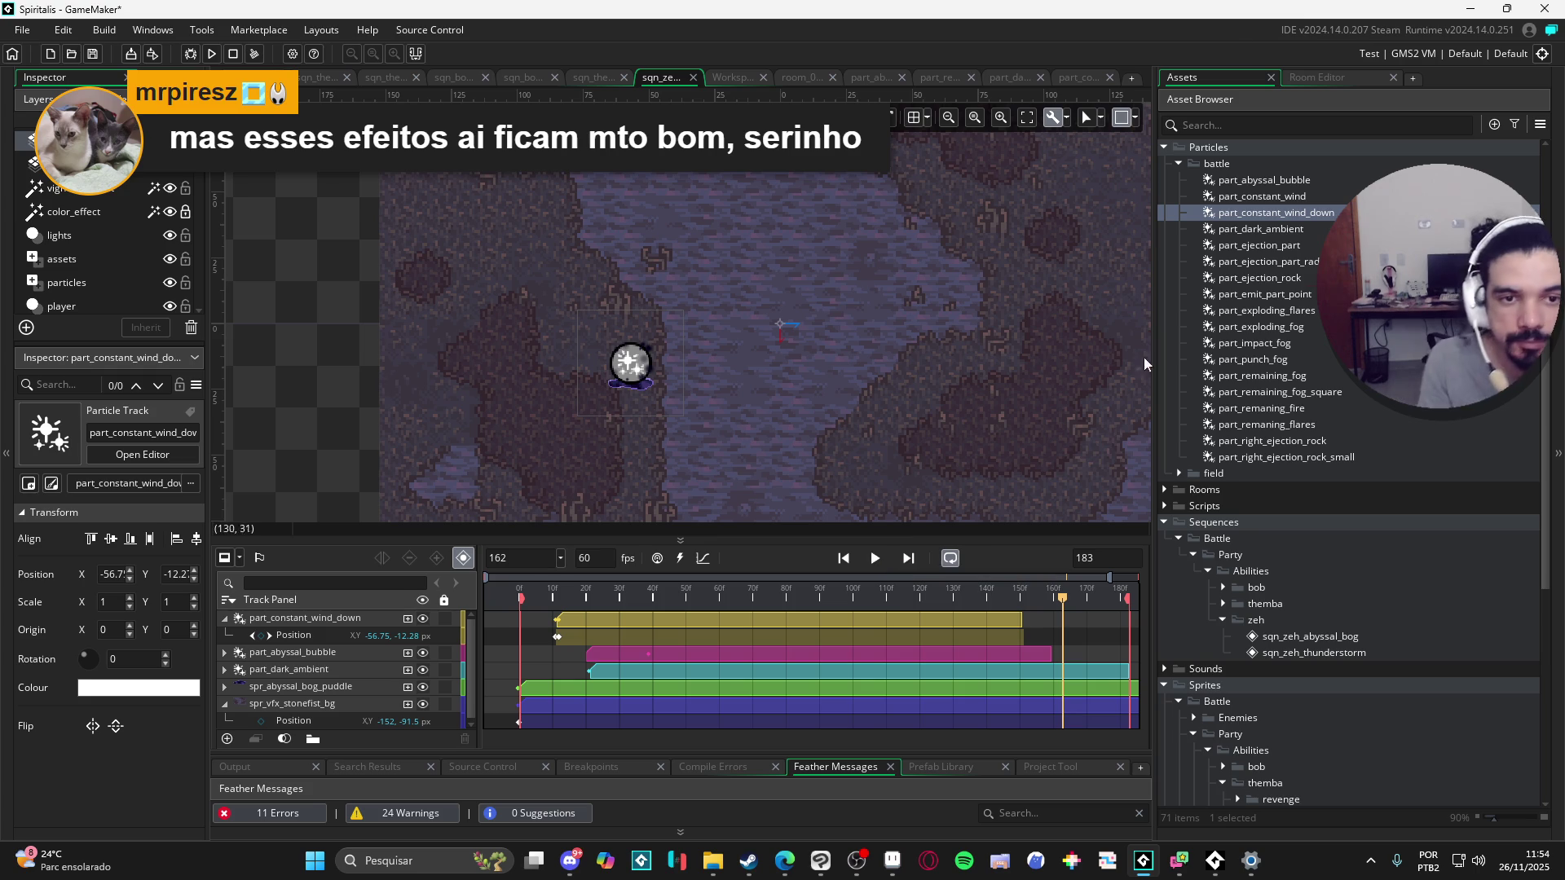
pyautogui.click(1084, 78)
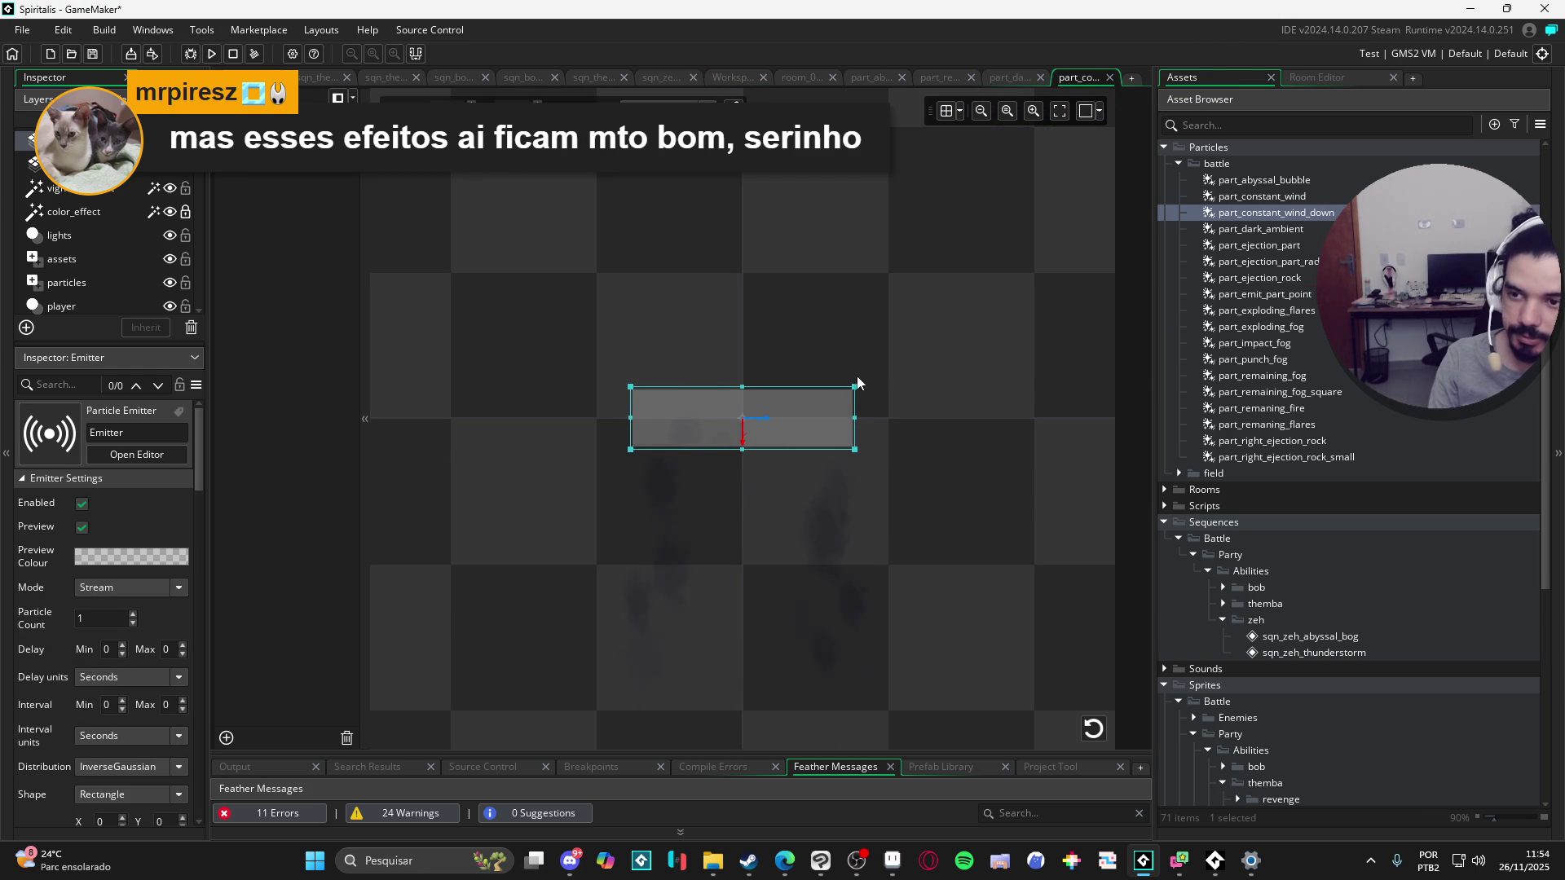
# Step: Stretch the emitter rectangle's right edge further out, then go back to the bog sequence
pyautogui.moveTo(856, 419); pyautogui.dragTo(896, 405)
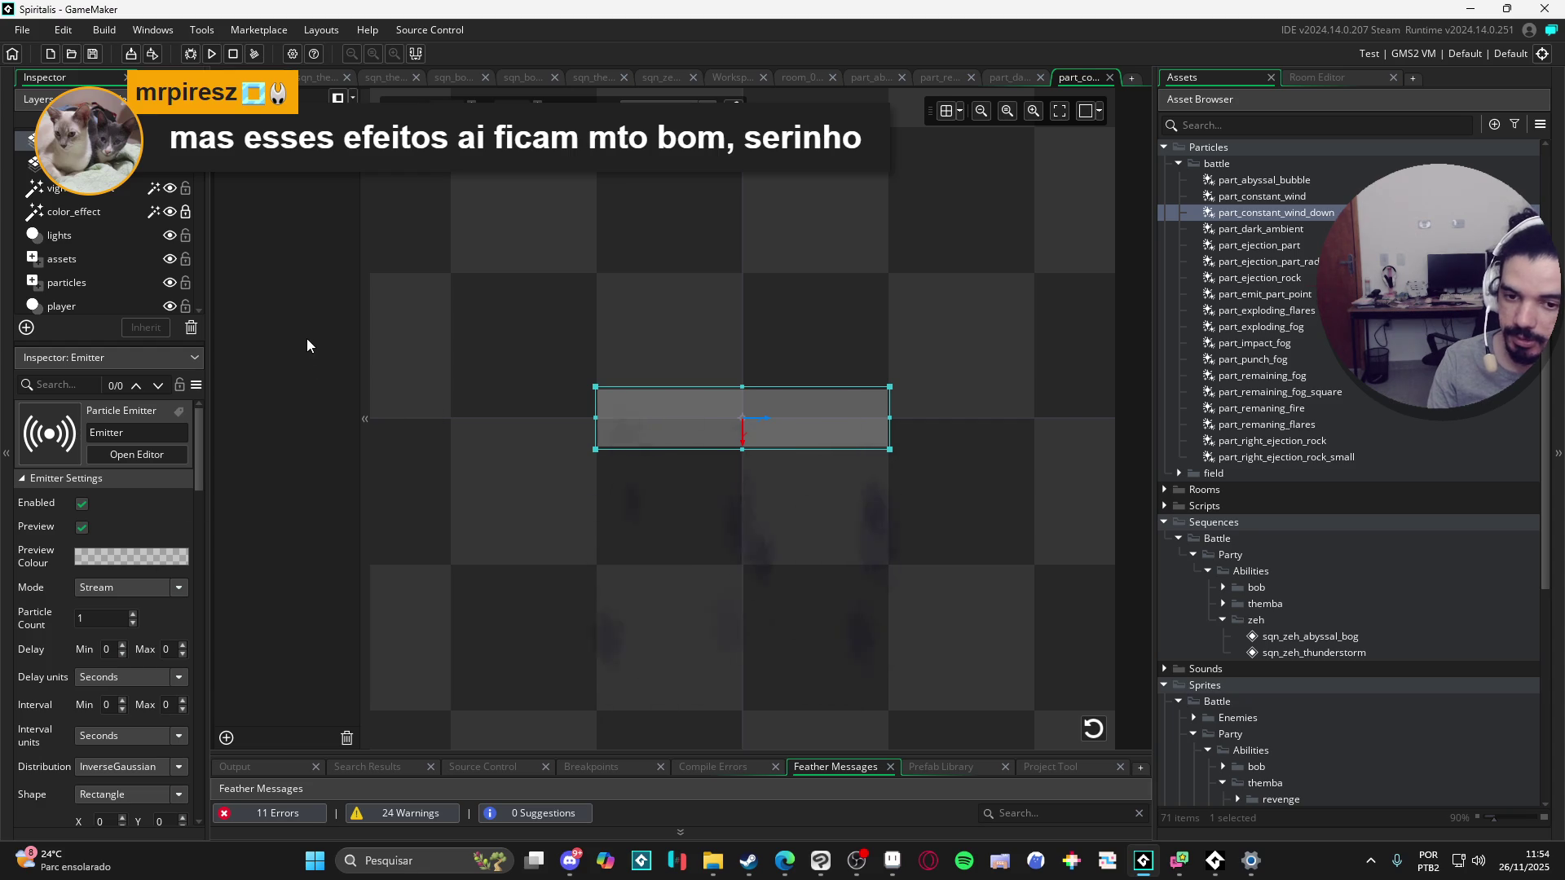
pyautogui.click(681, 77)
pyautogui.scroll(3, 611, 434)
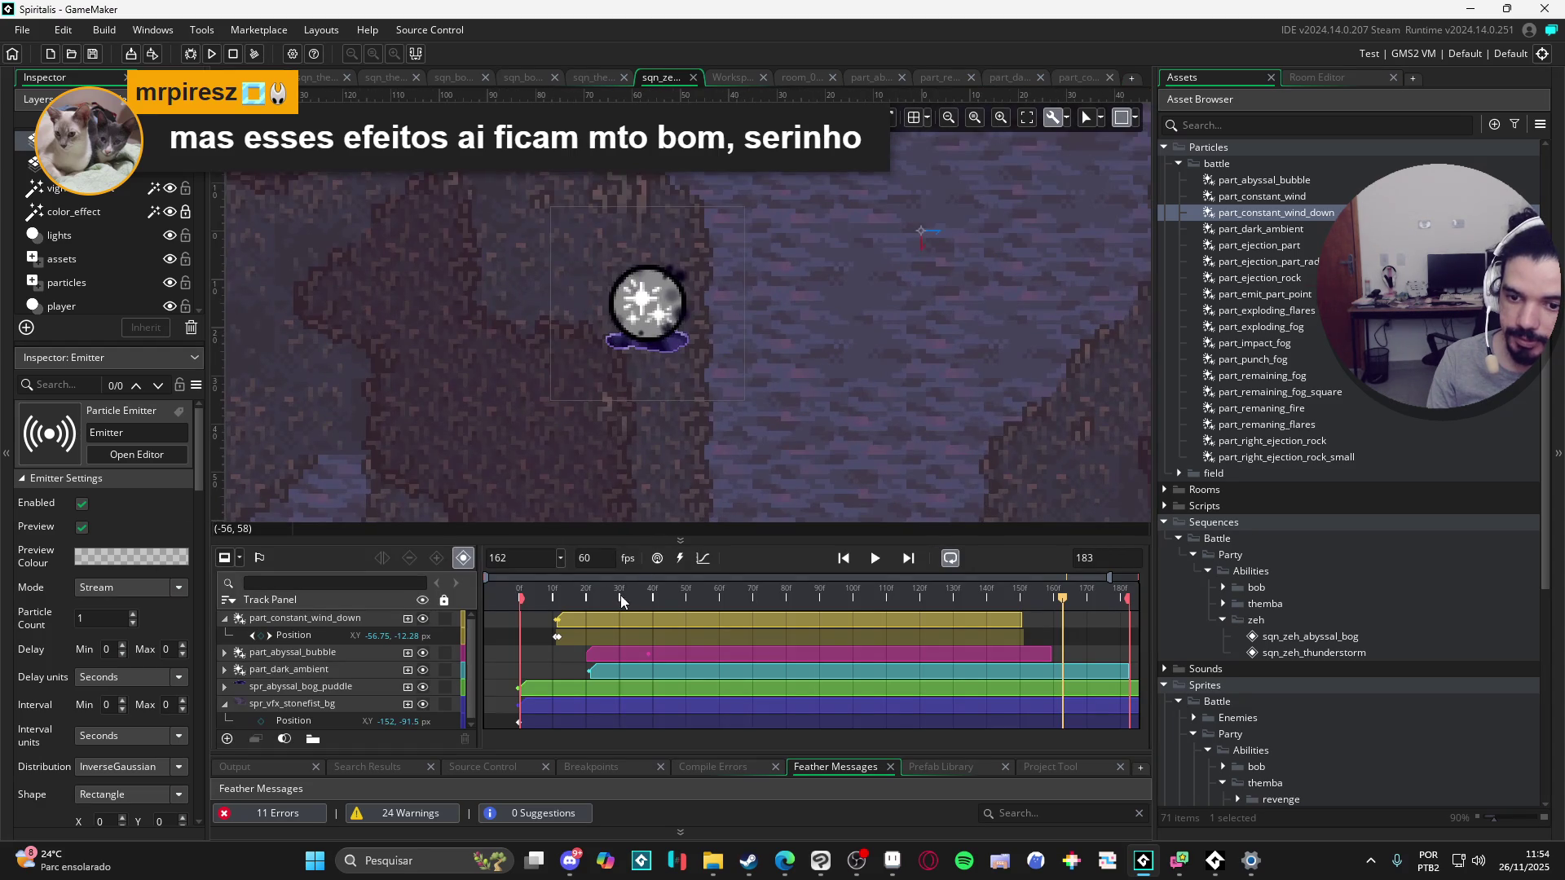
pyautogui.moveTo(606, 604); pyautogui.dragTo(427, 601)
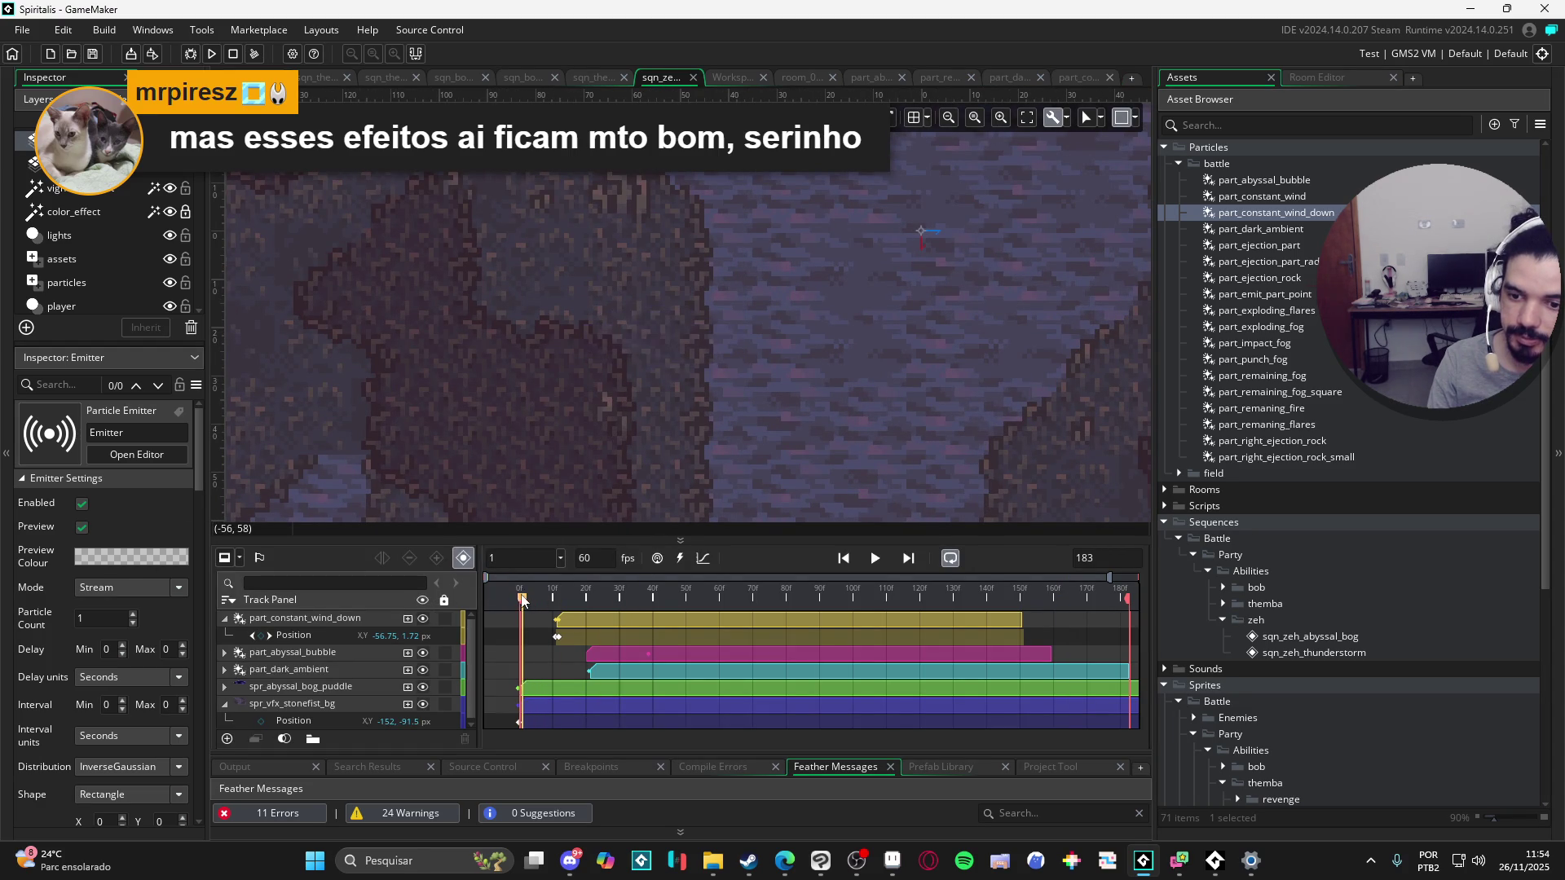
pyautogui.scroll(-3, 608, 455)
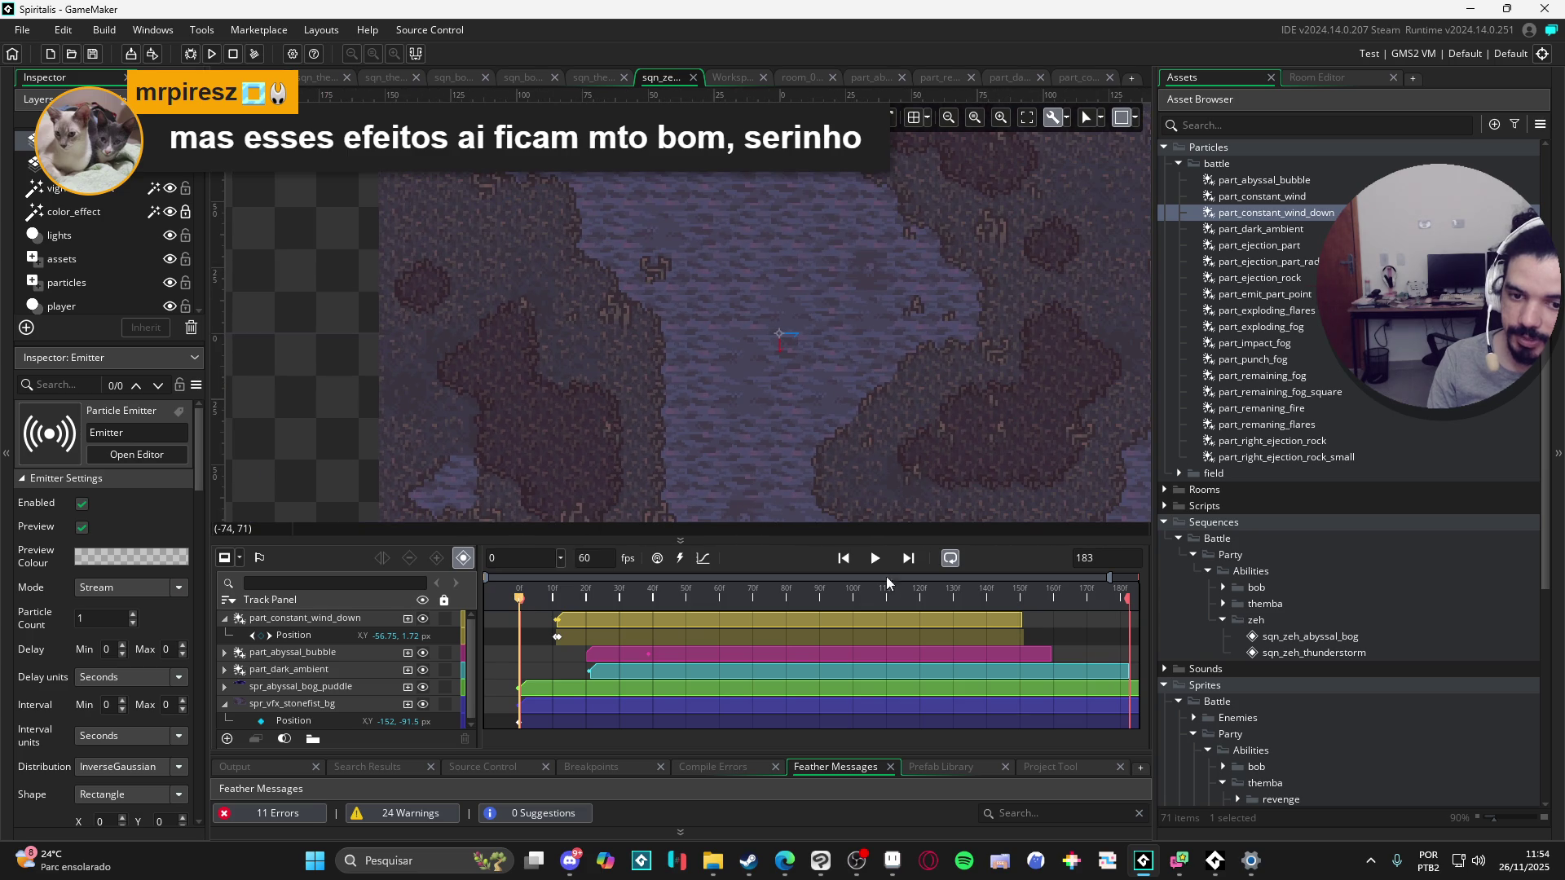
pyautogui.click(257, 365)
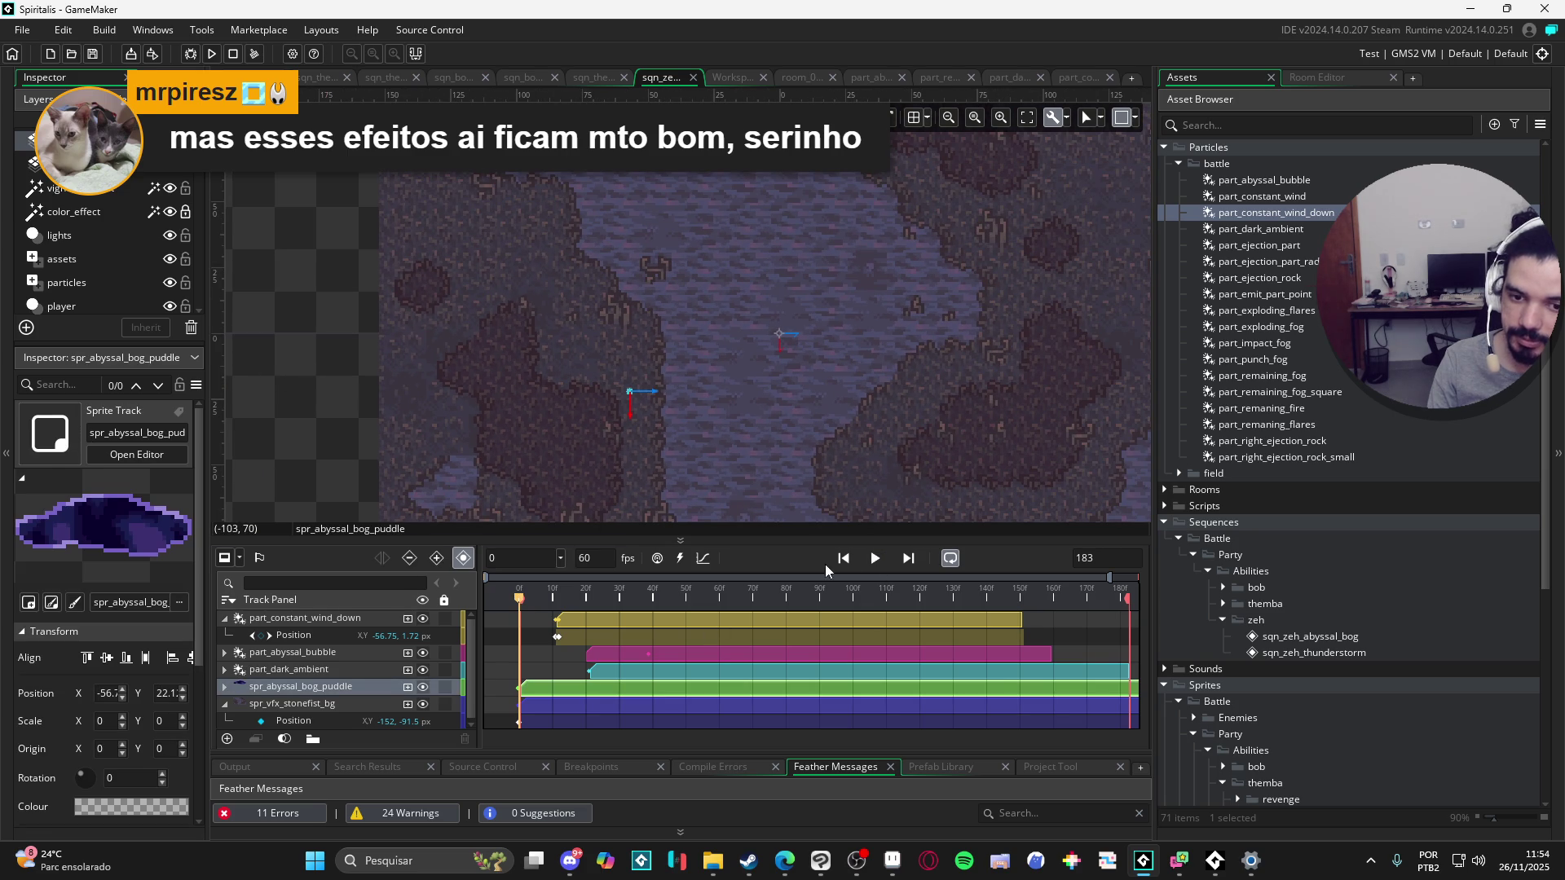
pyautogui.click(874, 564)
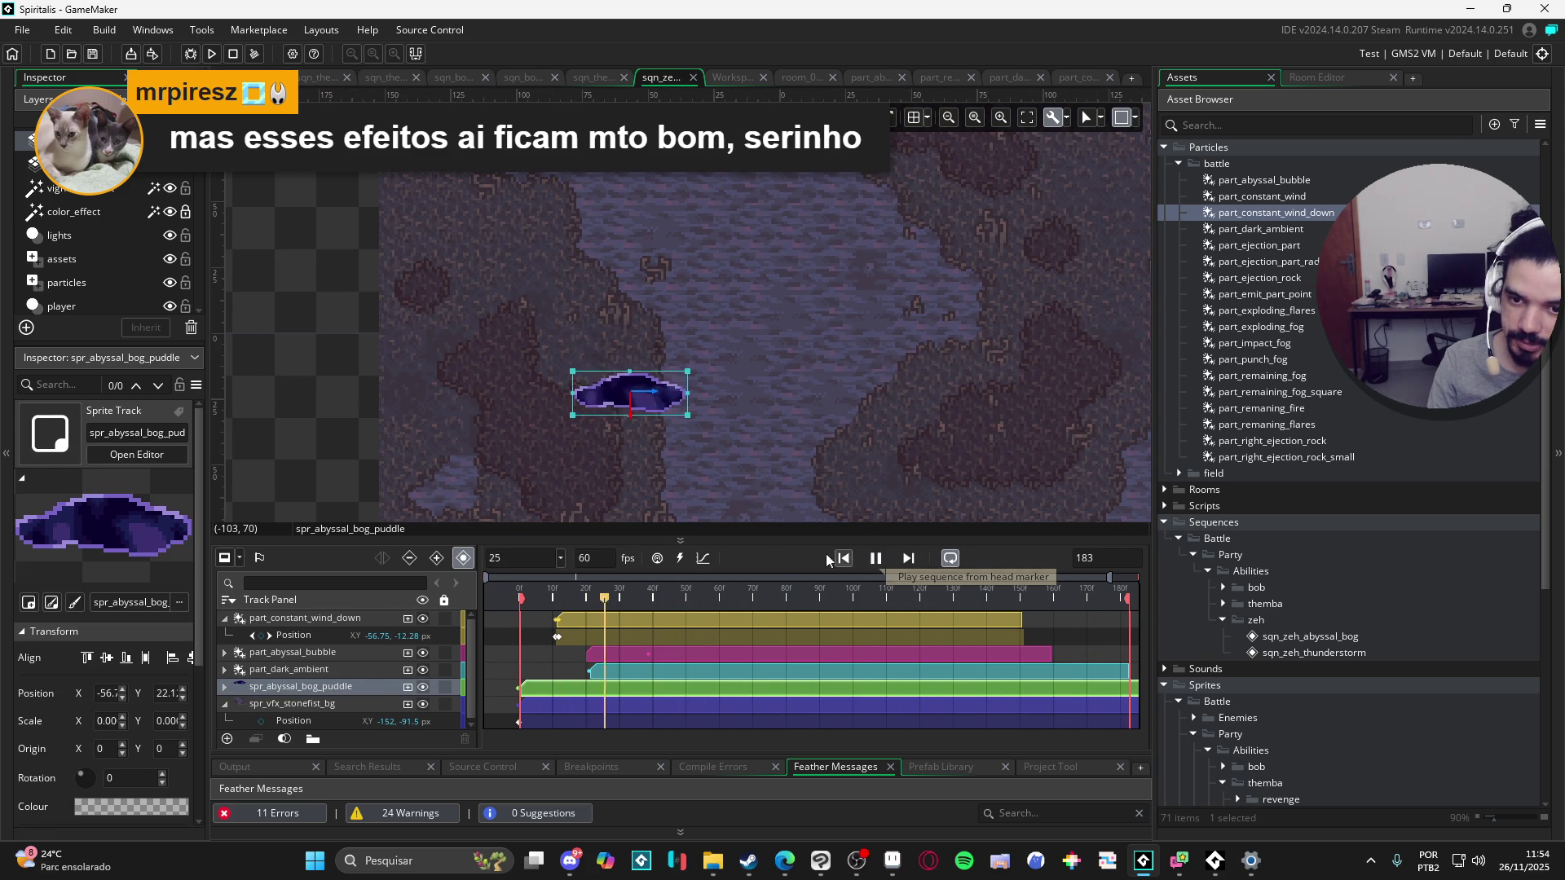
pyautogui.click(331, 369)
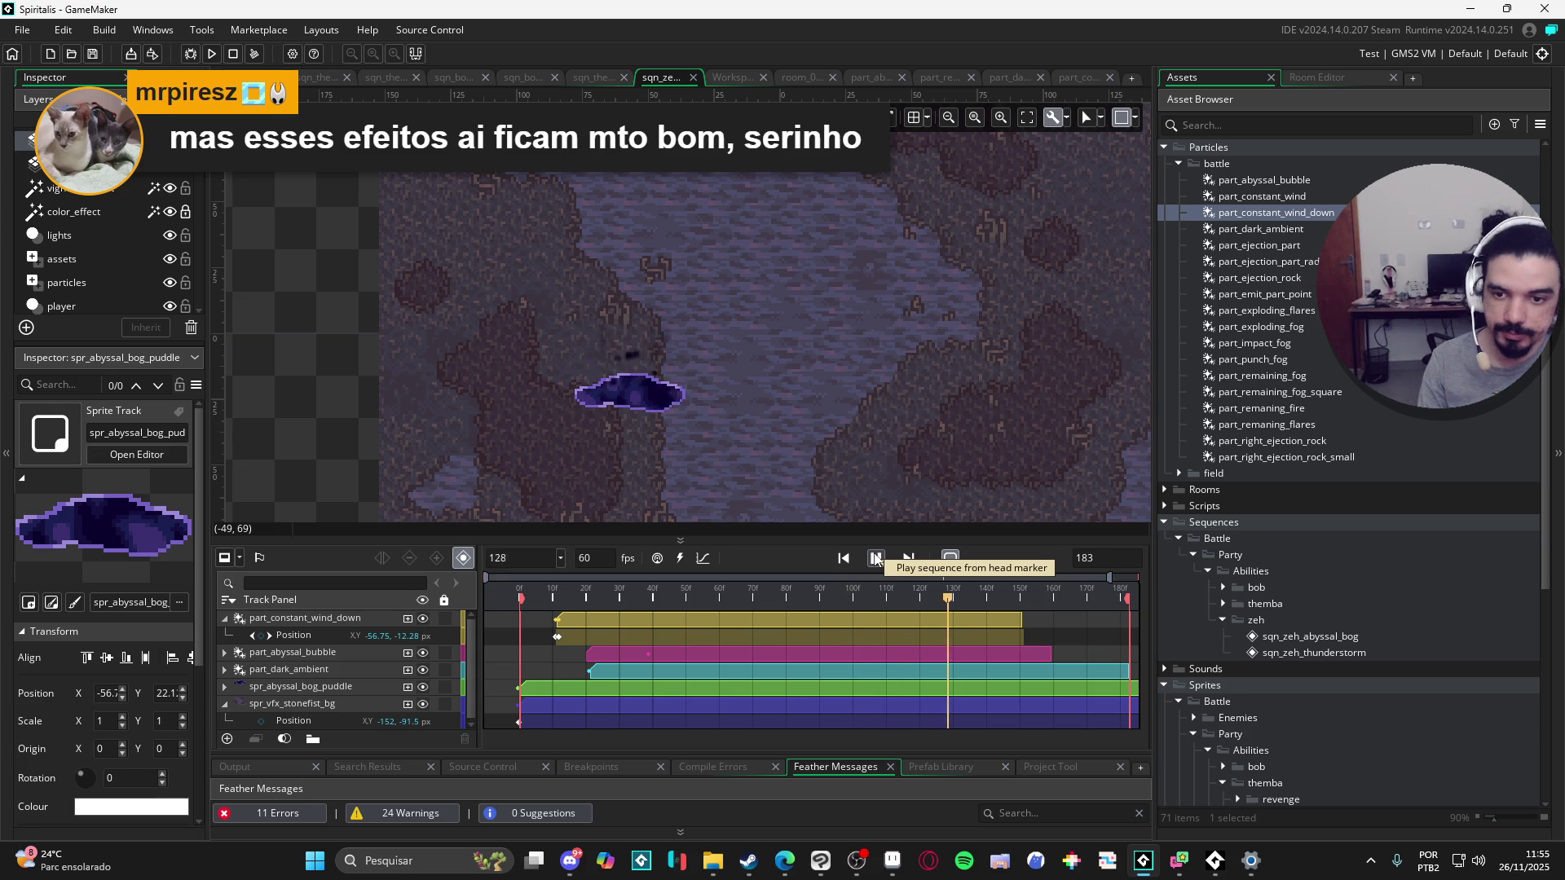
pyautogui.click(876, 559)
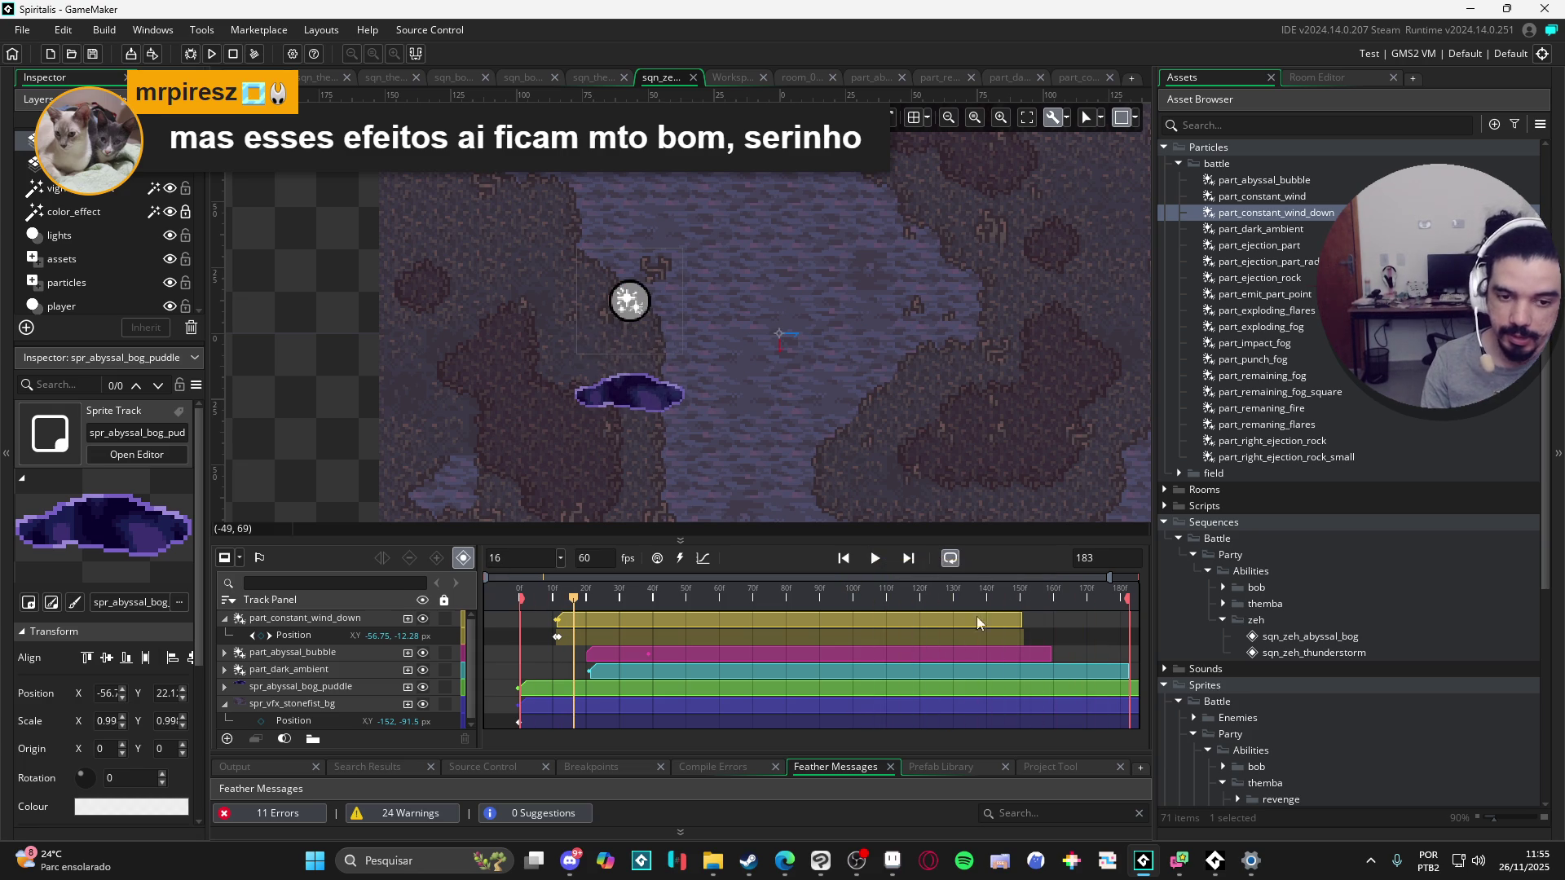
pyautogui.scroll(-1, 362, 393)
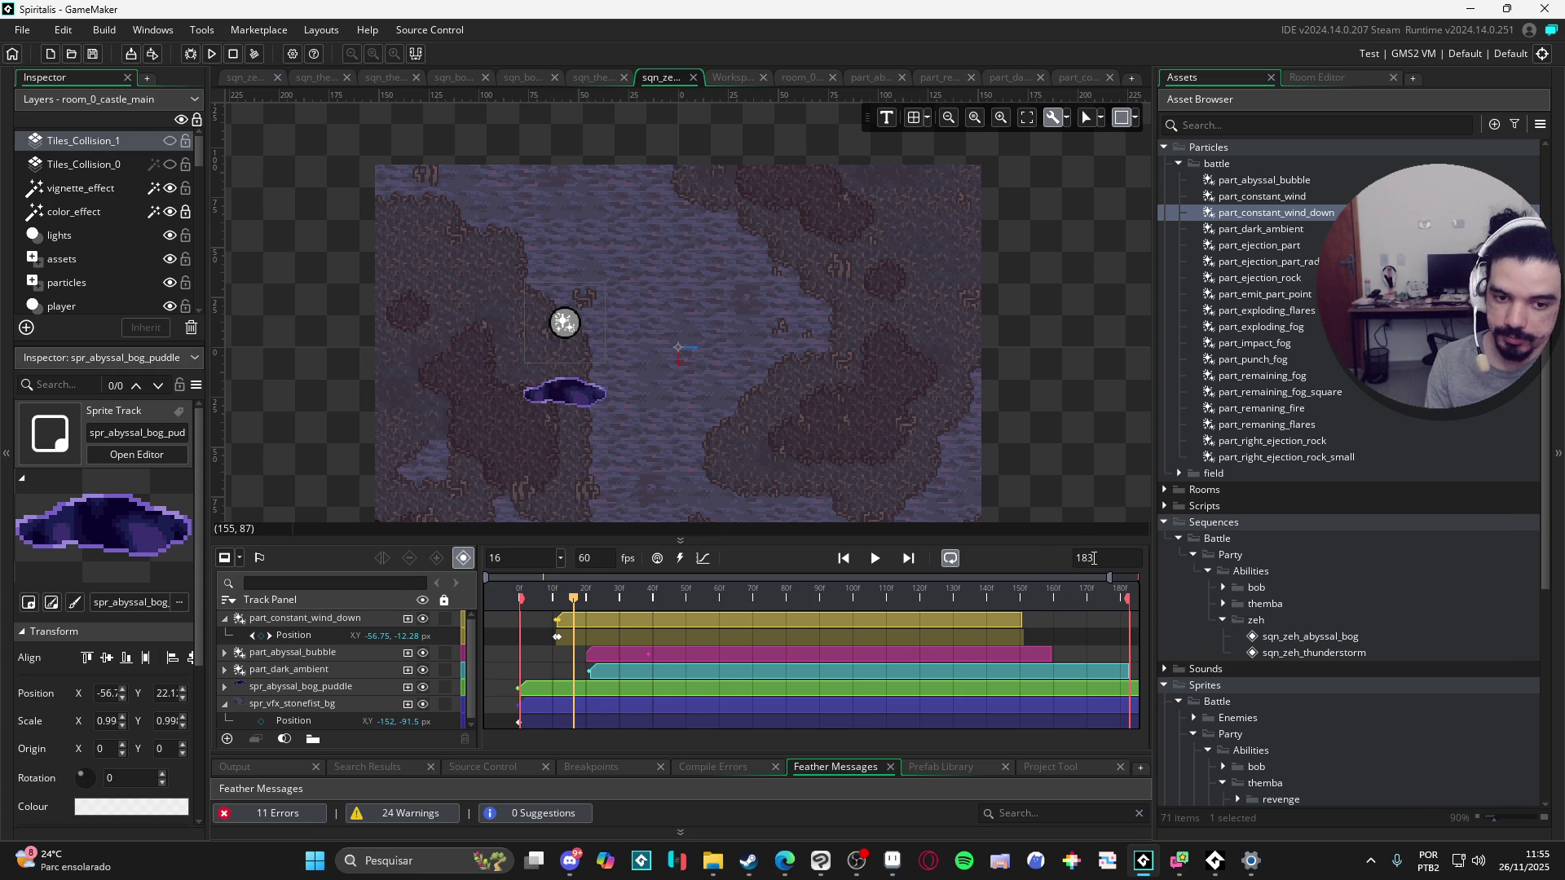
pyautogui.scroll(-1, 985, 655)
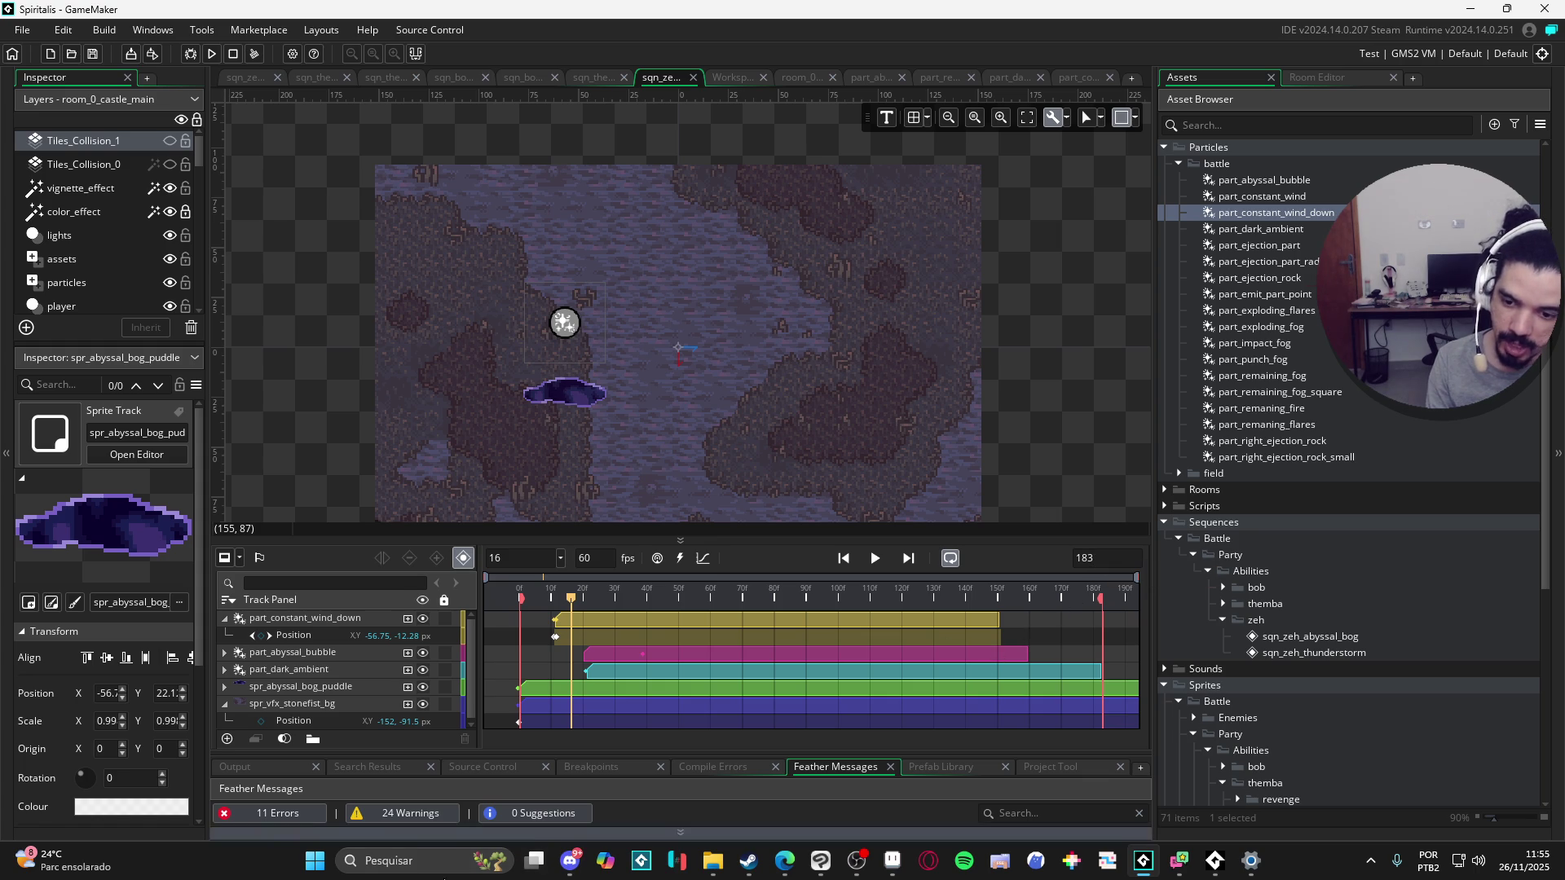
# Step: Launch Calculator from Windows search and drag it off to the side
pyautogui.click(462, 863)
pyautogui.write('ca')
pyautogui.press('Return')
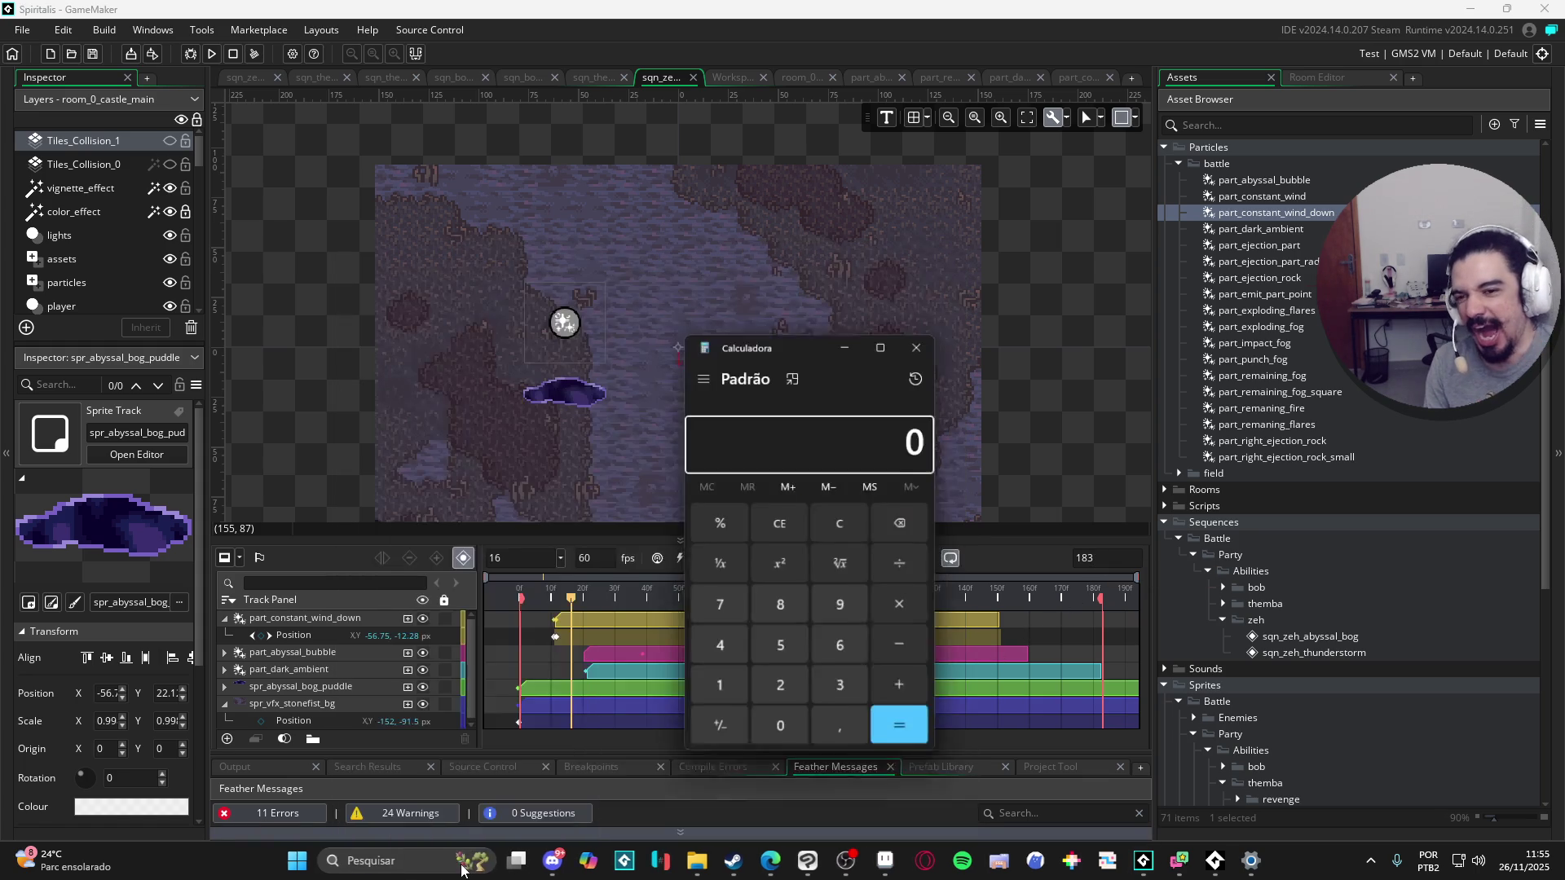
pyautogui.moveTo(809, 362); pyautogui.dragTo(0, 404)
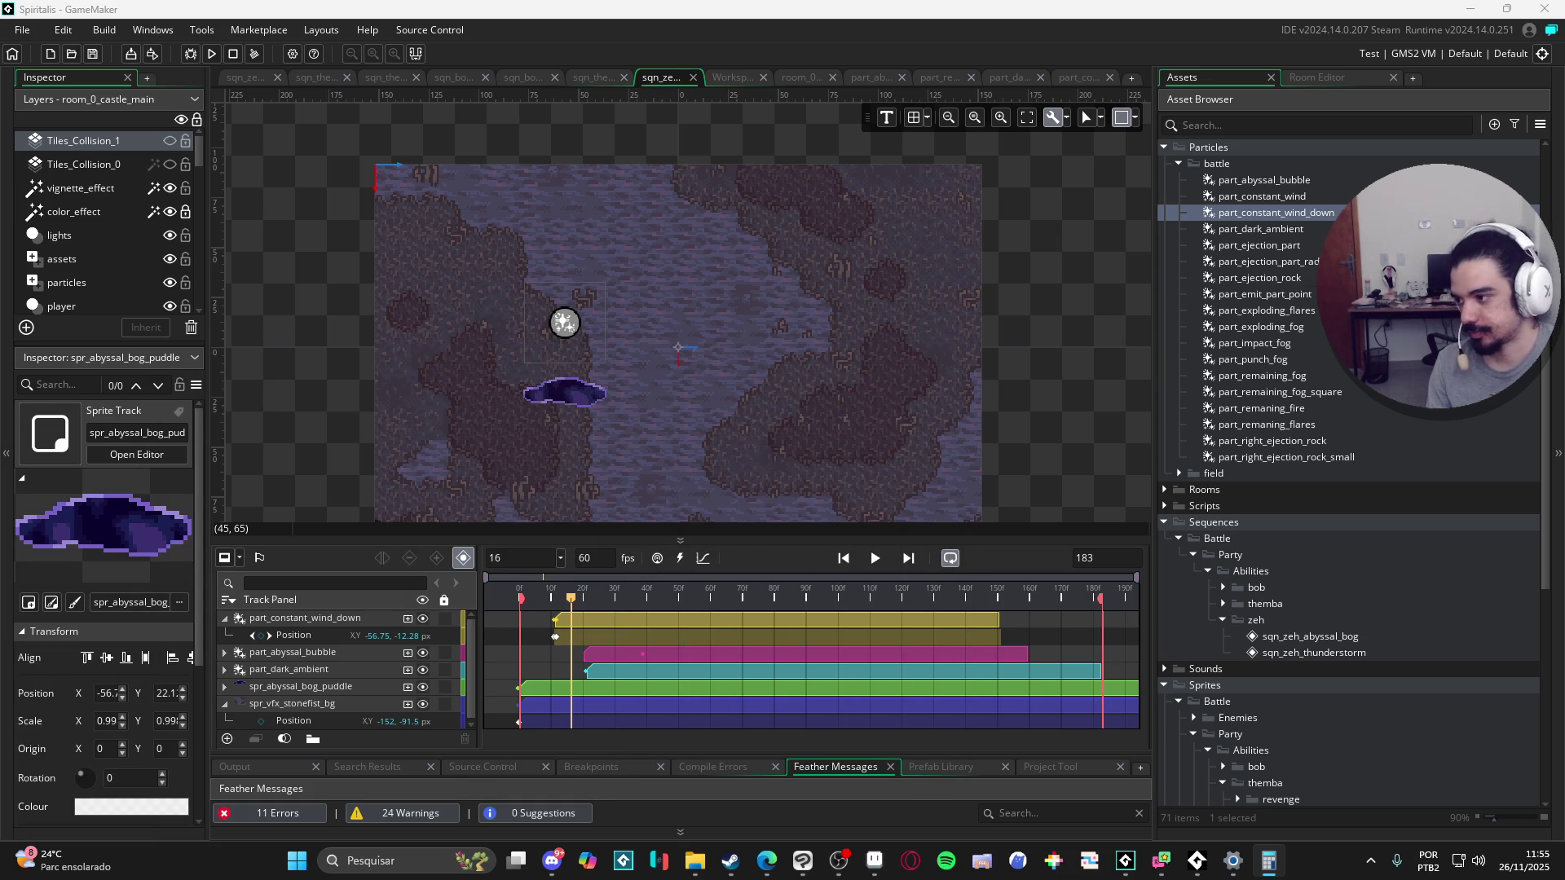
# Step: Change the sequence length from 183 to 366 frames
pyautogui.doubleClick(1121, 562)
pyautogui.write('366')
pyautogui.press('Return')
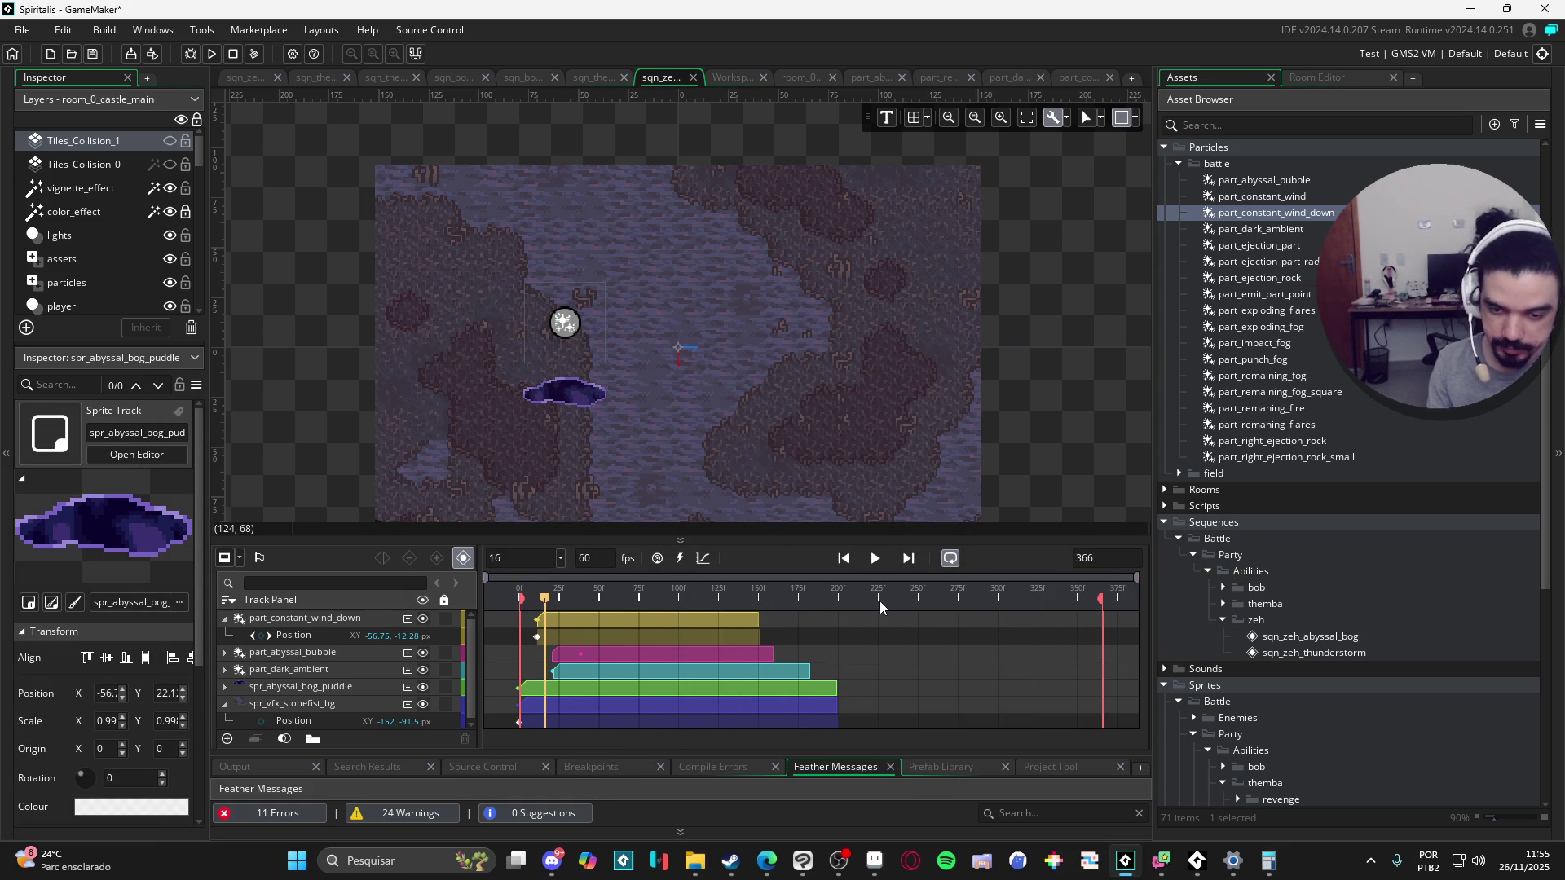
pyautogui.click(759, 617)
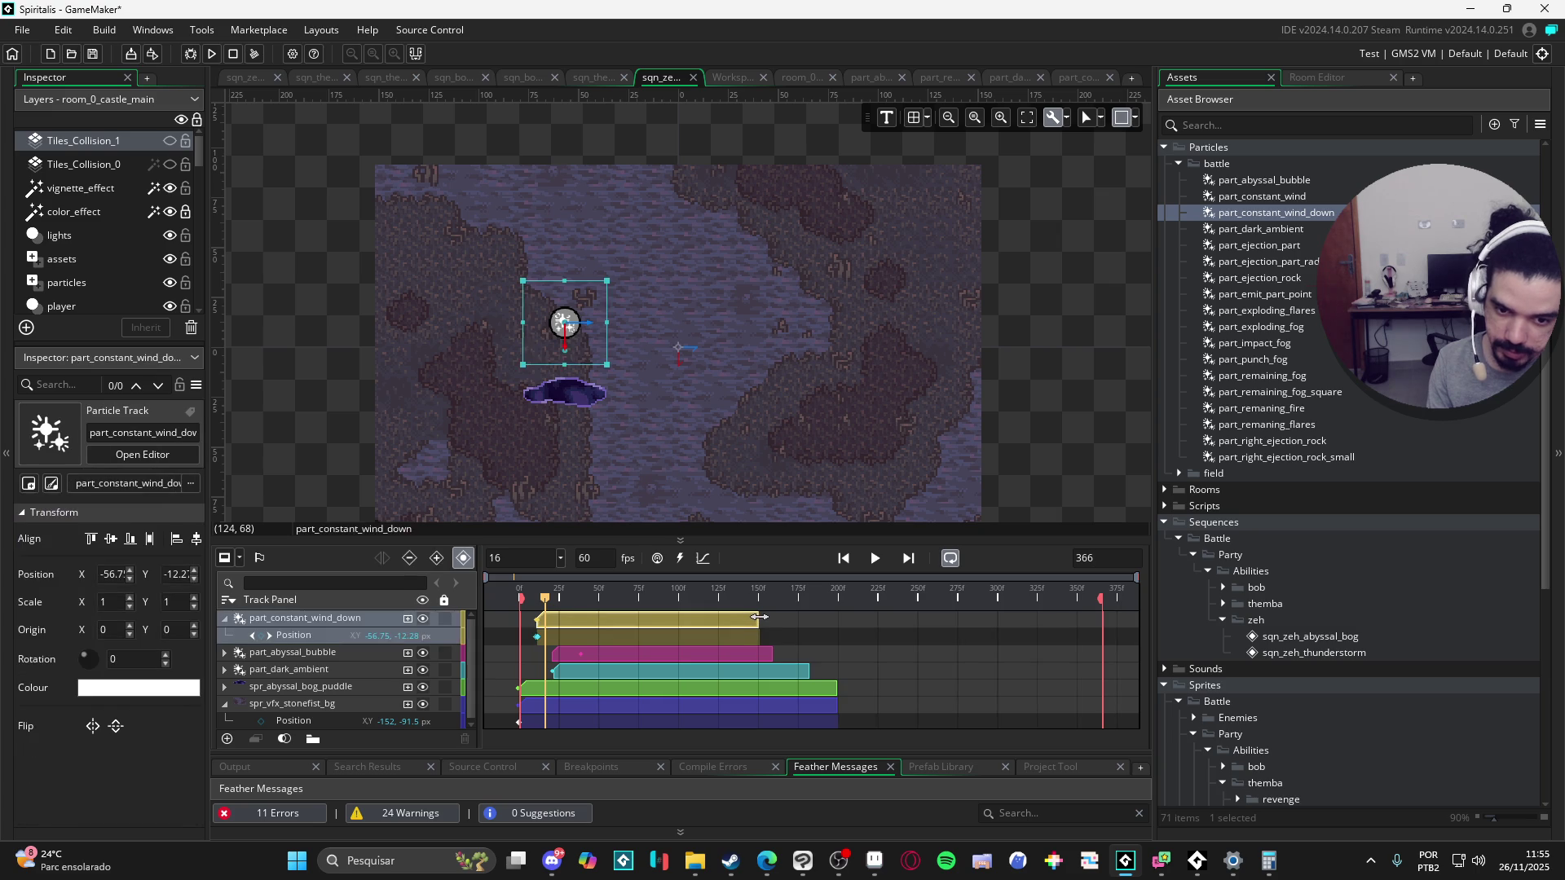
# Step: Stretch the spr_abyssal_bog_puddle clip to the sequence's 366-frame end
pyautogui.click(828, 693)
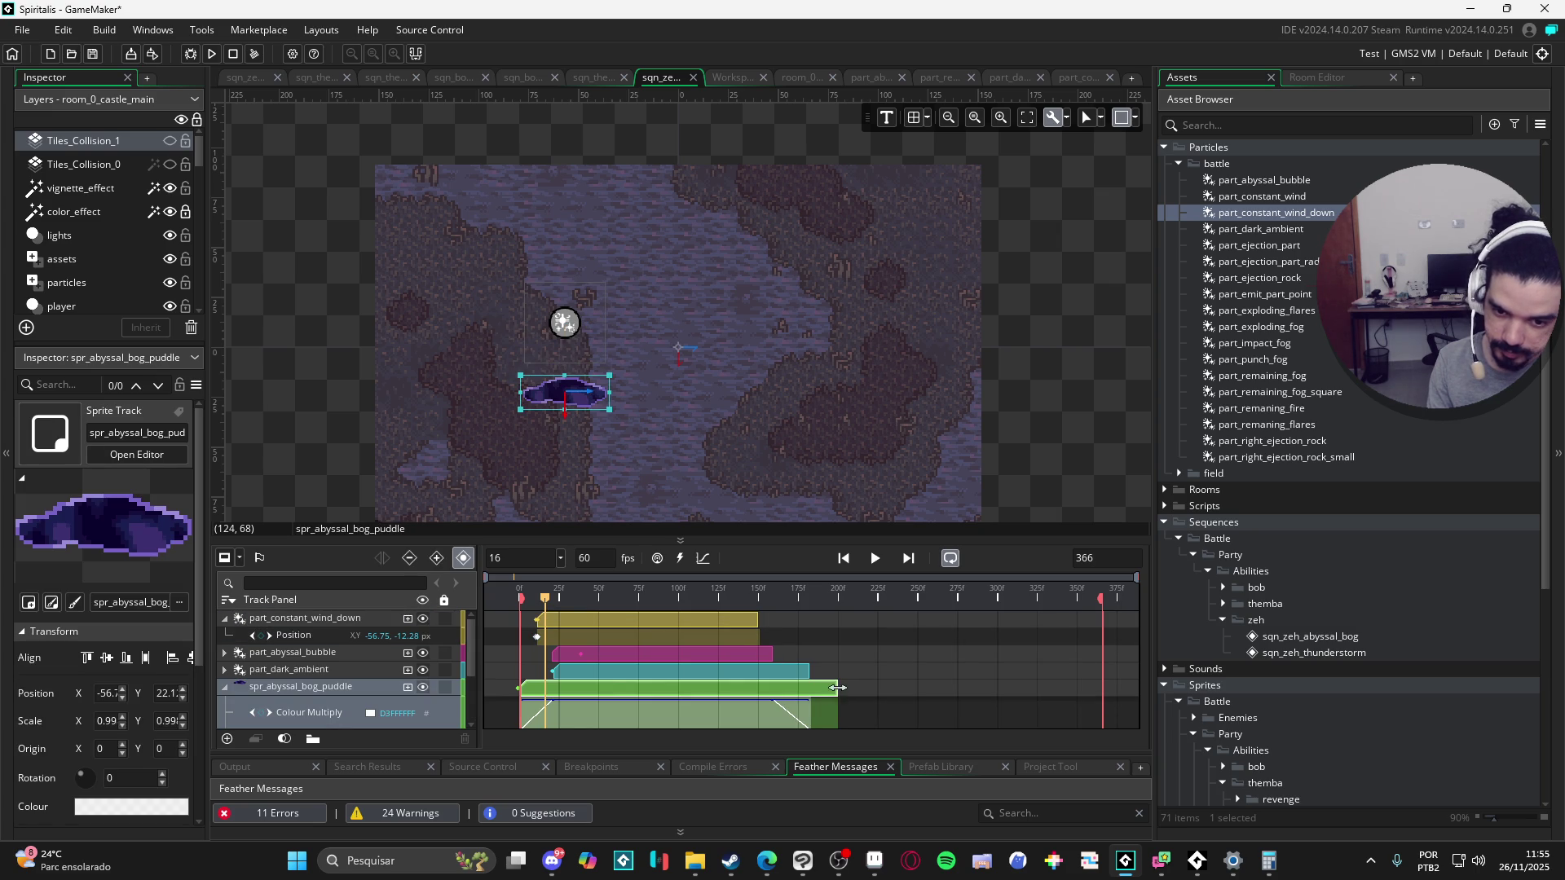
pyautogui.moveTo(837, 688); pyautogui.dragTo(1102, 697)
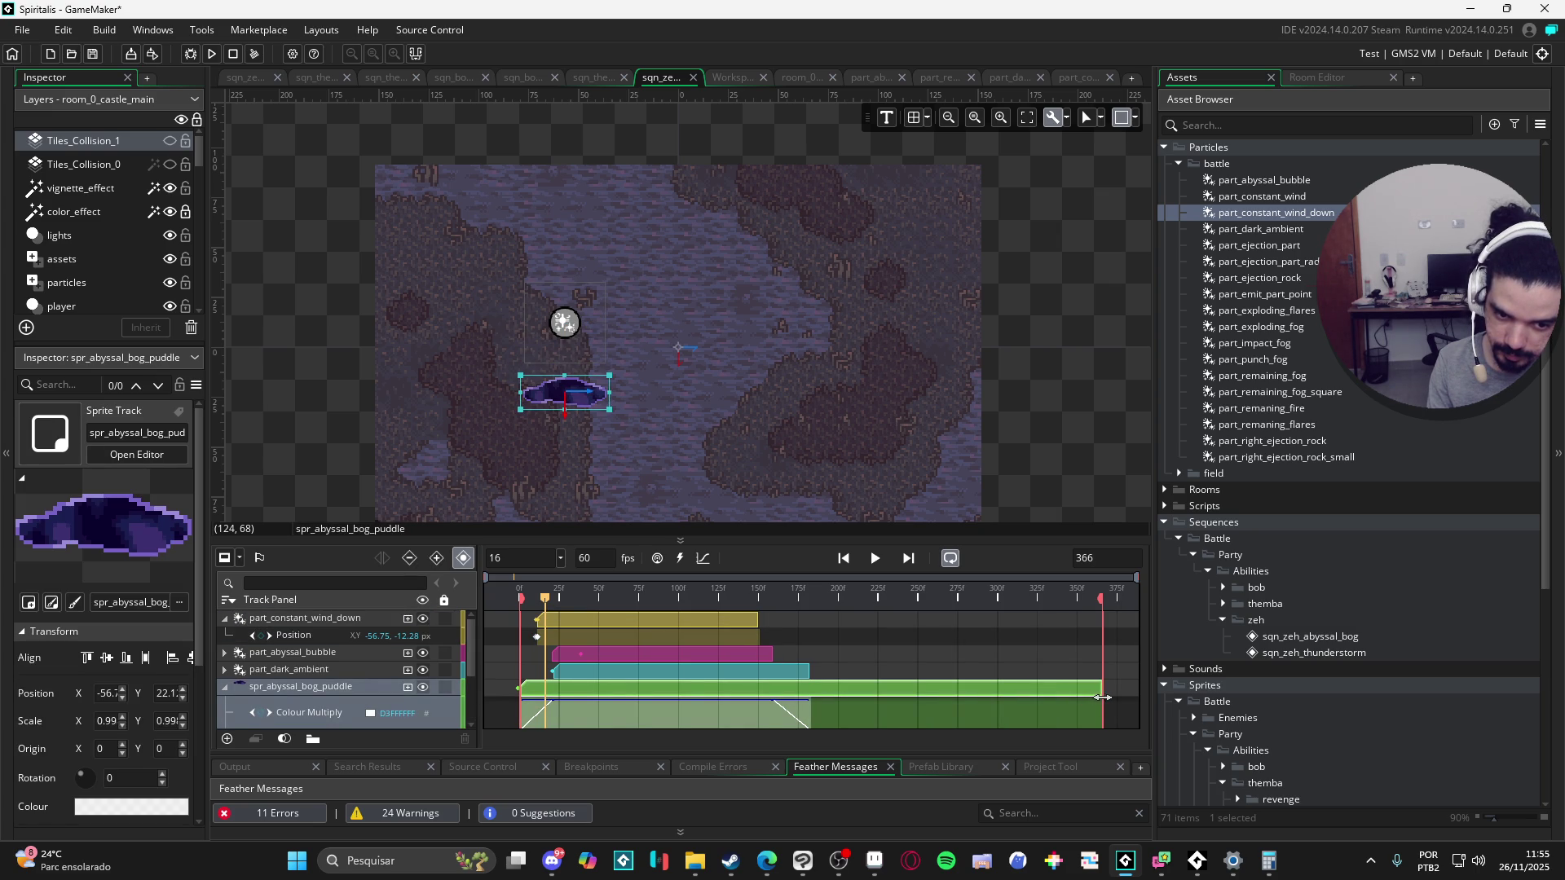
pyautogui.click(789, 723)
# Step: Shift the puddle's Colour Multiply fade keys slightly later in time
pyautogui.scroll(-2, 795, 683)
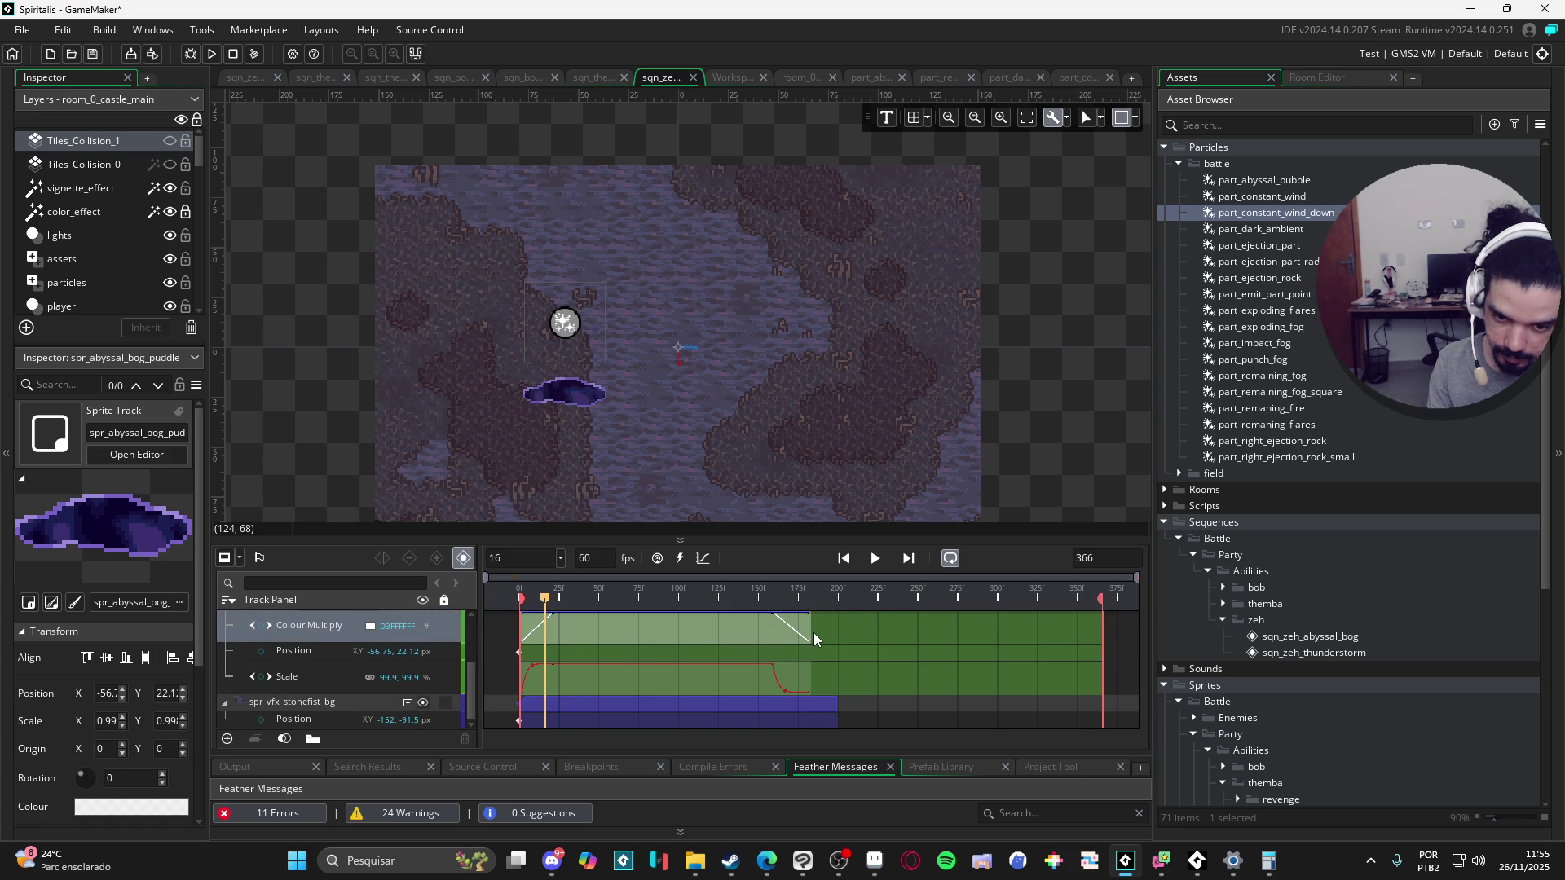
pyautogui.moveTo(809, 628); pyautogui.dragTo(813, 631)
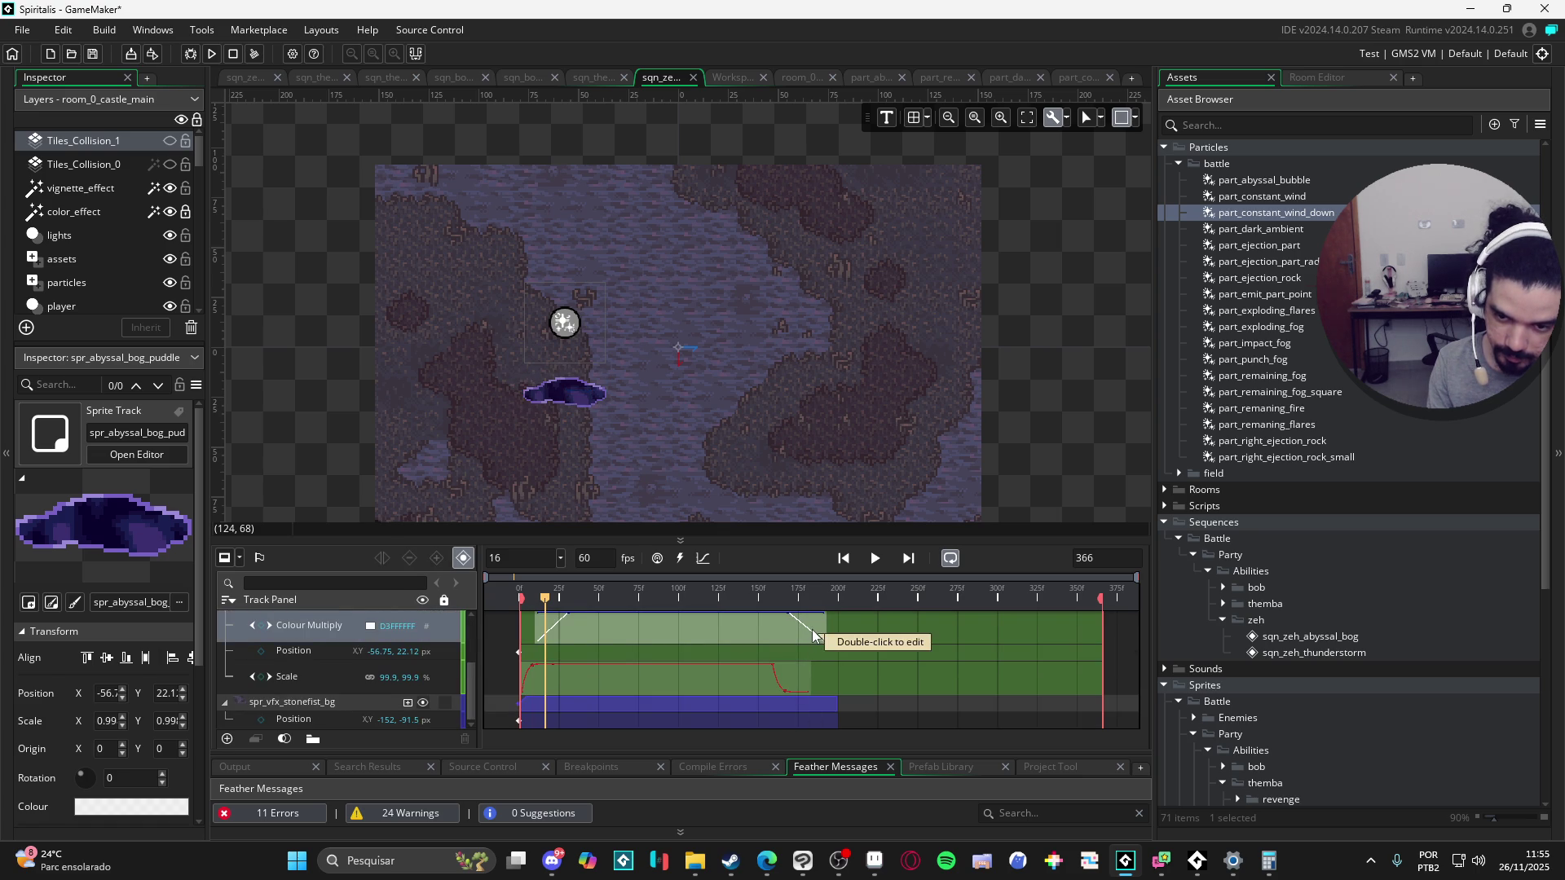
pyautogui.scroll(2, 818, 655)
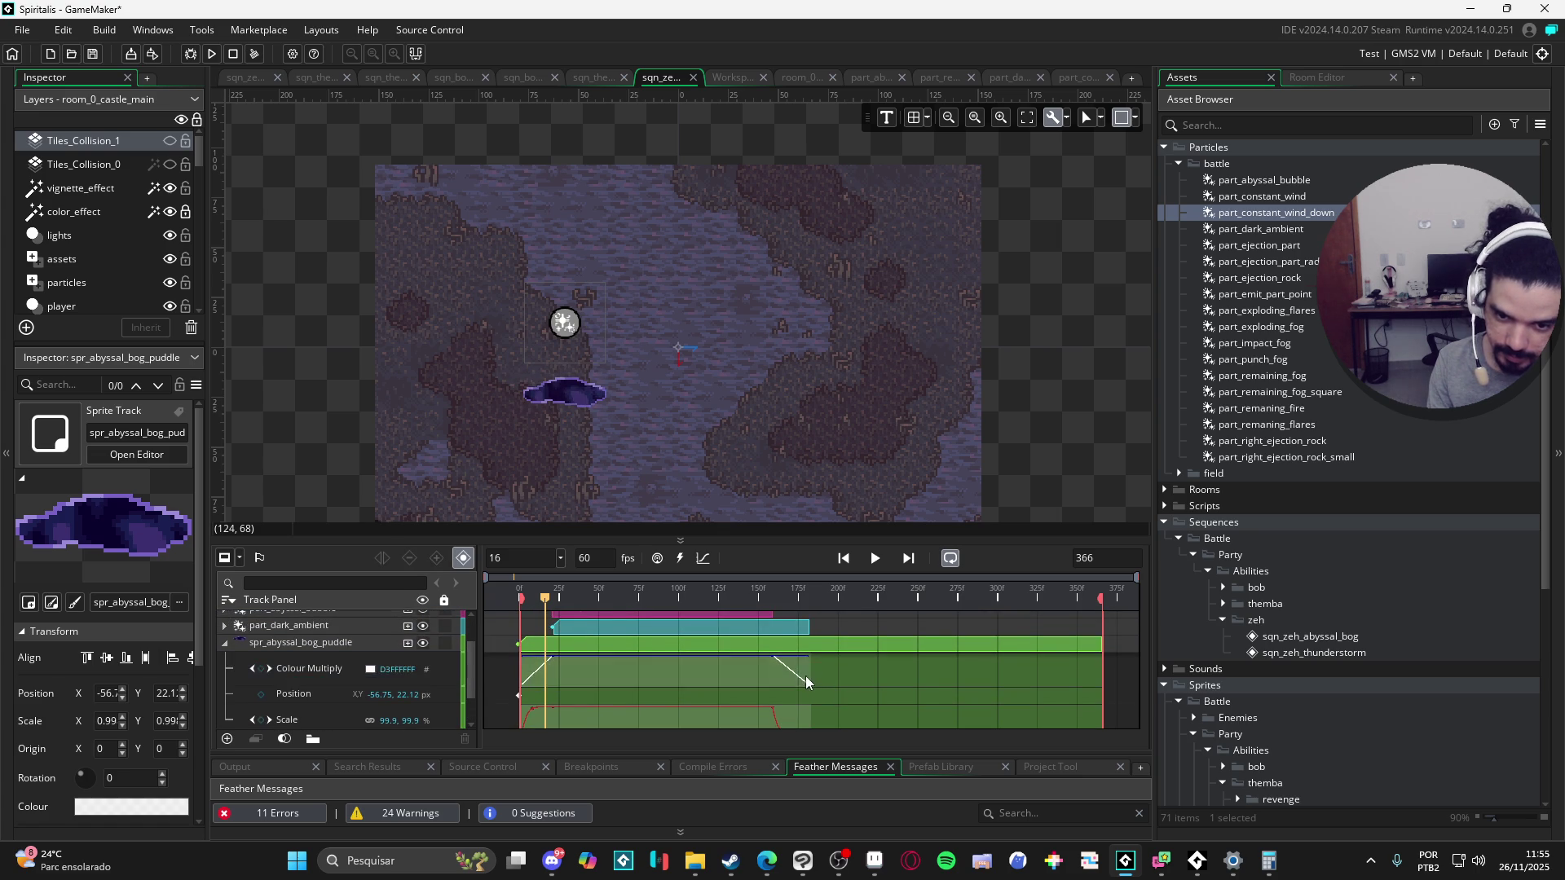
pyautogui.click(802, 678)
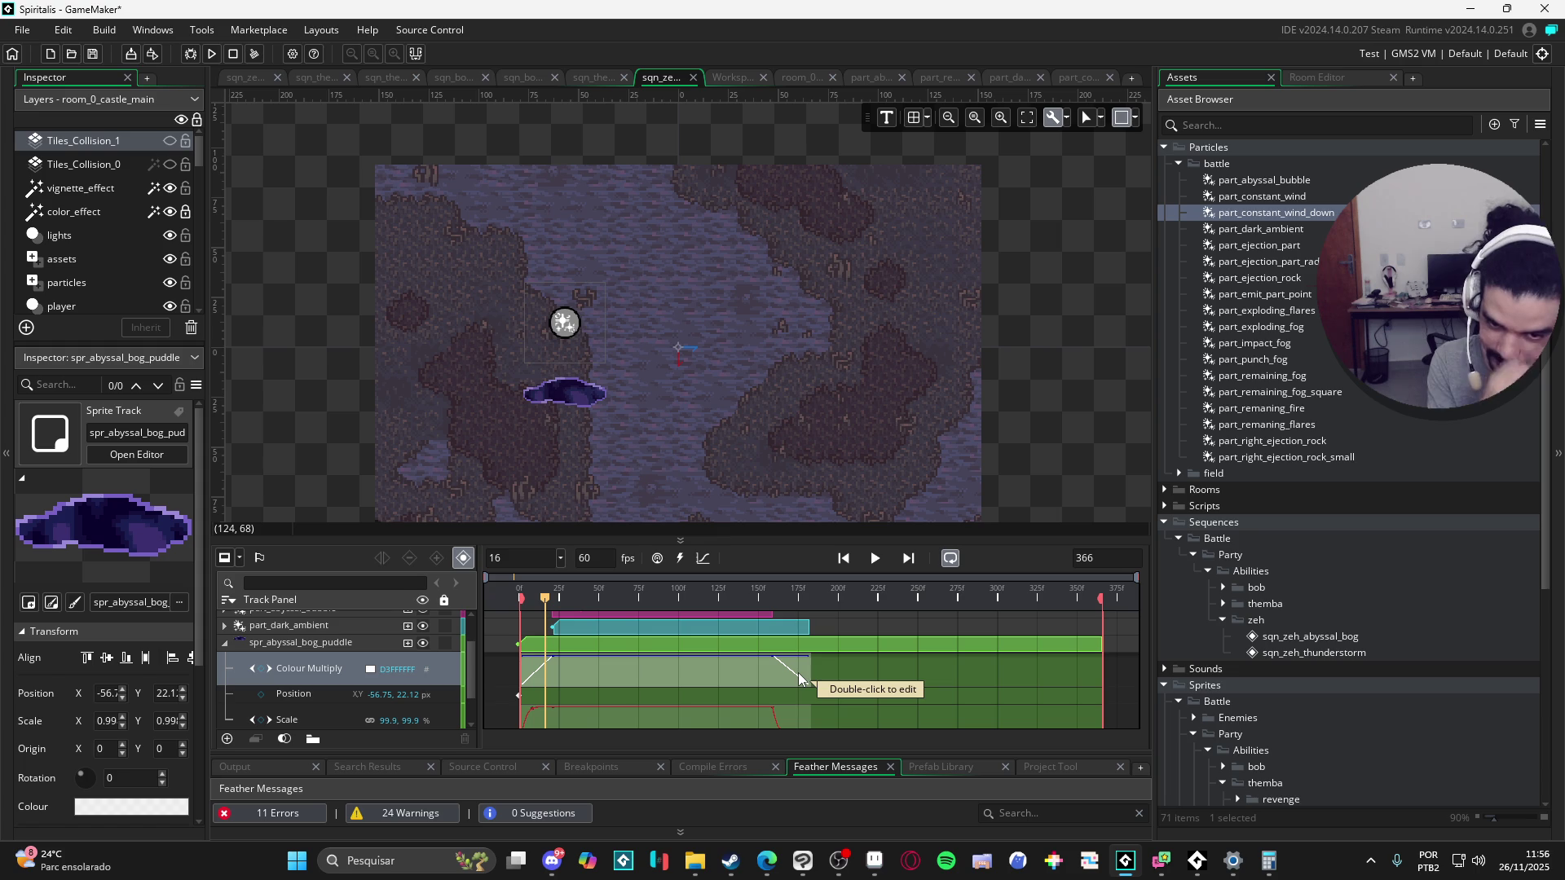
pyautogui.scroll(2, 807, 668)
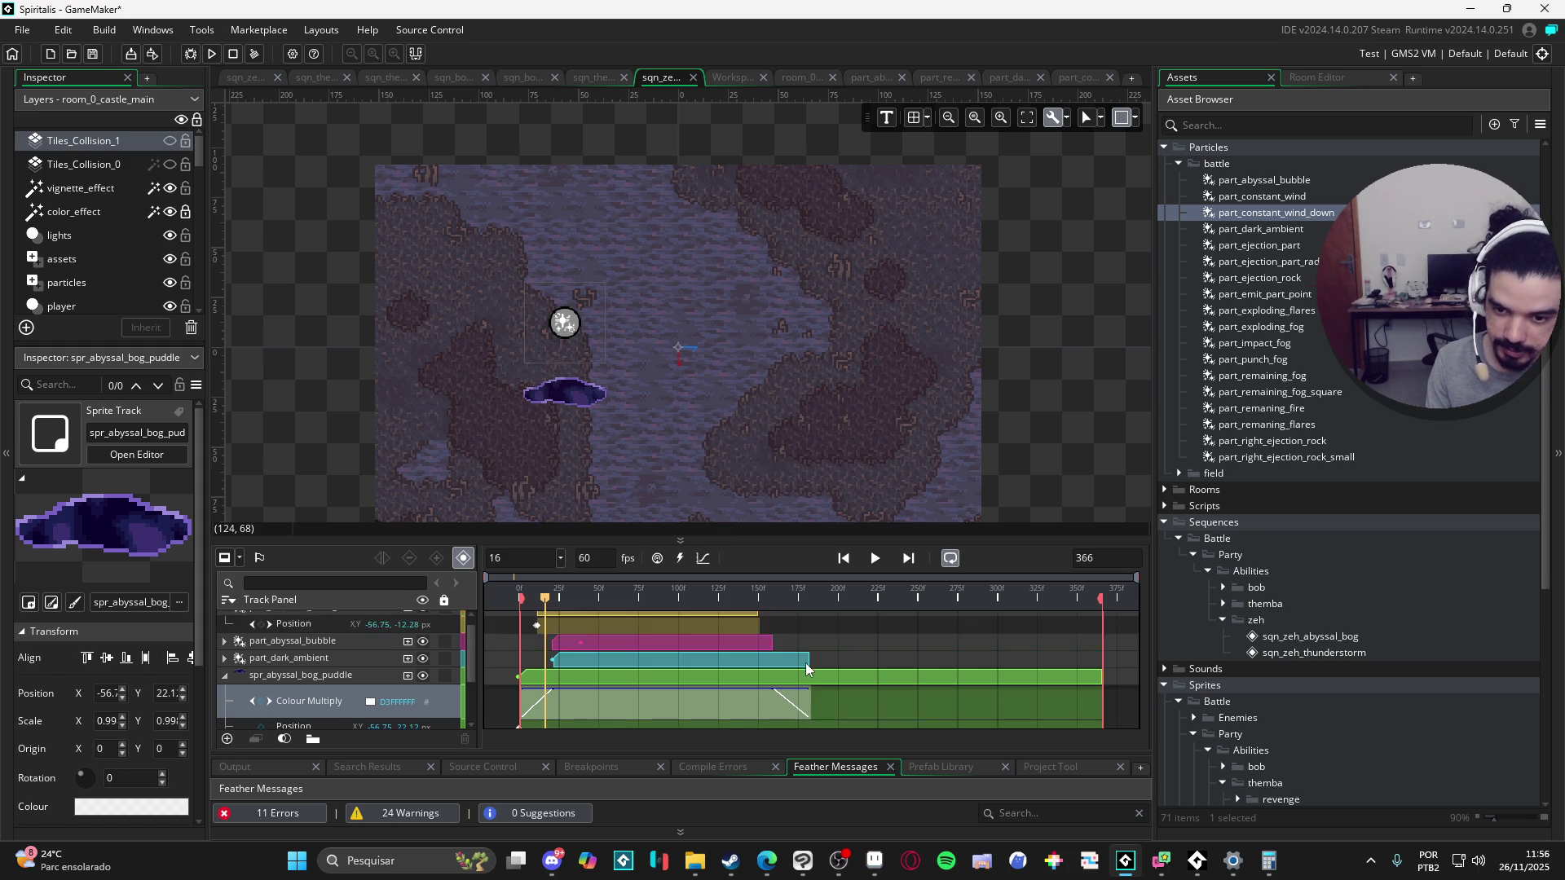
pyautogui.click(788, 659)
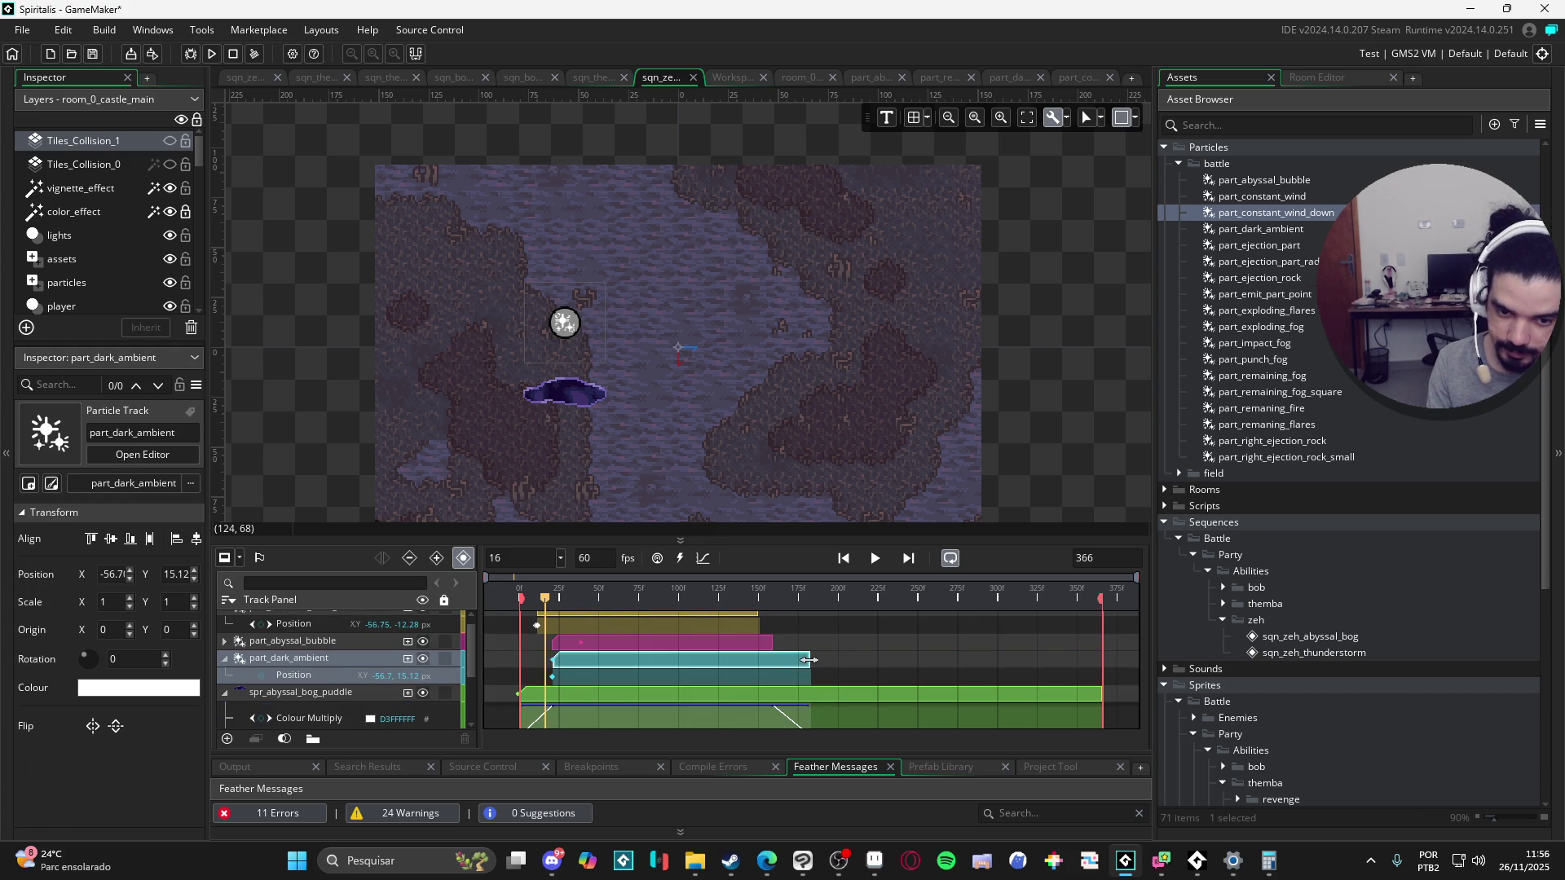
pyautogui.click(762, 722)
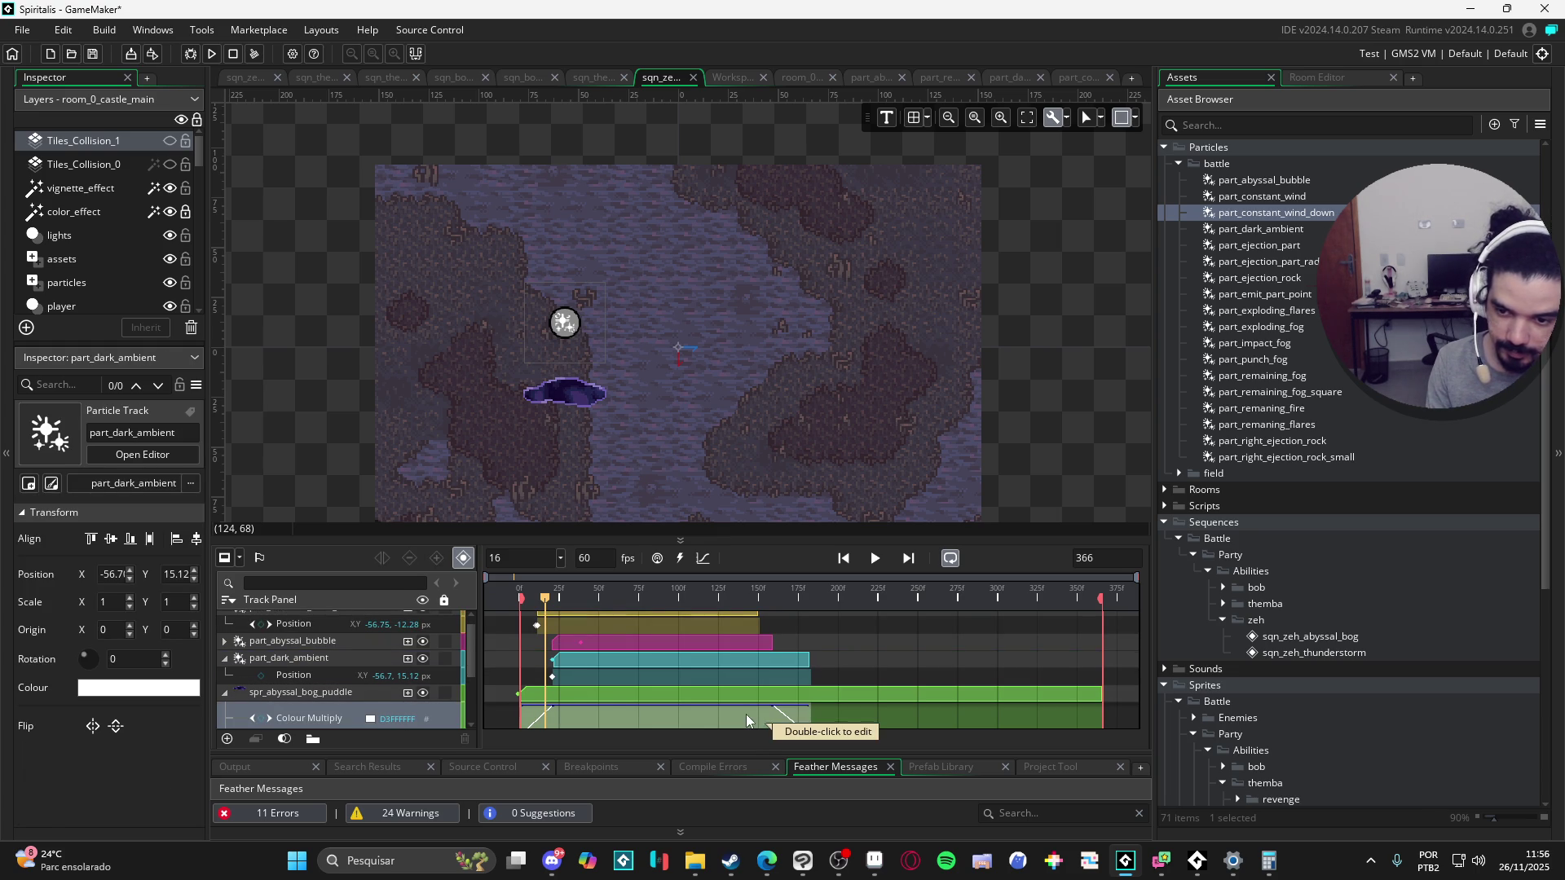
# Step: Open the puddle's Colour Multiply curves and select the alpha curve's final key
pyautogui.scroll(-2, 717, 709)
pyautogui.click(703, 559)
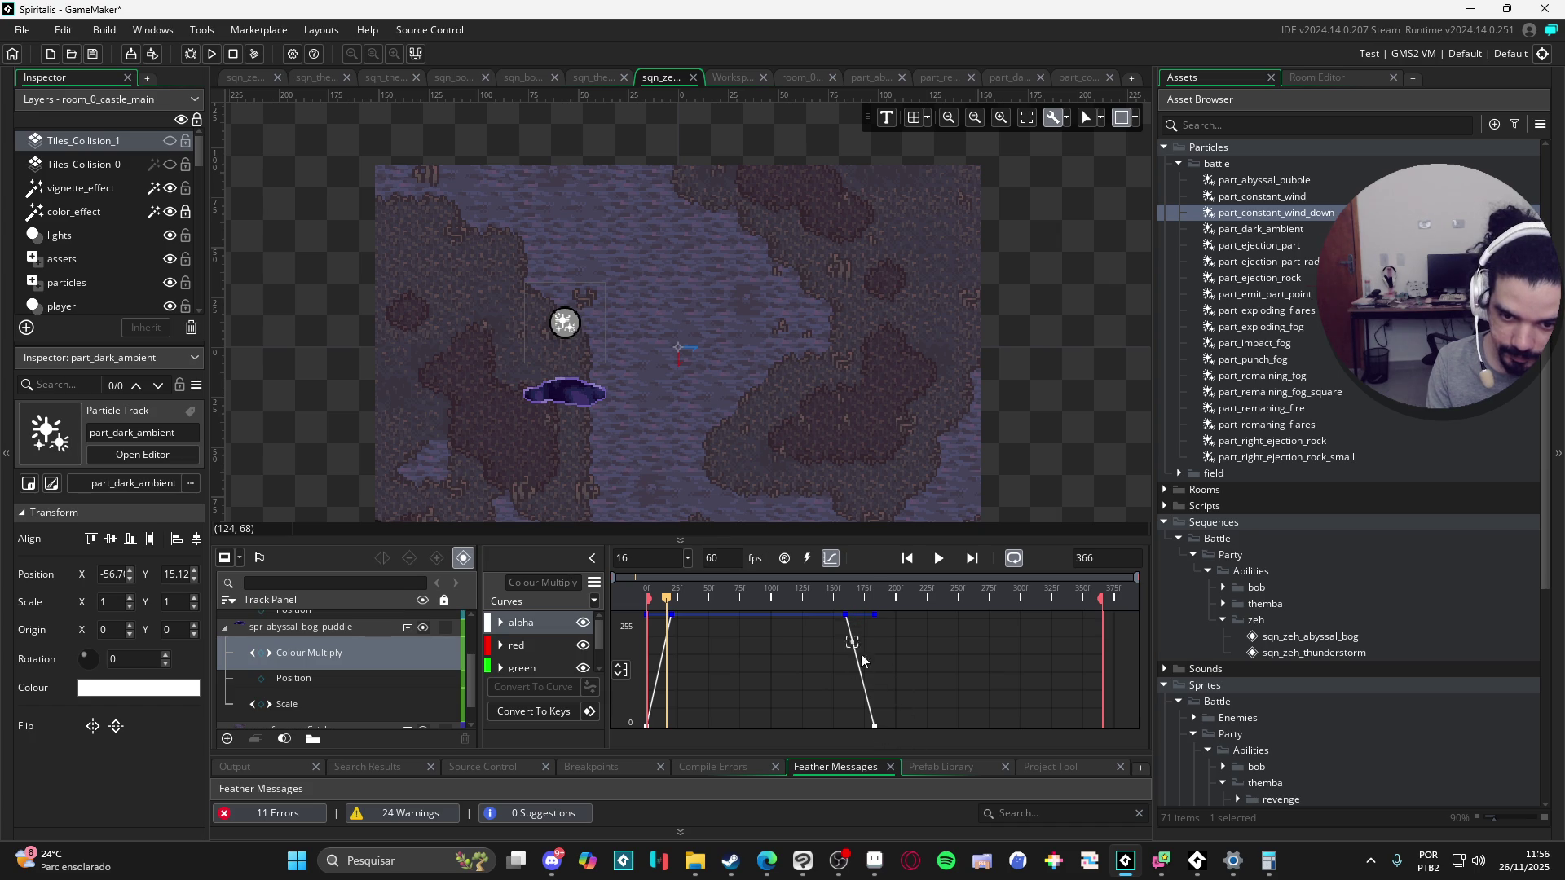
pyautogui.click(873, 725)
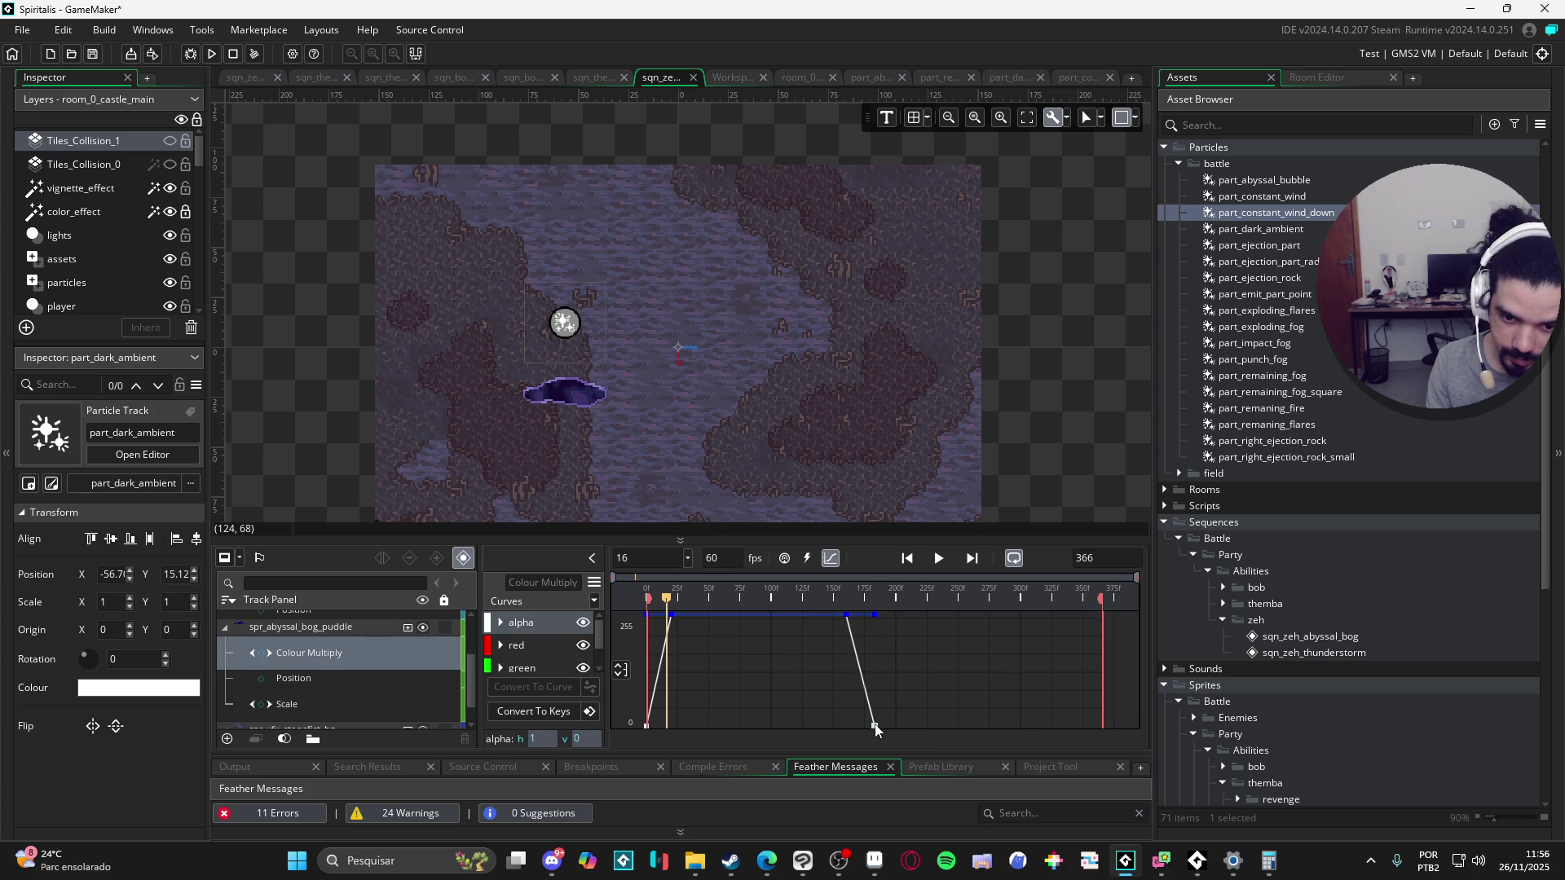
pyautogui.scroll(-3, 879, 724)
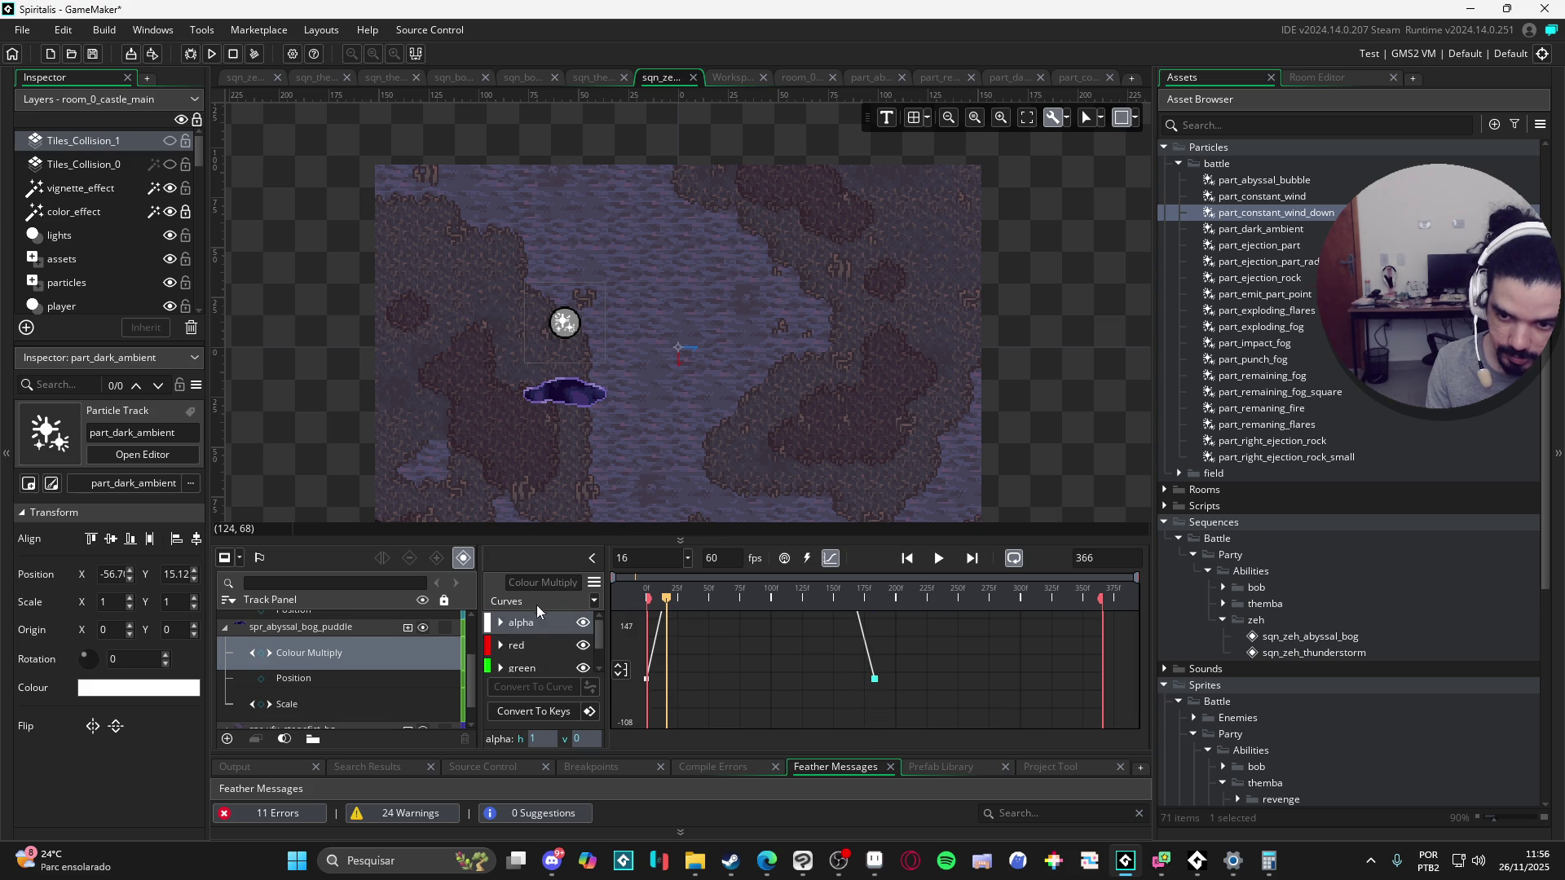
# Step: Show the puddle's Scale curve and nudge its final key's value
pyautogui.click(351, 678)
pyautogui.click(318, 701)
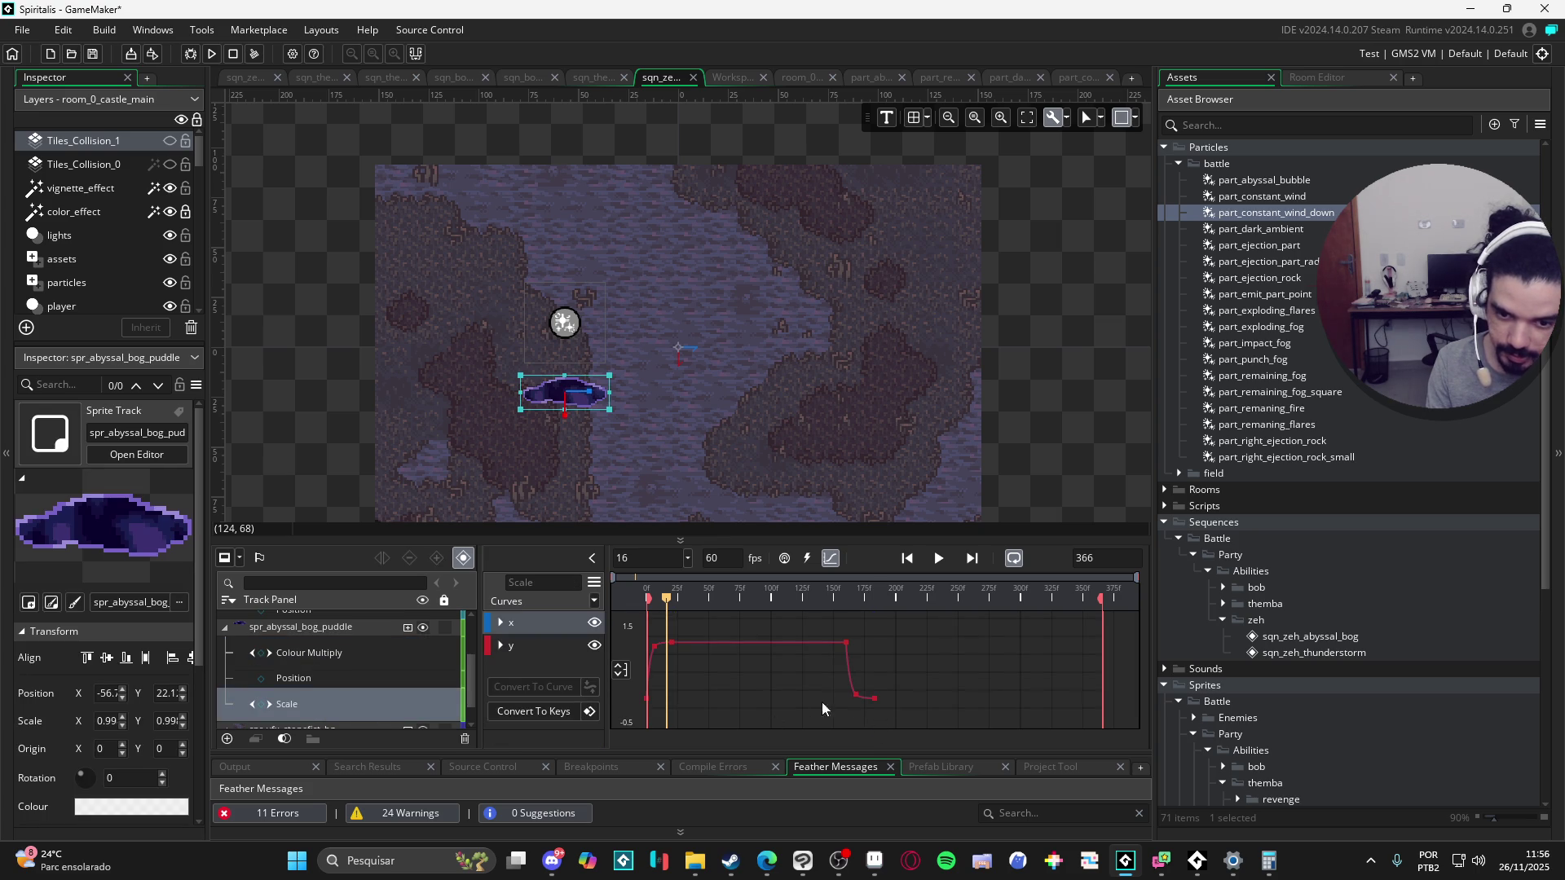
pyautogui.click(874, 699)
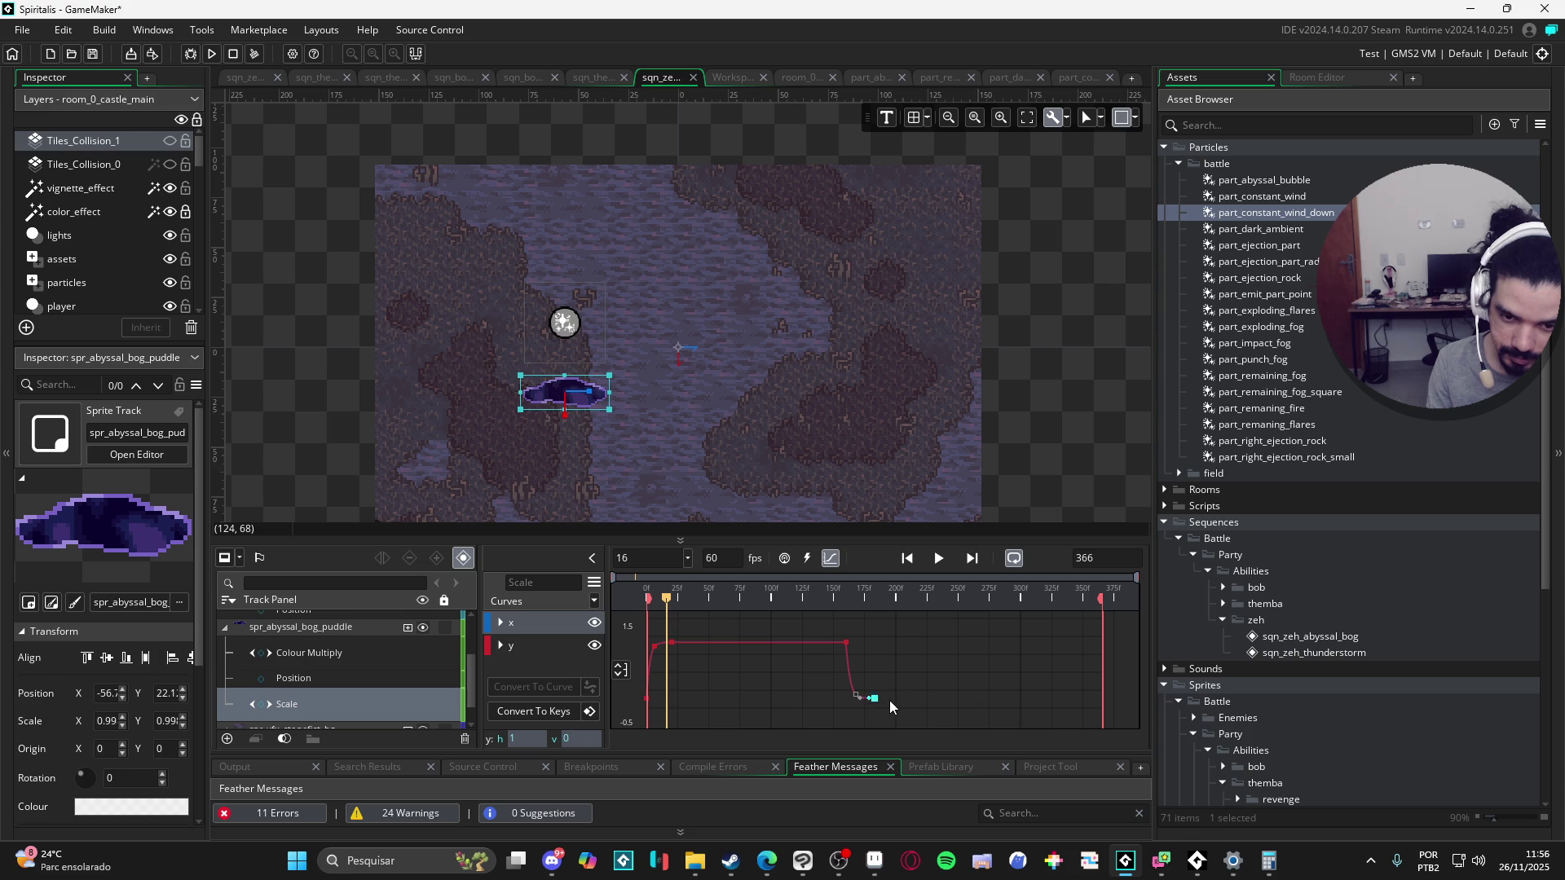
pyautogui.moveTo(877, 701); pyautogui.dragTo(878, 700)
pyautogui.click(847, 643)
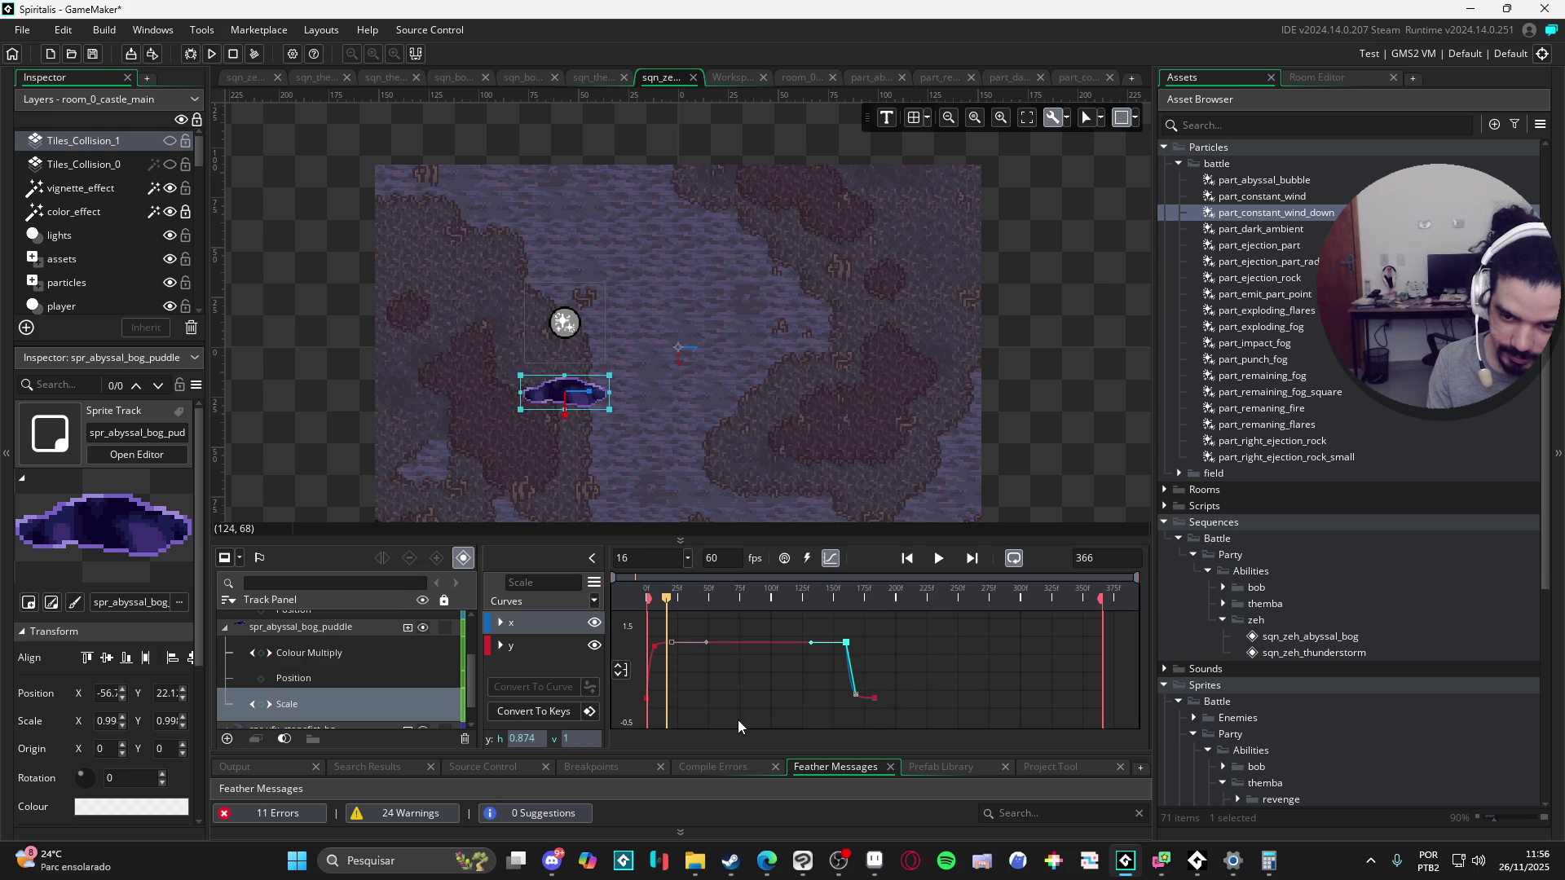
# Step: Decline converting the Scale curve, jump to frame 244, and return to the track timeline
pyautogui.click(560, 712)
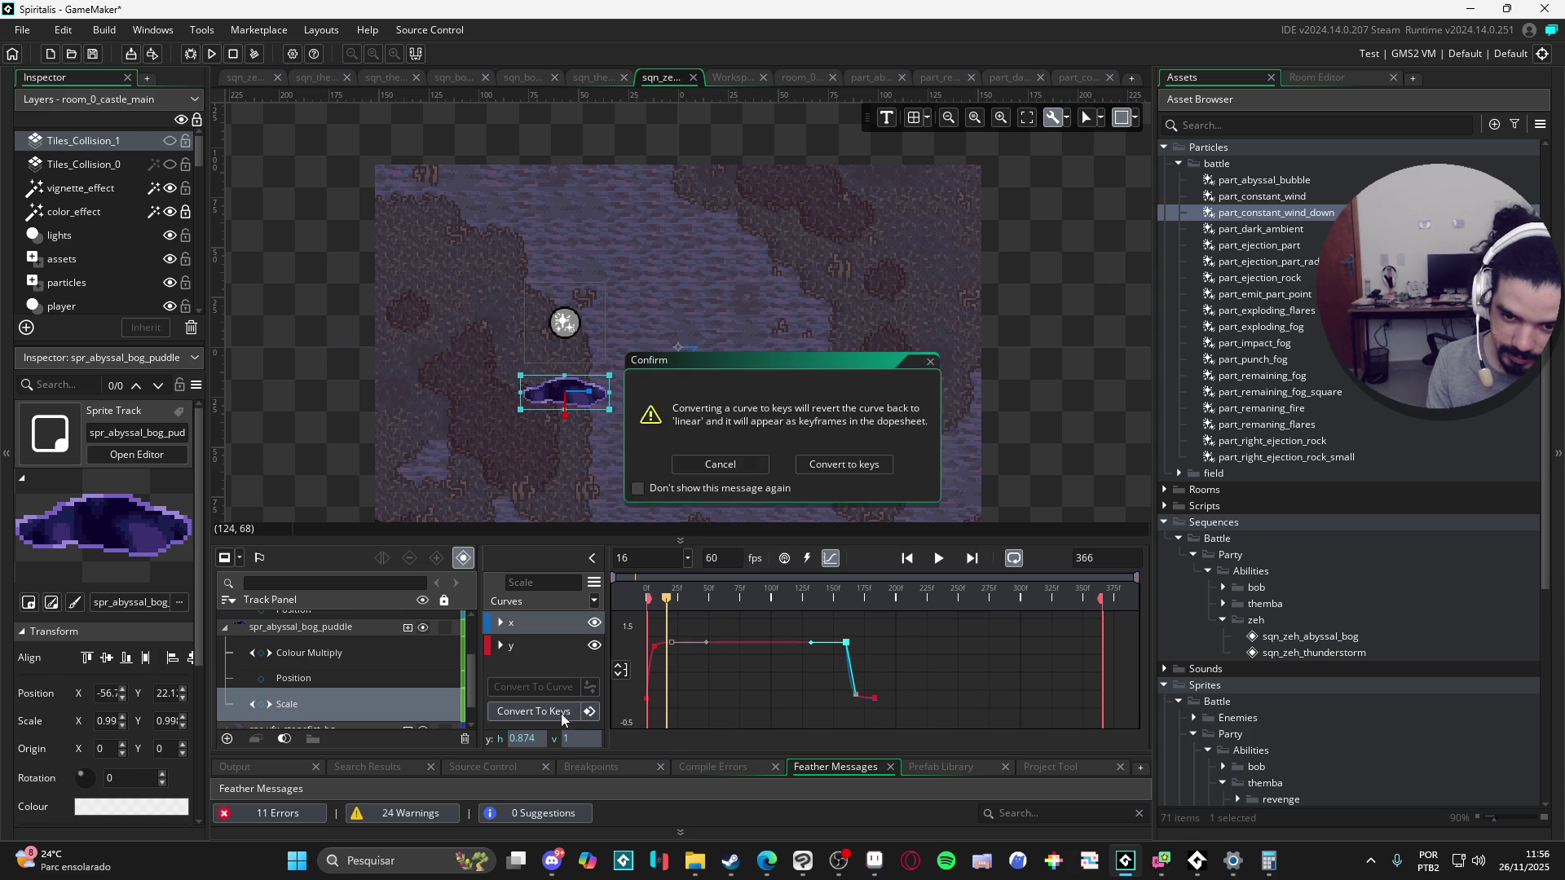
pyautogui.click(930, 364)
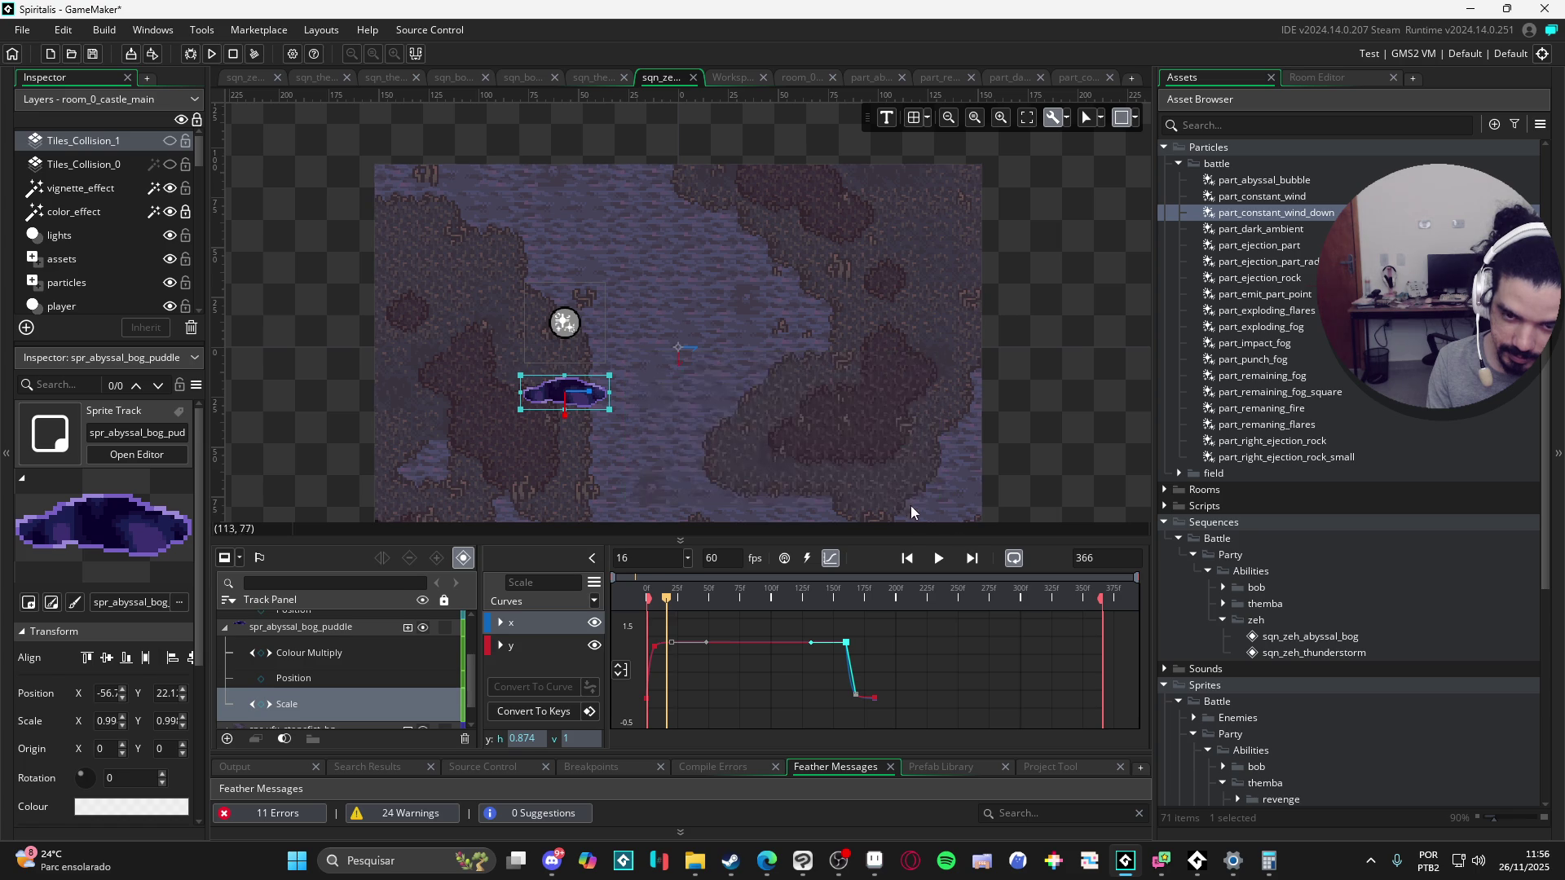
pyautogui.click(950, 590)
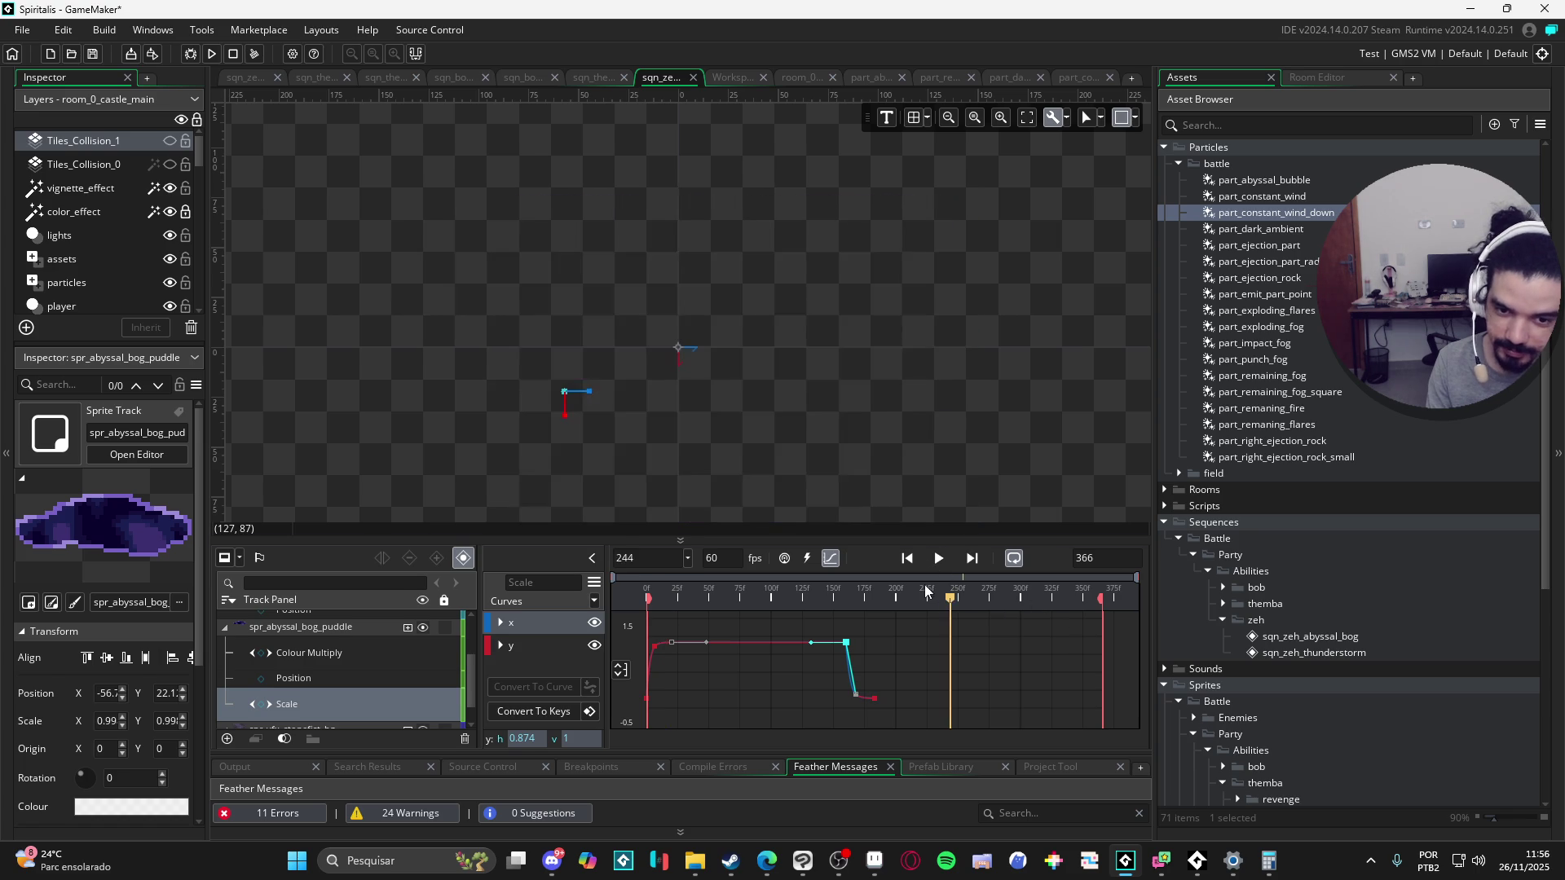
pyautogui.click(835, 561)
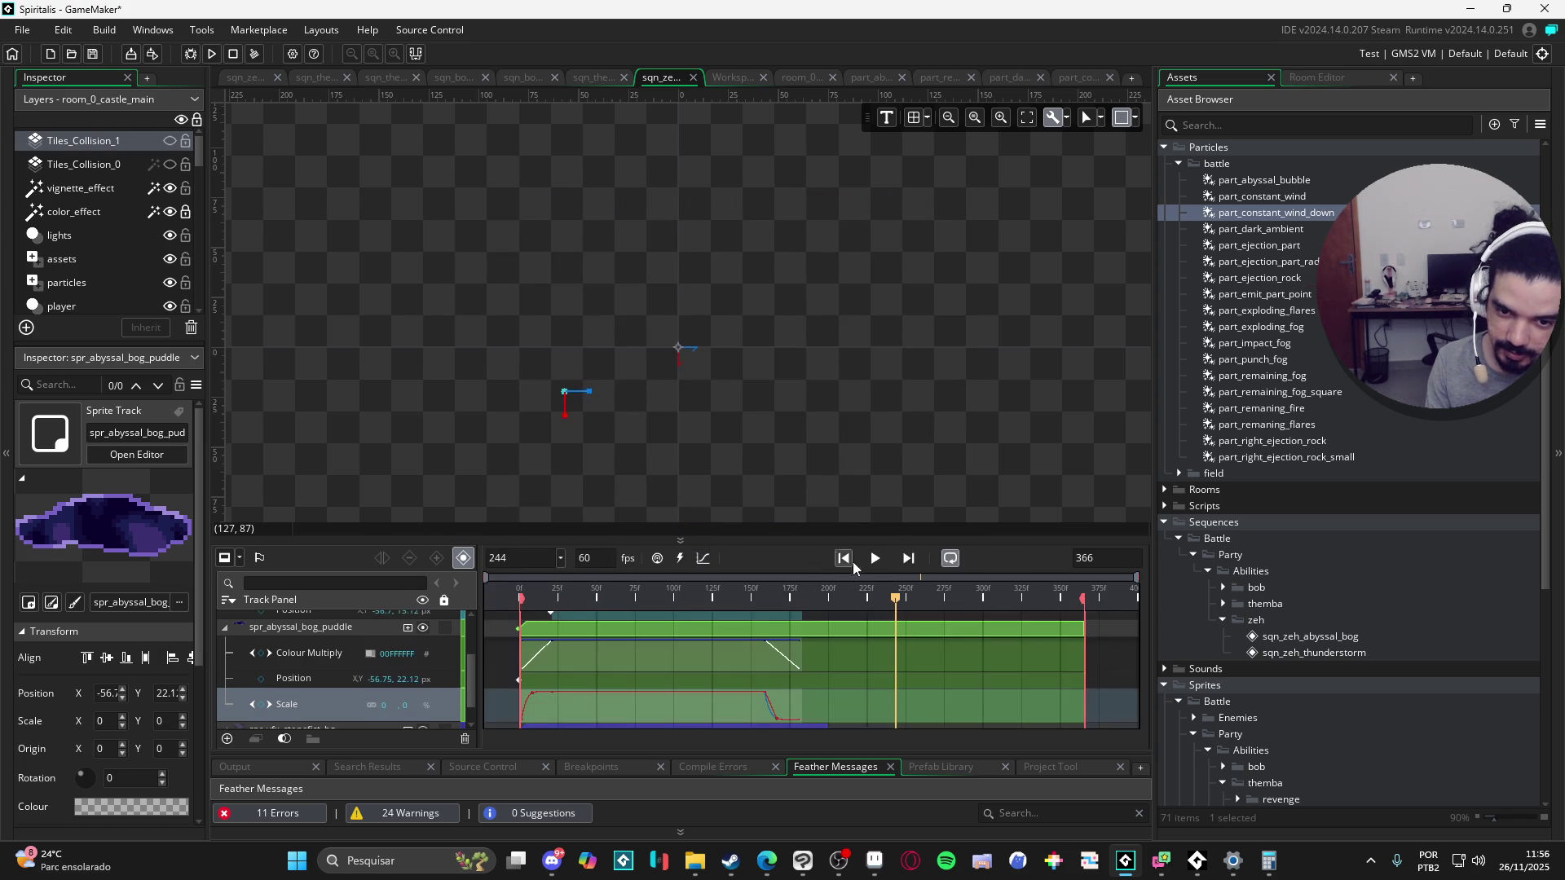
# Step: Undo back to a 183-frame sequence, select the bog puddle, and preview playback
pyautogui.hotkey('ctrl', 'z')
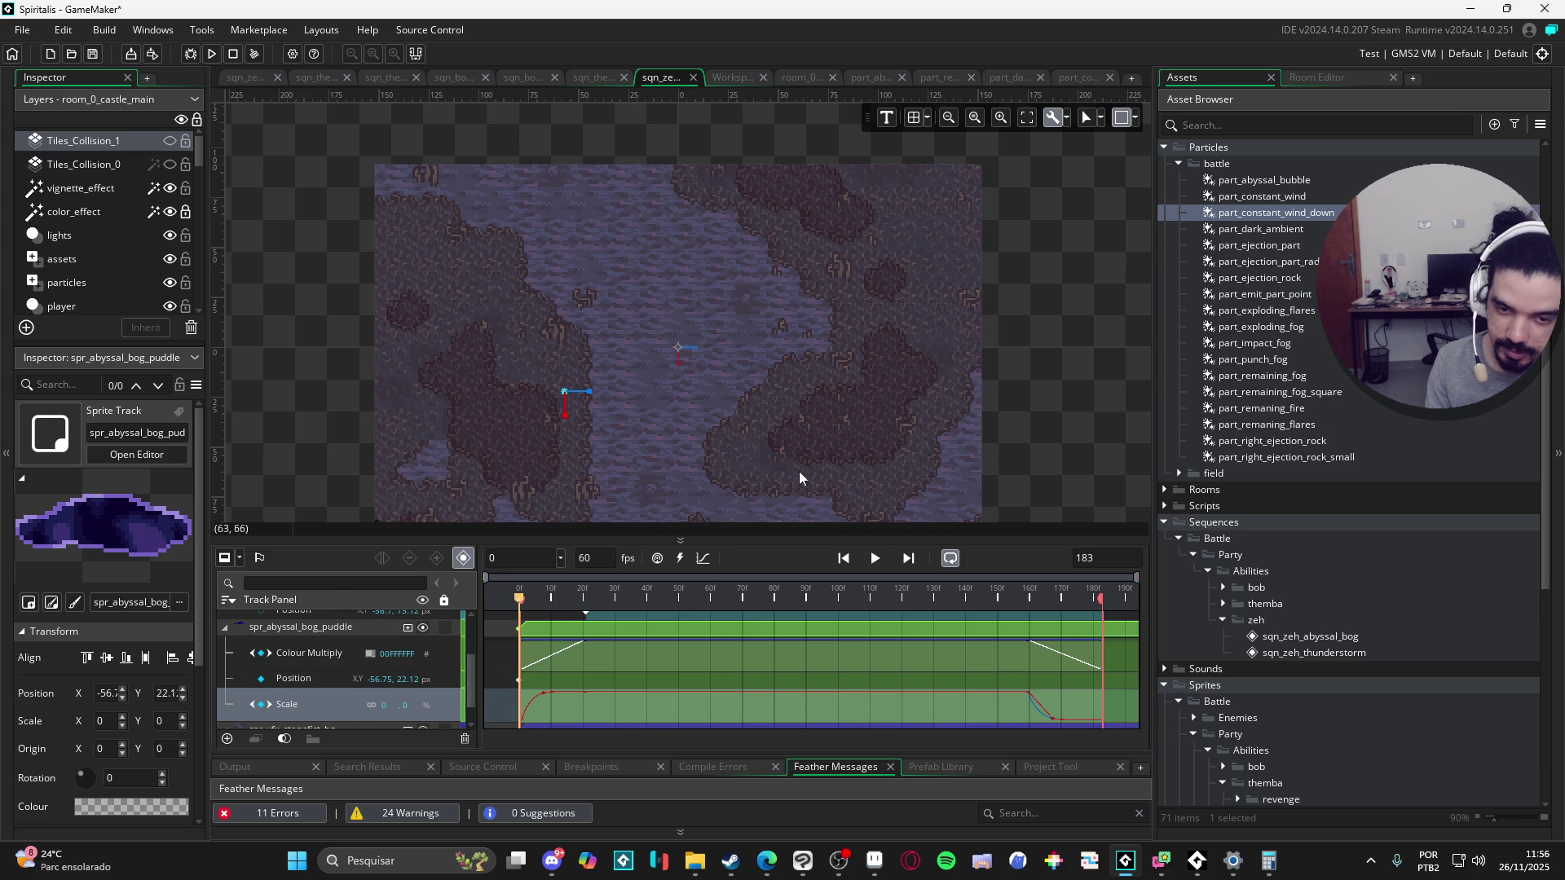
pyautogui.scroll(2, 595, 423)
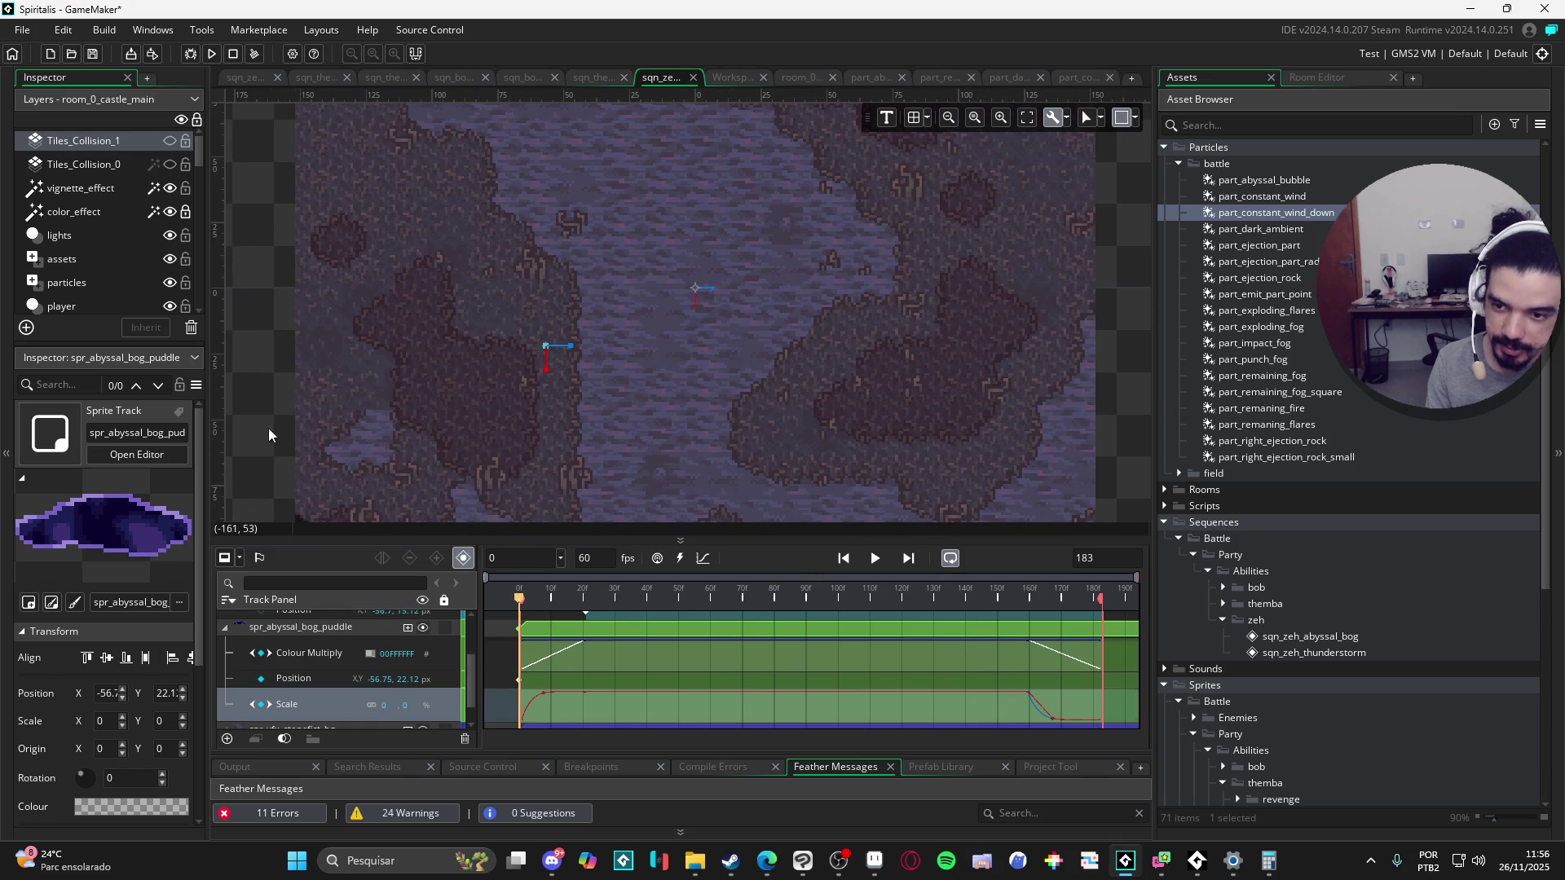
pyautogui.click(546, 359)
pyautogui.click(874, 560)
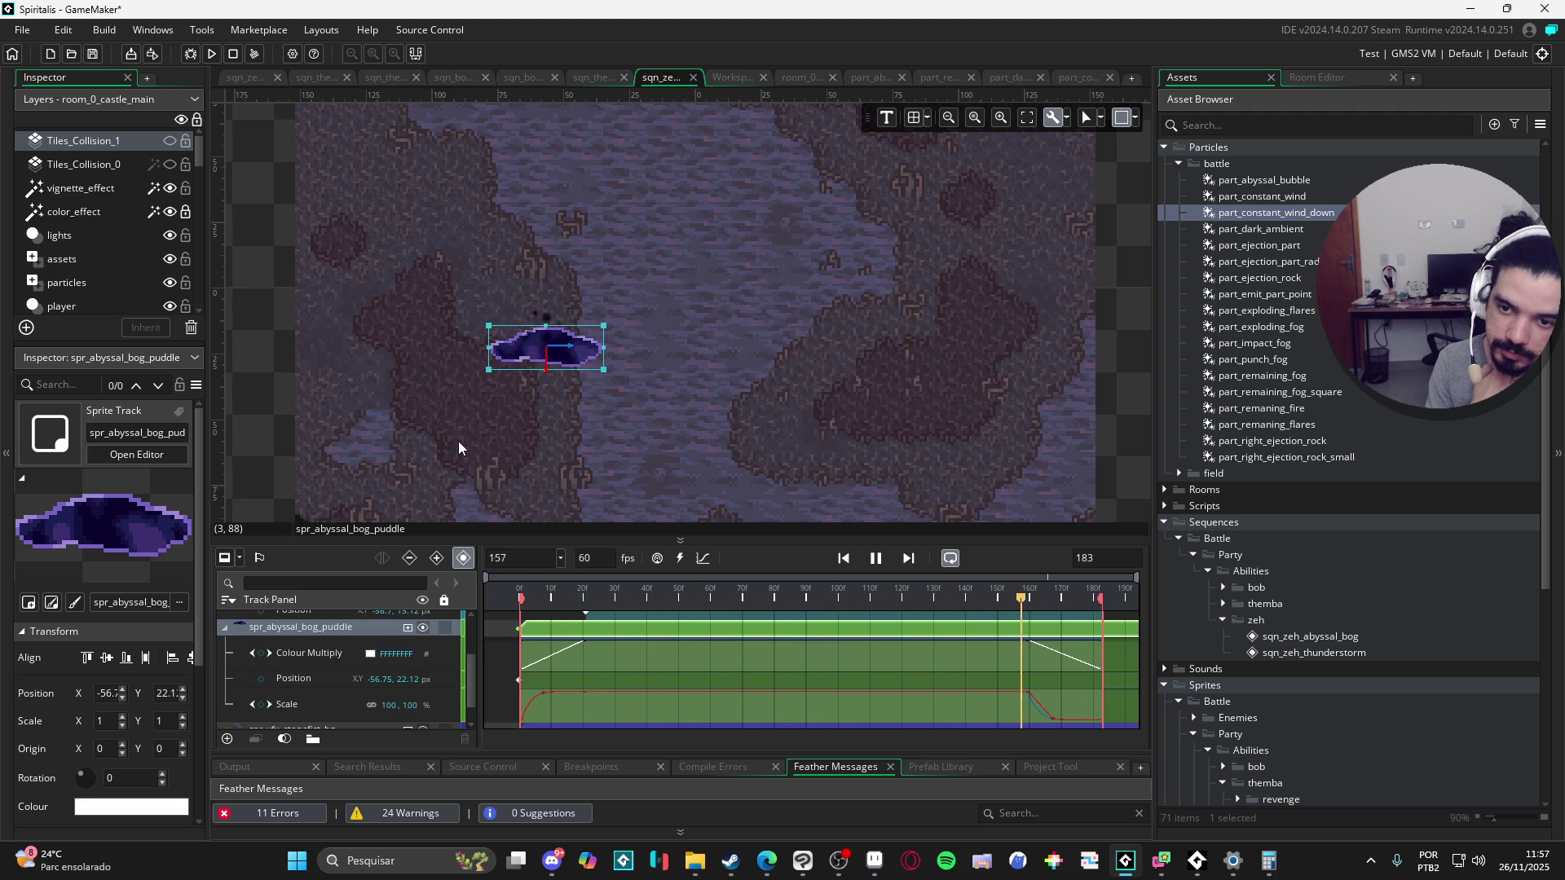
pyautogui.click(875, 559)
pyautogui.scroll(2, 329, 686)
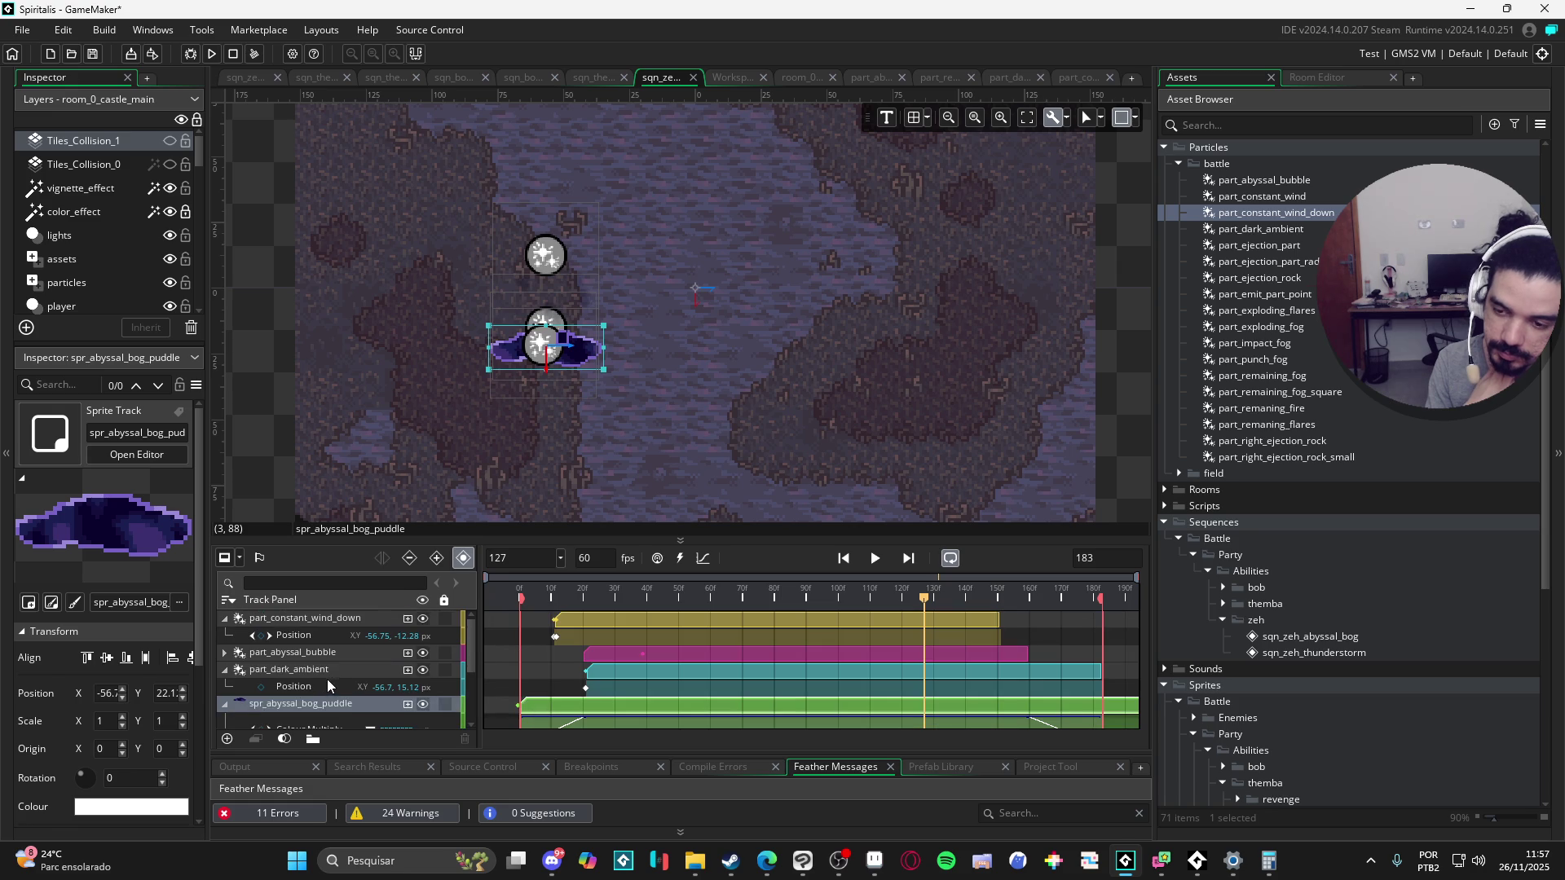
pyautogui.click(226, 704)
pyautogui.click(224, 671)
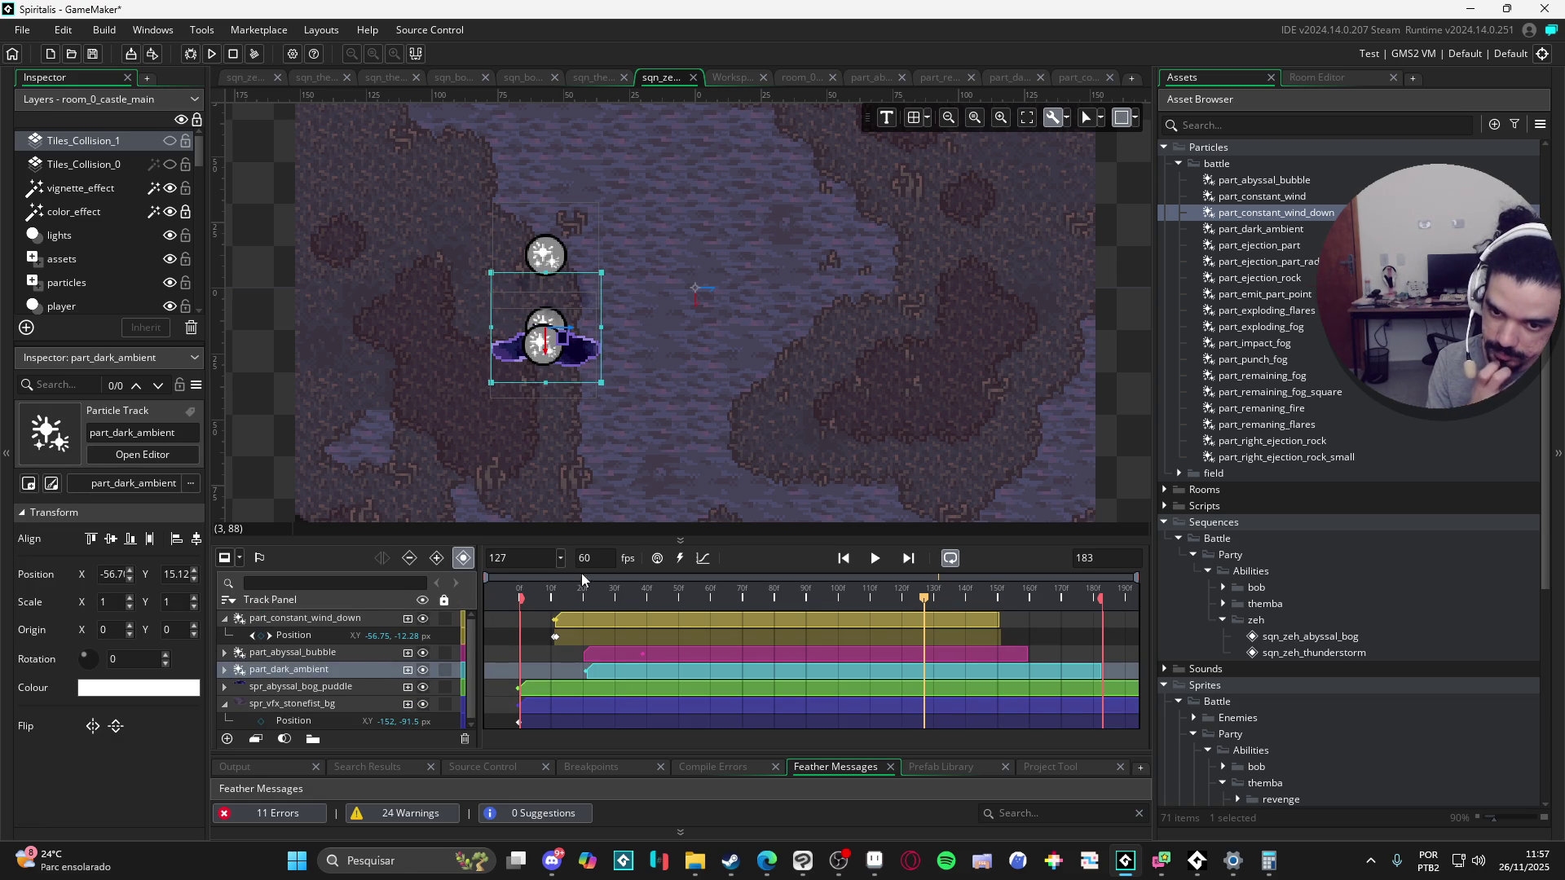
pyautogui.moveTo(521, 597)
pyautogui.mouseDown()
pyautogui.moveTo(636, 615)
pyautogui.moveTo(467, 604)
pyautogui.mouseUp()
pyautogui.click(874, 560)
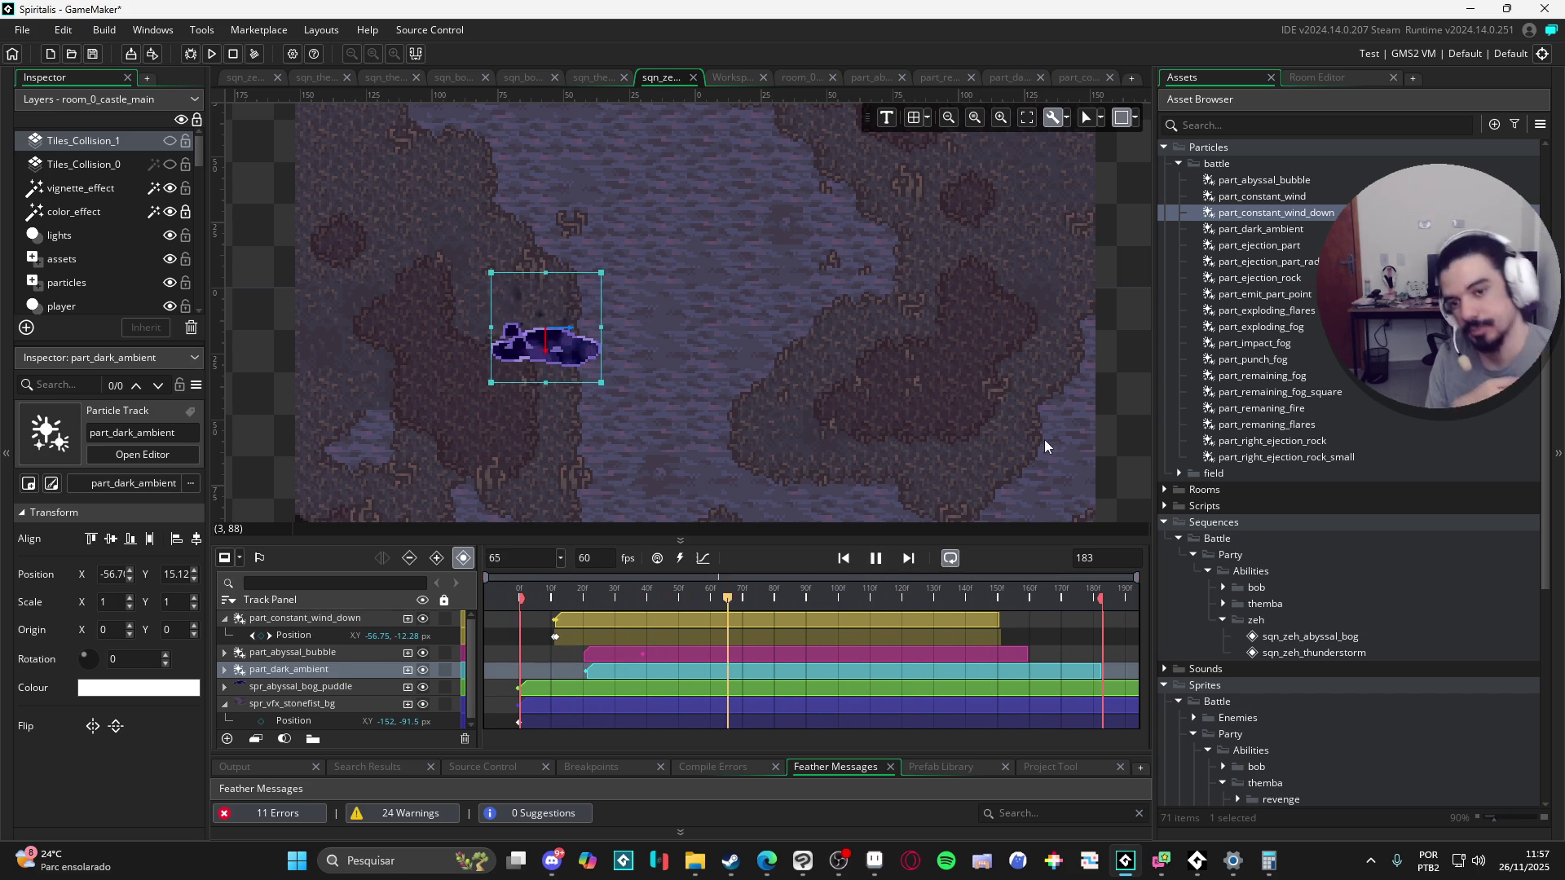
pyautogui.click(246, 448)
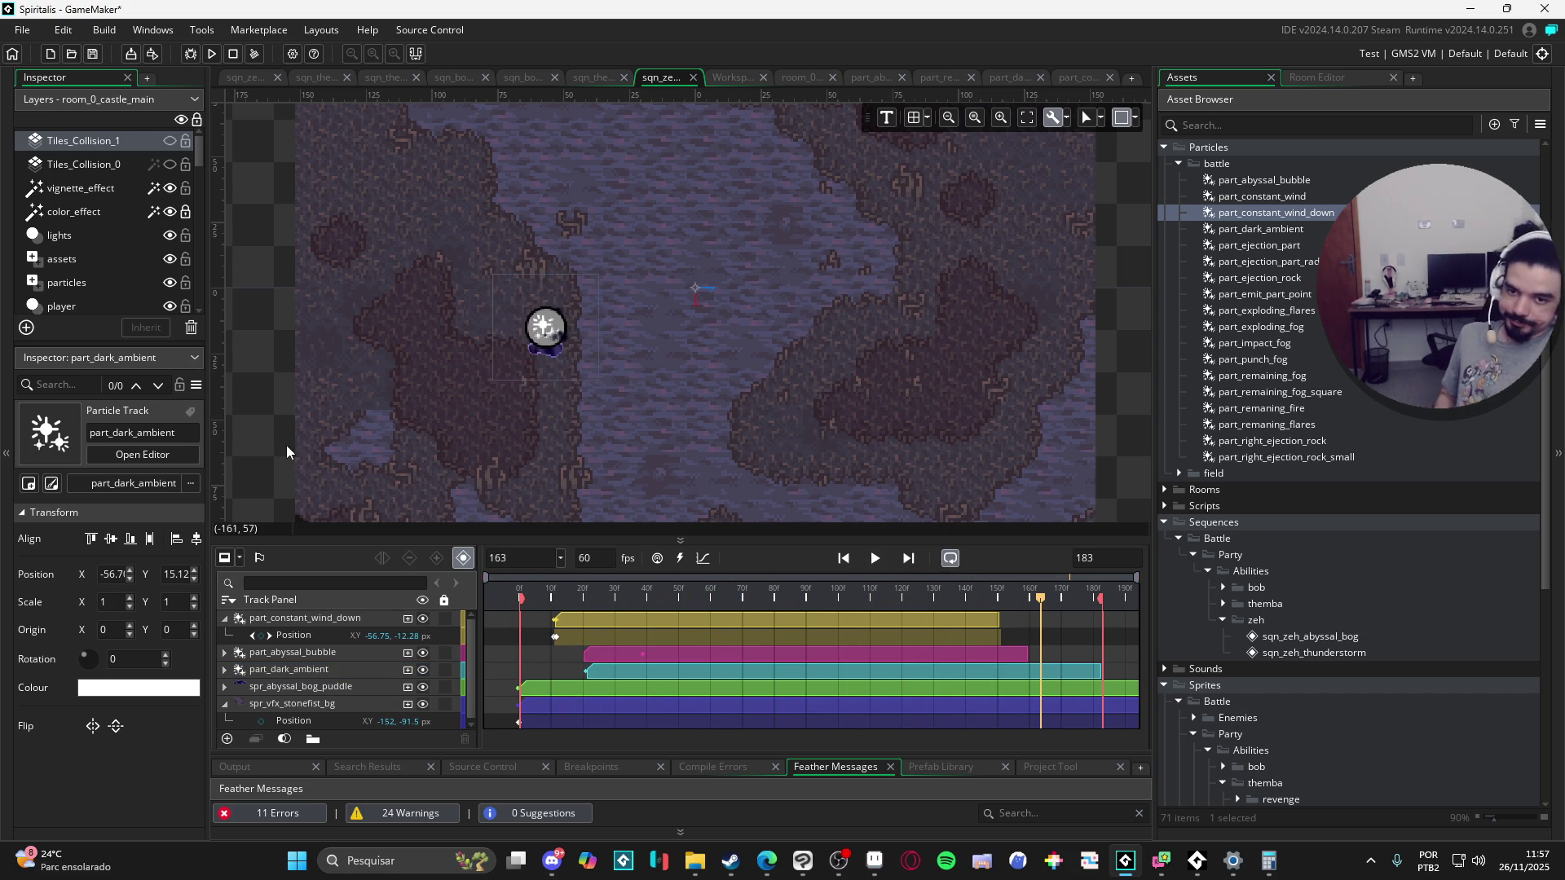
pyautogui.moveTo(743, 599); pyautogui.dragTo(377, 598)
pyautogui.click(877, 557)
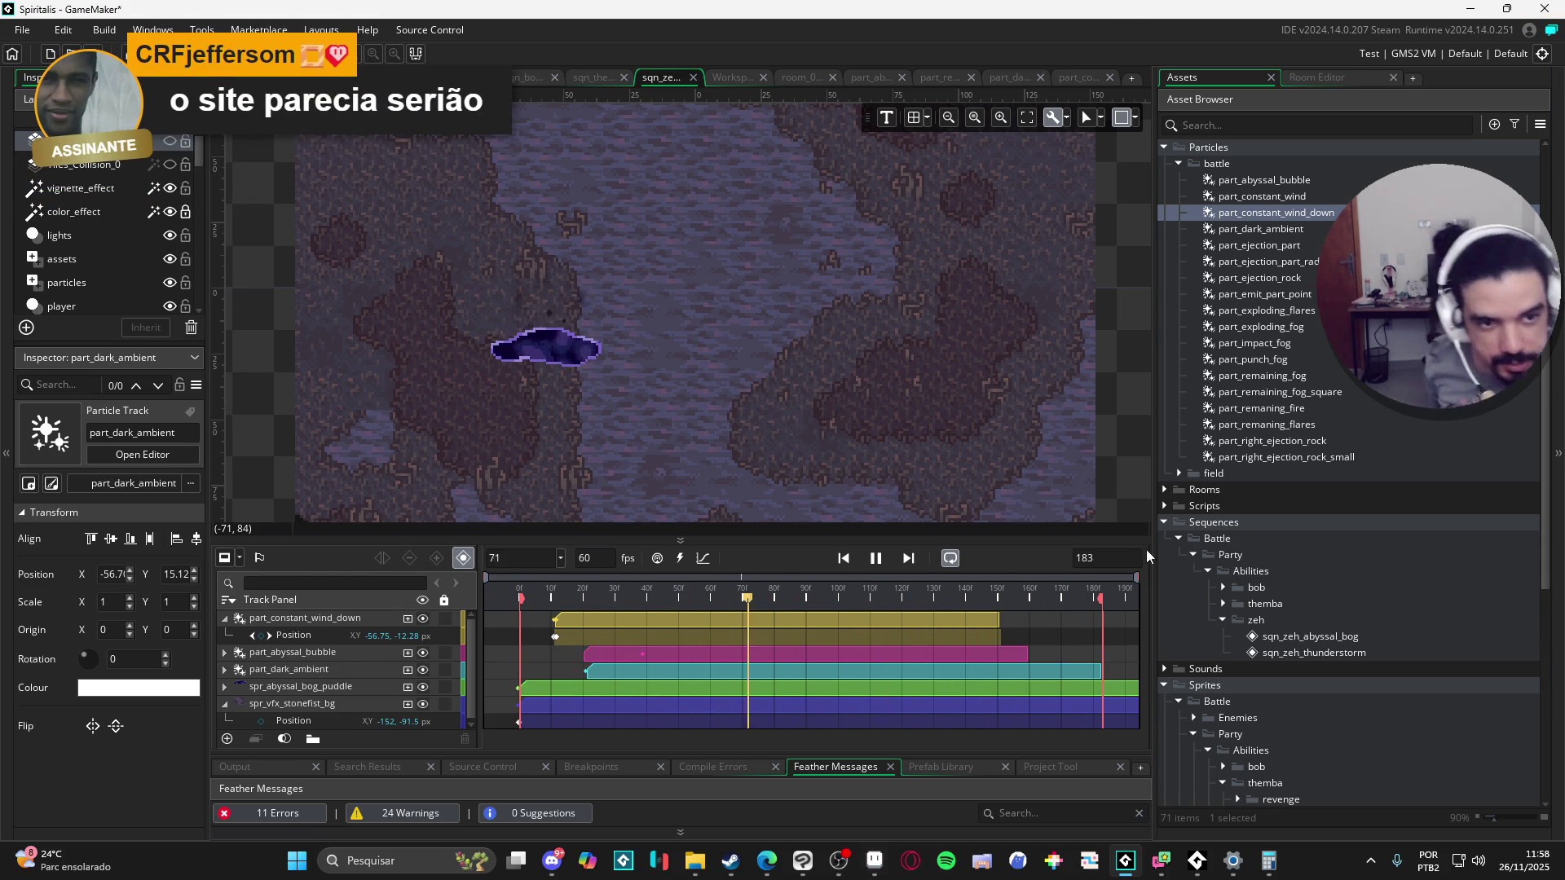
# Step: Open part_constant_wind_down, try Smoke, then settle on the Cloud particle texture
pyautogui.doubleClick(937, 620)
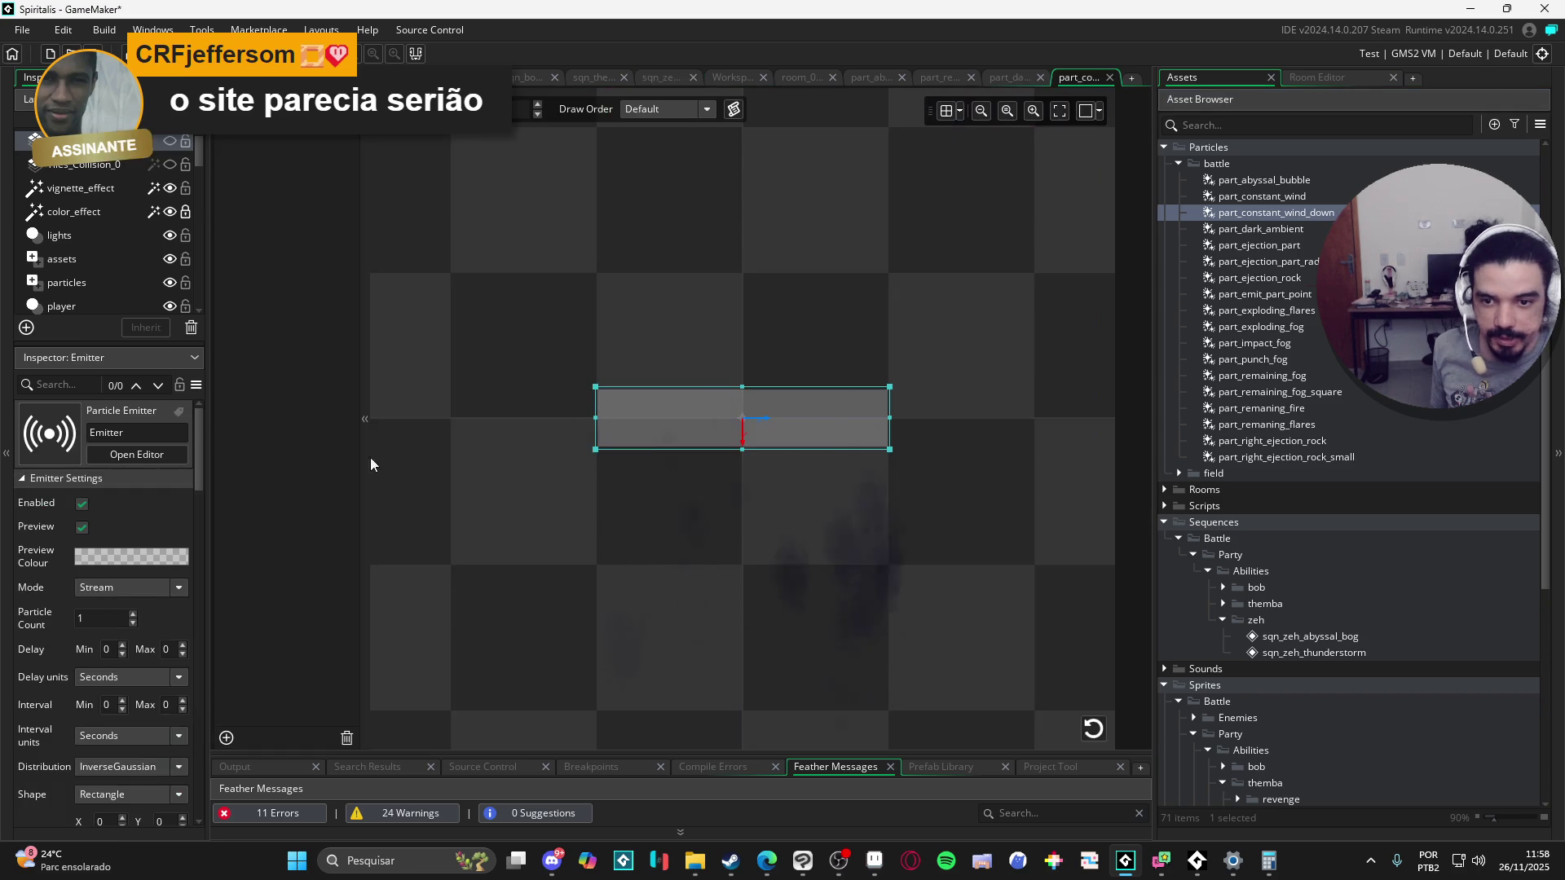
pyautogui.moveTo(199, 463); pyautogui.dragTo(185, 610)
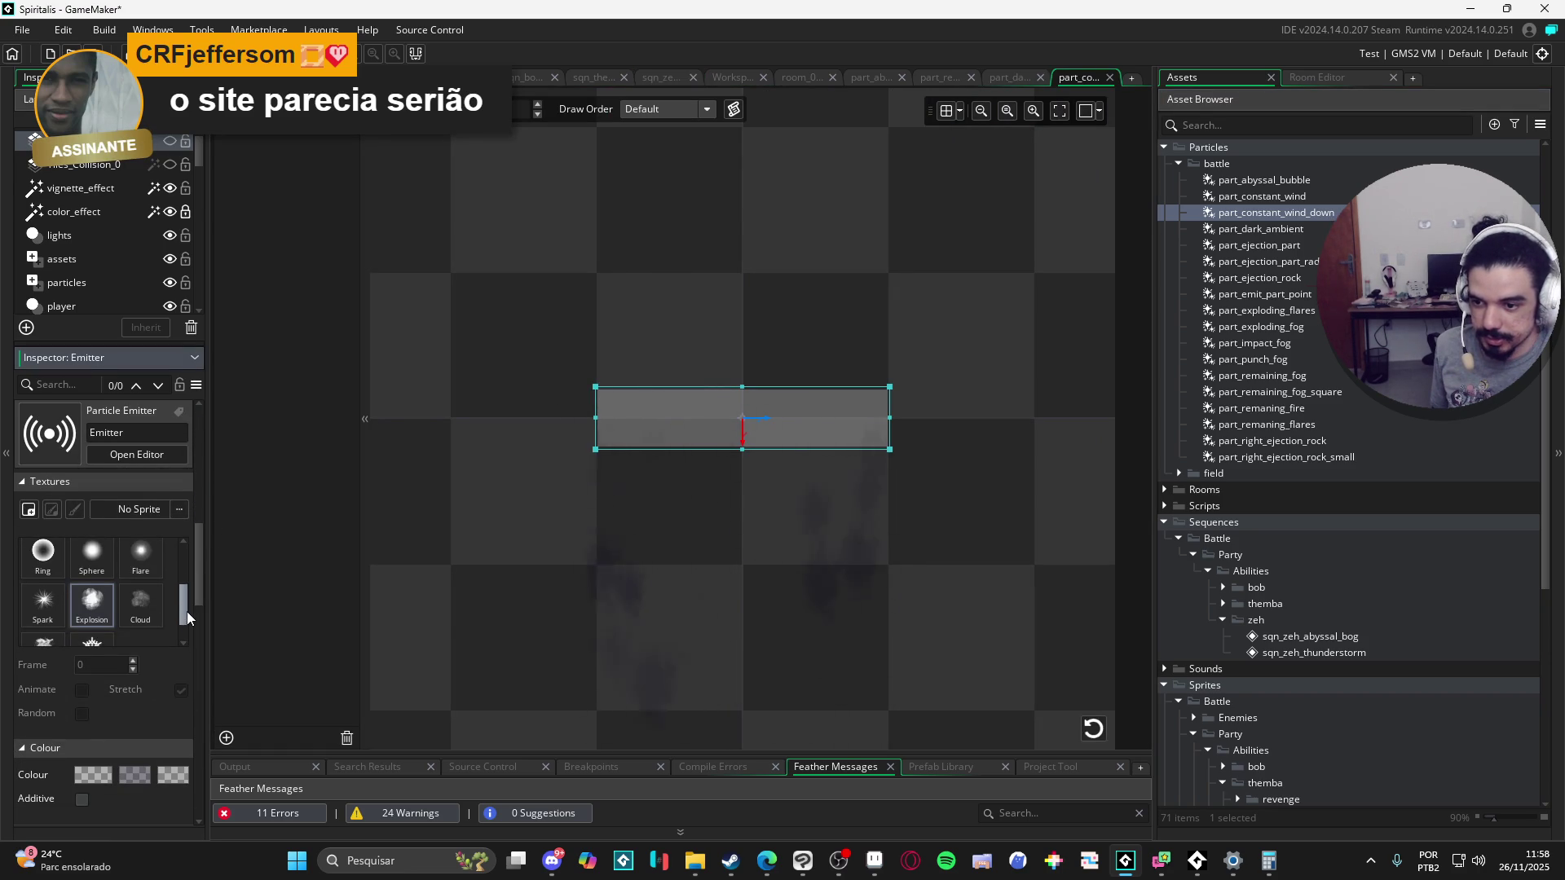
pyautogui.click(140, 603)
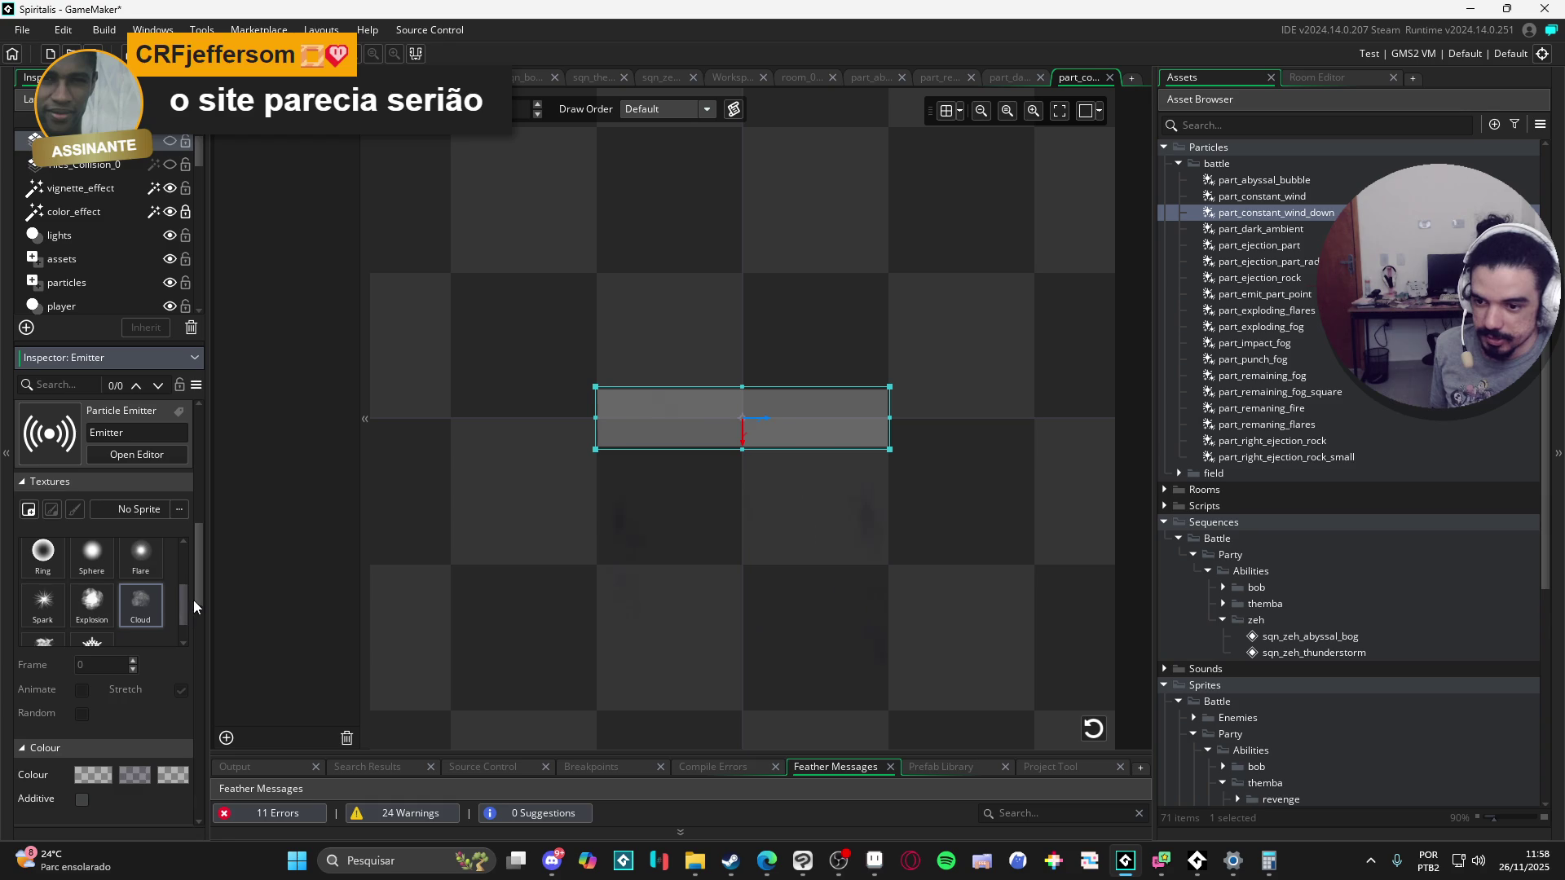
pyautogui.moveTo(197, 598); pyautogui.dragTo(192, 611)
pyautogui.scroll(-1, 146, 580)
pyautogui.click(47, 574)
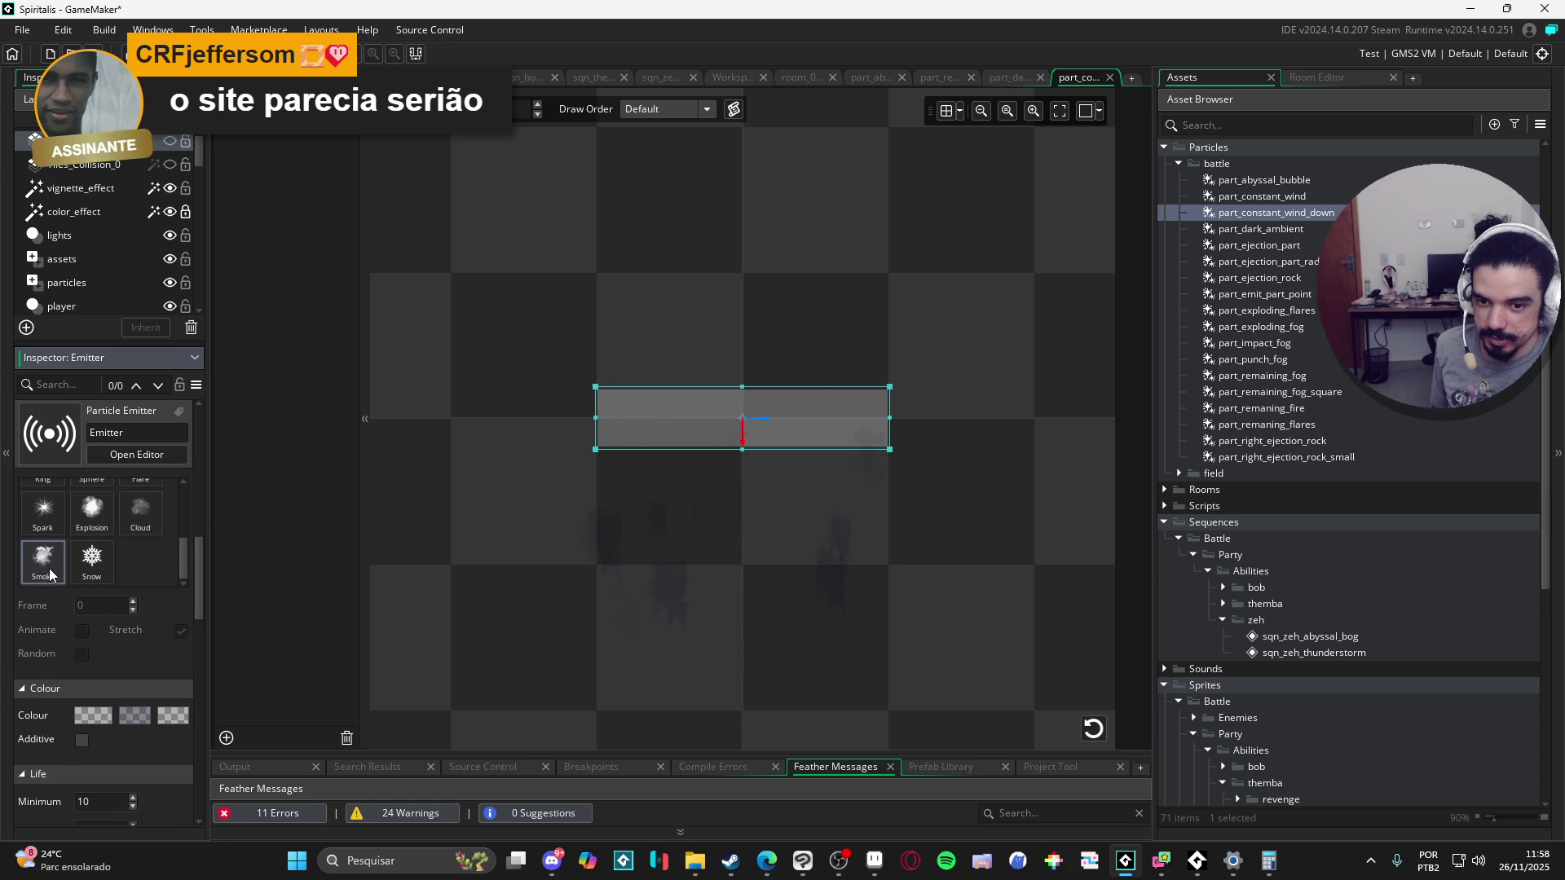
pyautogui.click(141, 522)
pyautogui.moveTo(197, 561); pyautogui.dragTo(180, 635)
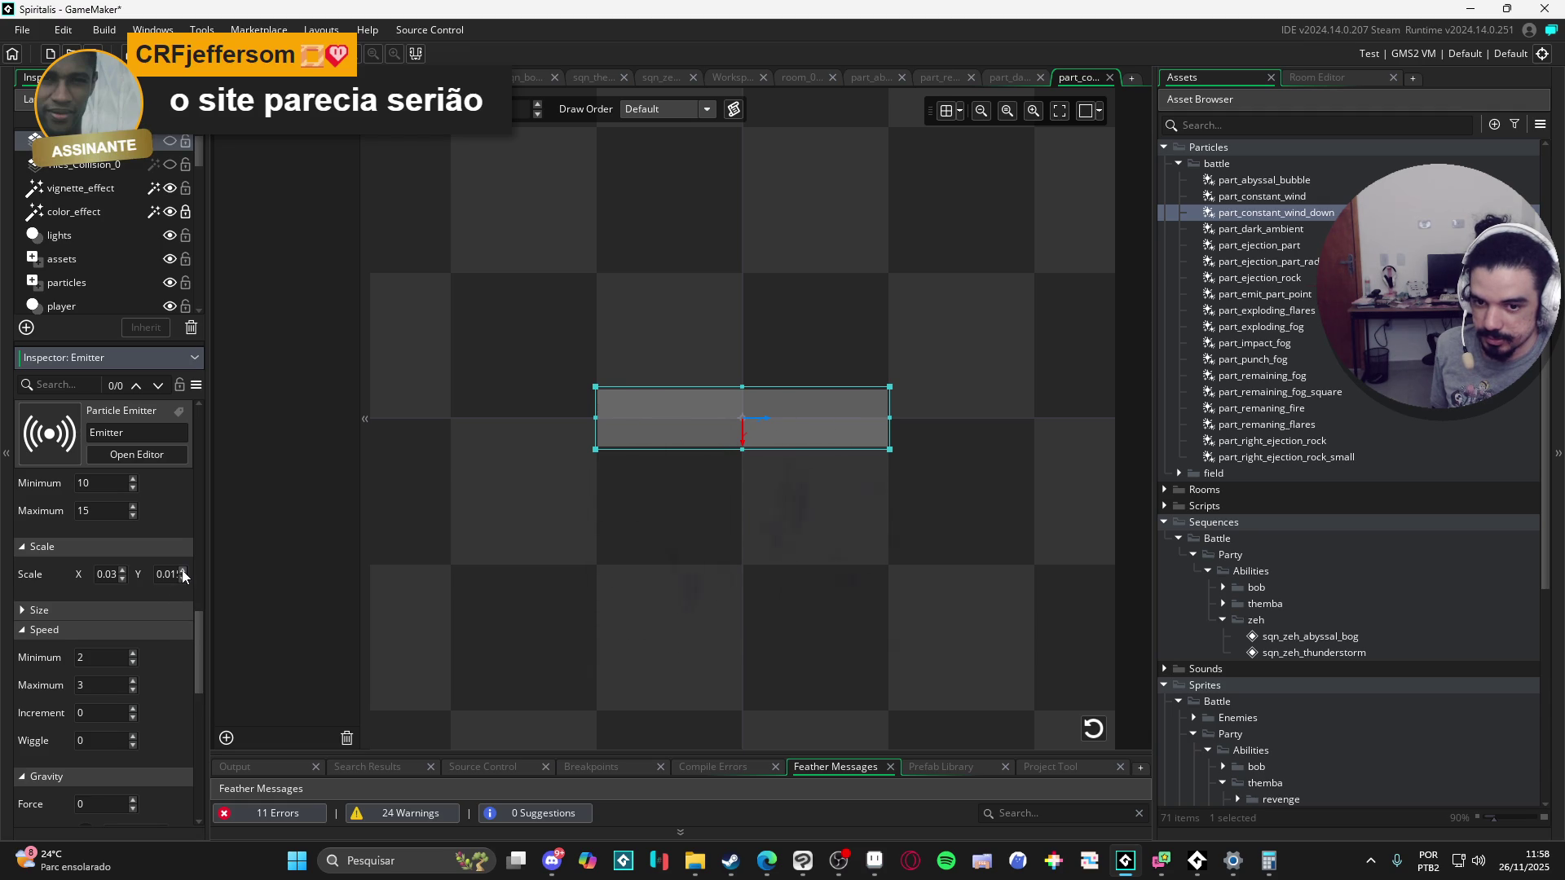
# Step: Keep particle X scale at 0.03, drop Y scale to -0.06, and preview the bog sequence
pyautogui.click(122, 578)
pyautogui.click(123, 571)
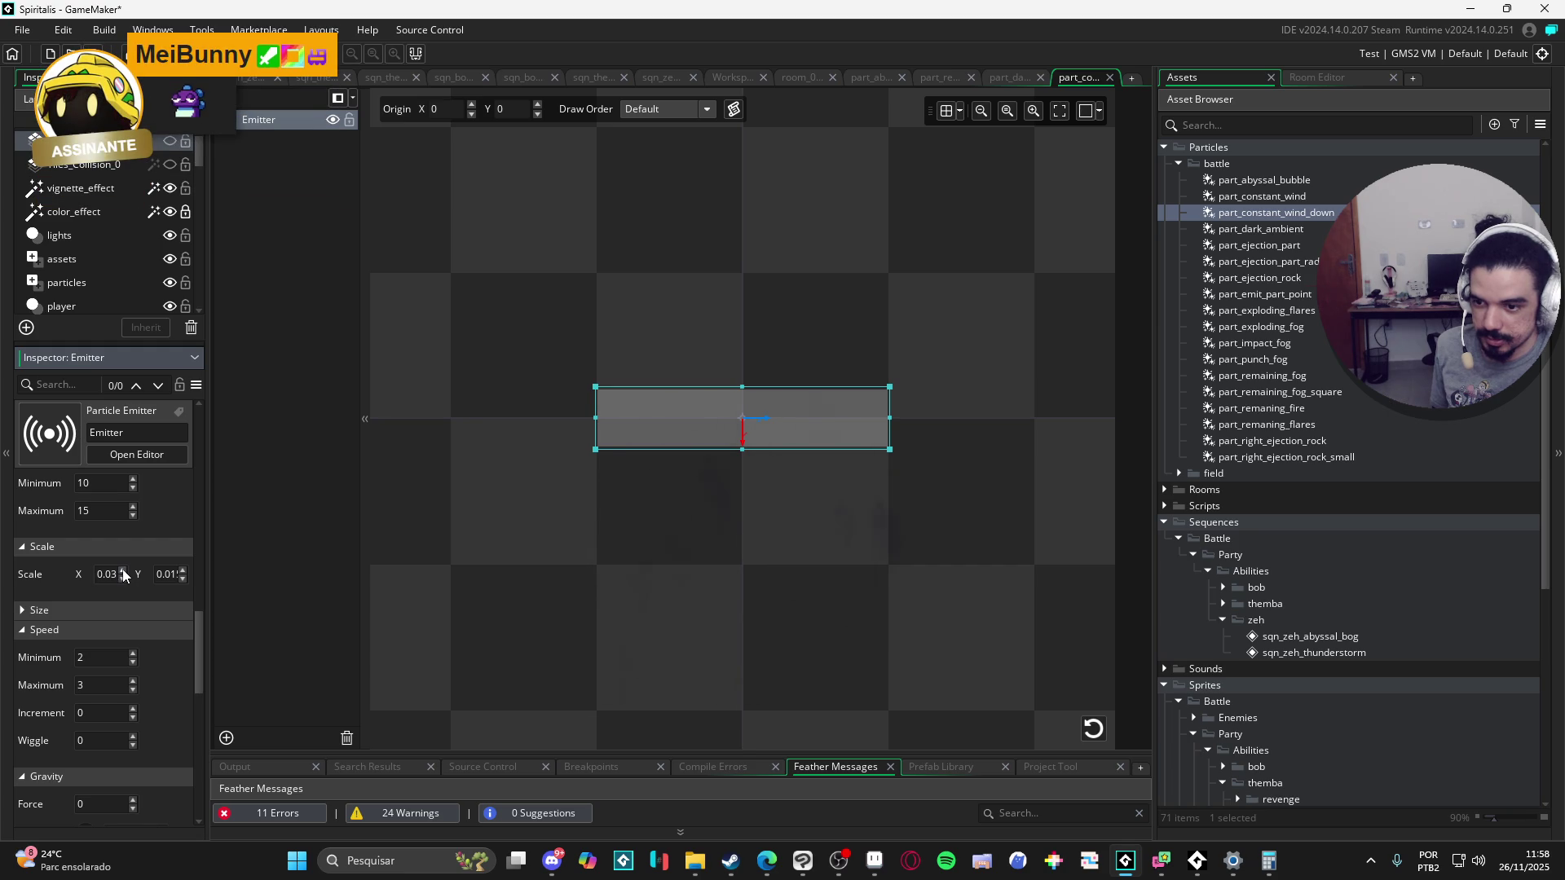
pyautogui.click(182, 577)
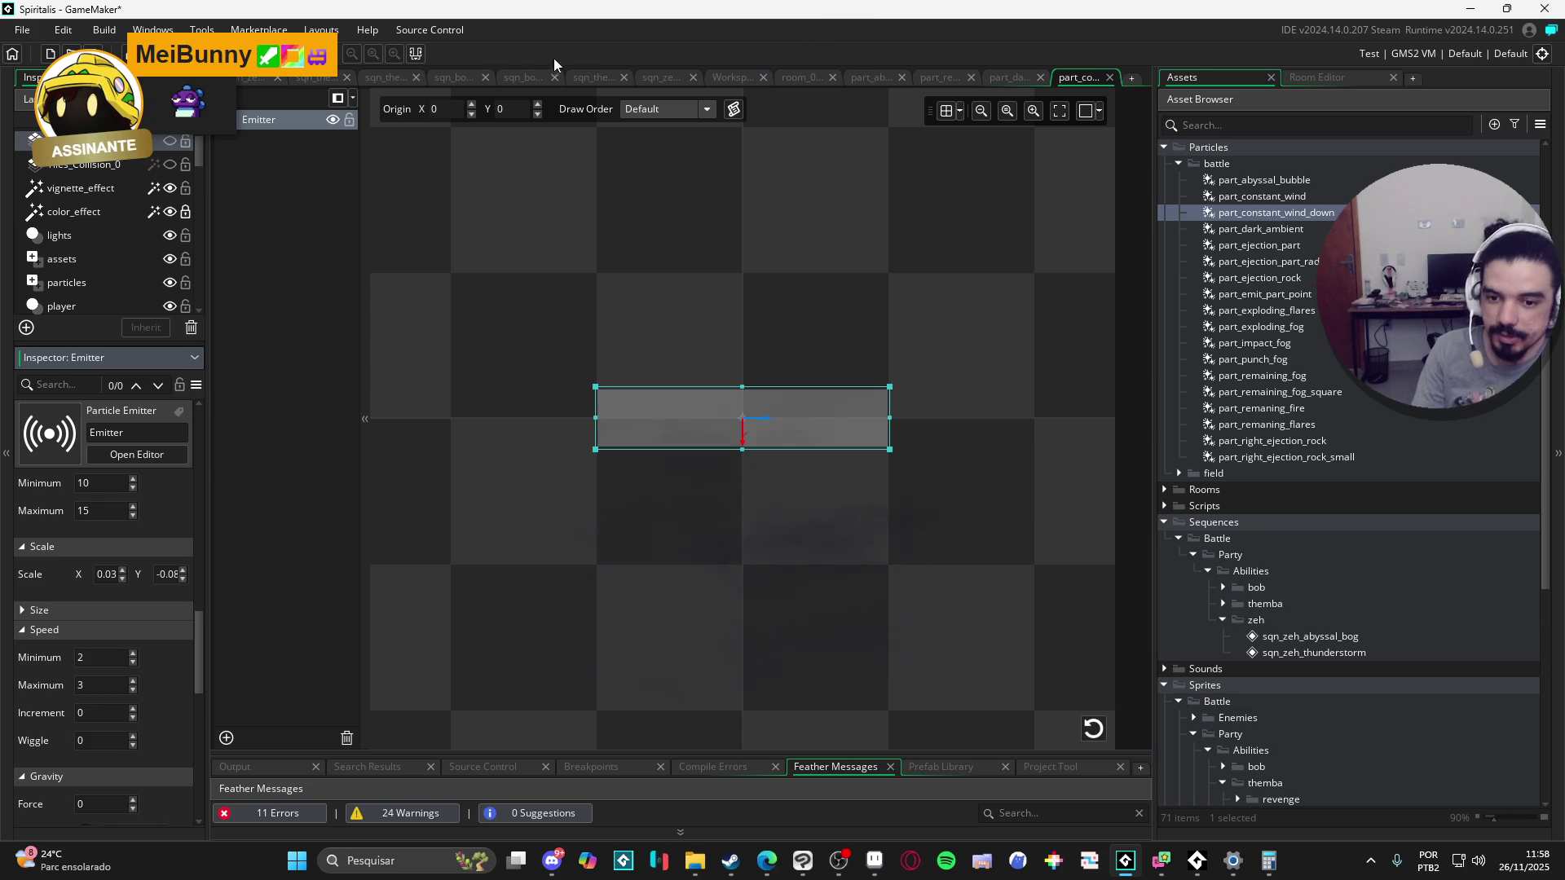
pyautogui.click(657, 85)
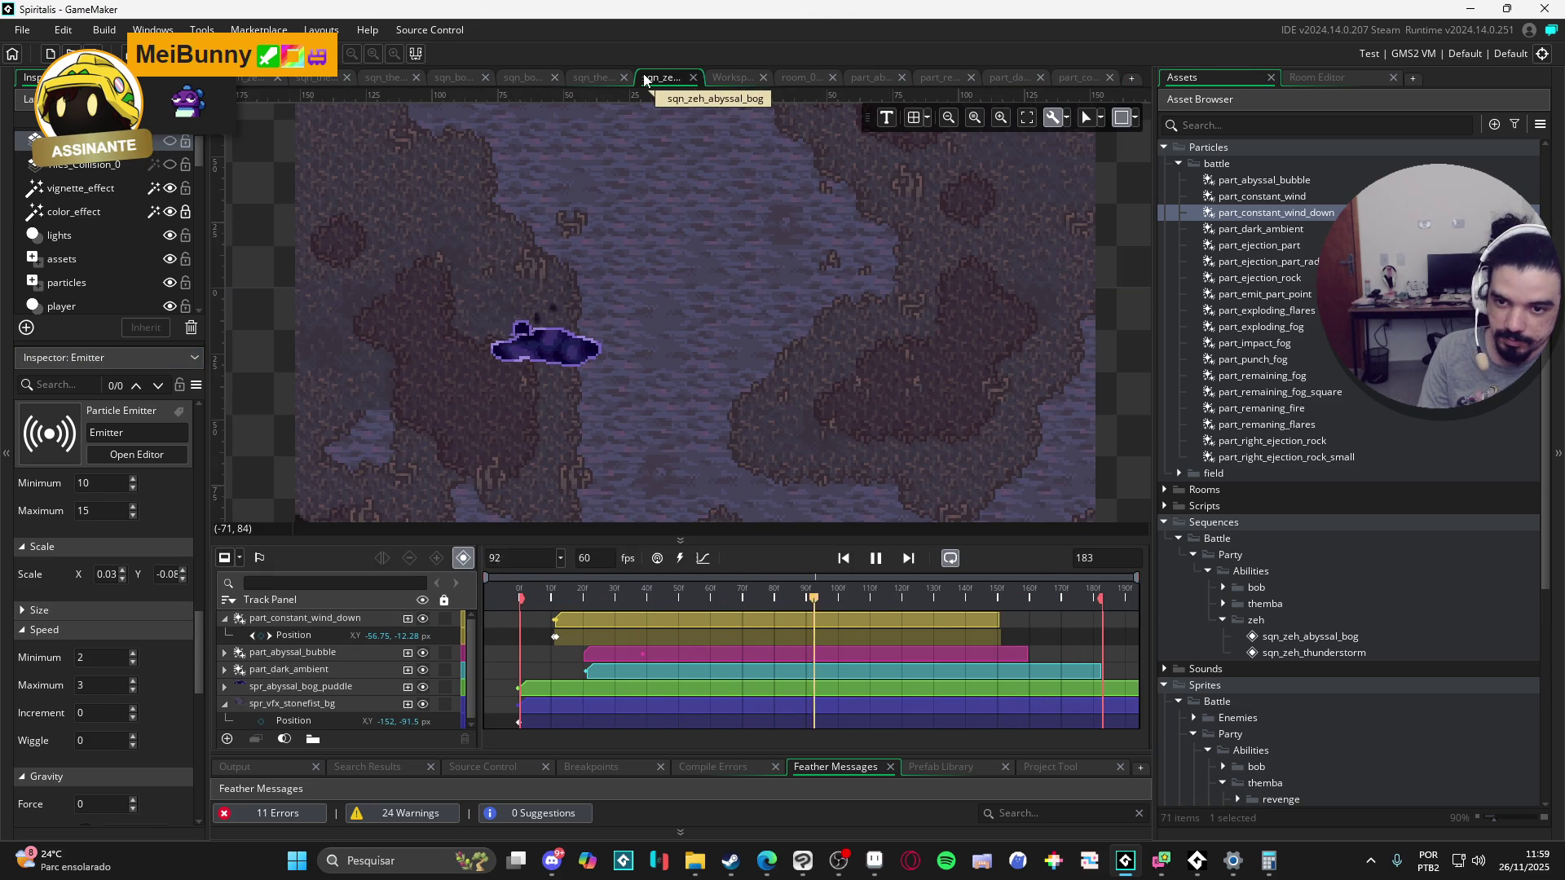
# Step: Back in the wind-down particle system, nudge the Y scale upward with its spinners
pyautogui.click(1064, 77)
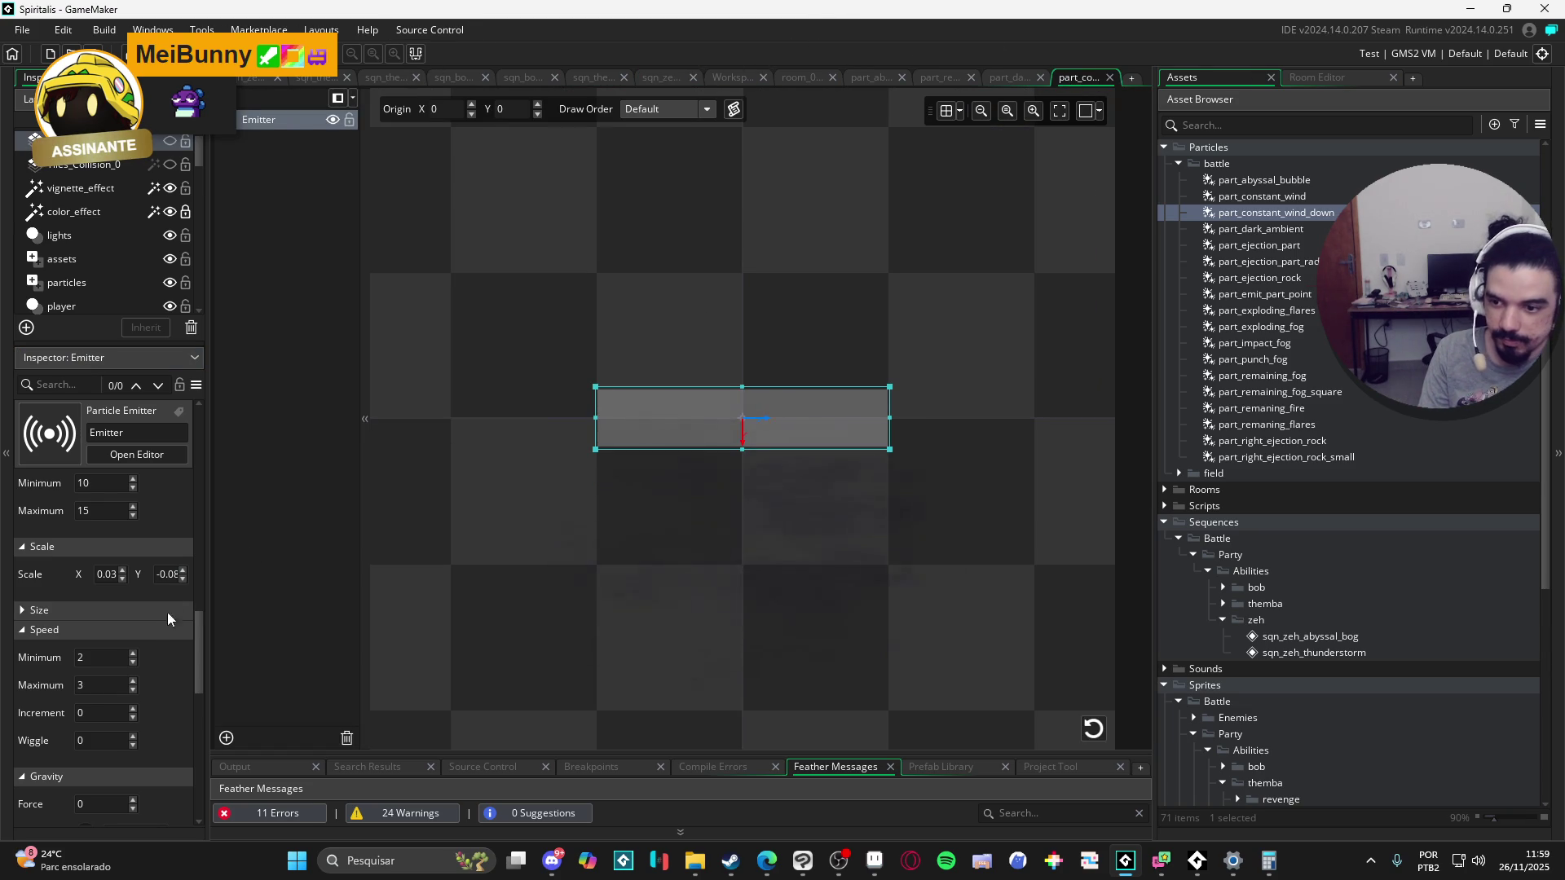
pyautogui.click(185, 577)
pyautogui.click(184, 571)
pyautogui.click(184, 571)
pyautogui.click(184, 571)
# Step: Enter 0.04 as the particle Y scale and preview the abyssal bog sequence
pyautogui.click(184, 572)
pyautogui.click(184, 572)
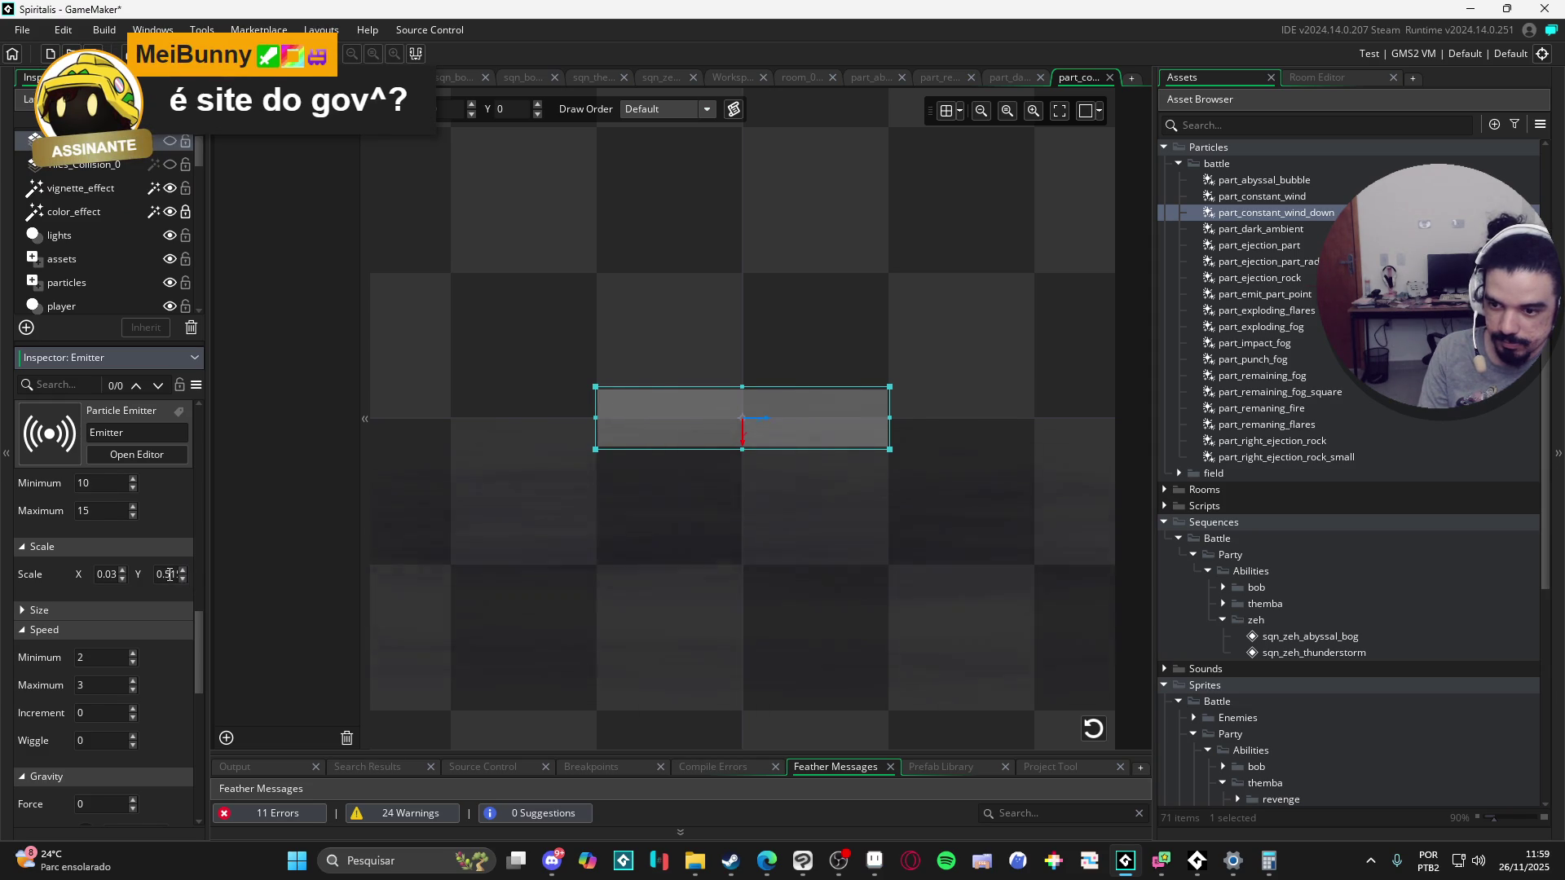
pyautogui.write('0.01')
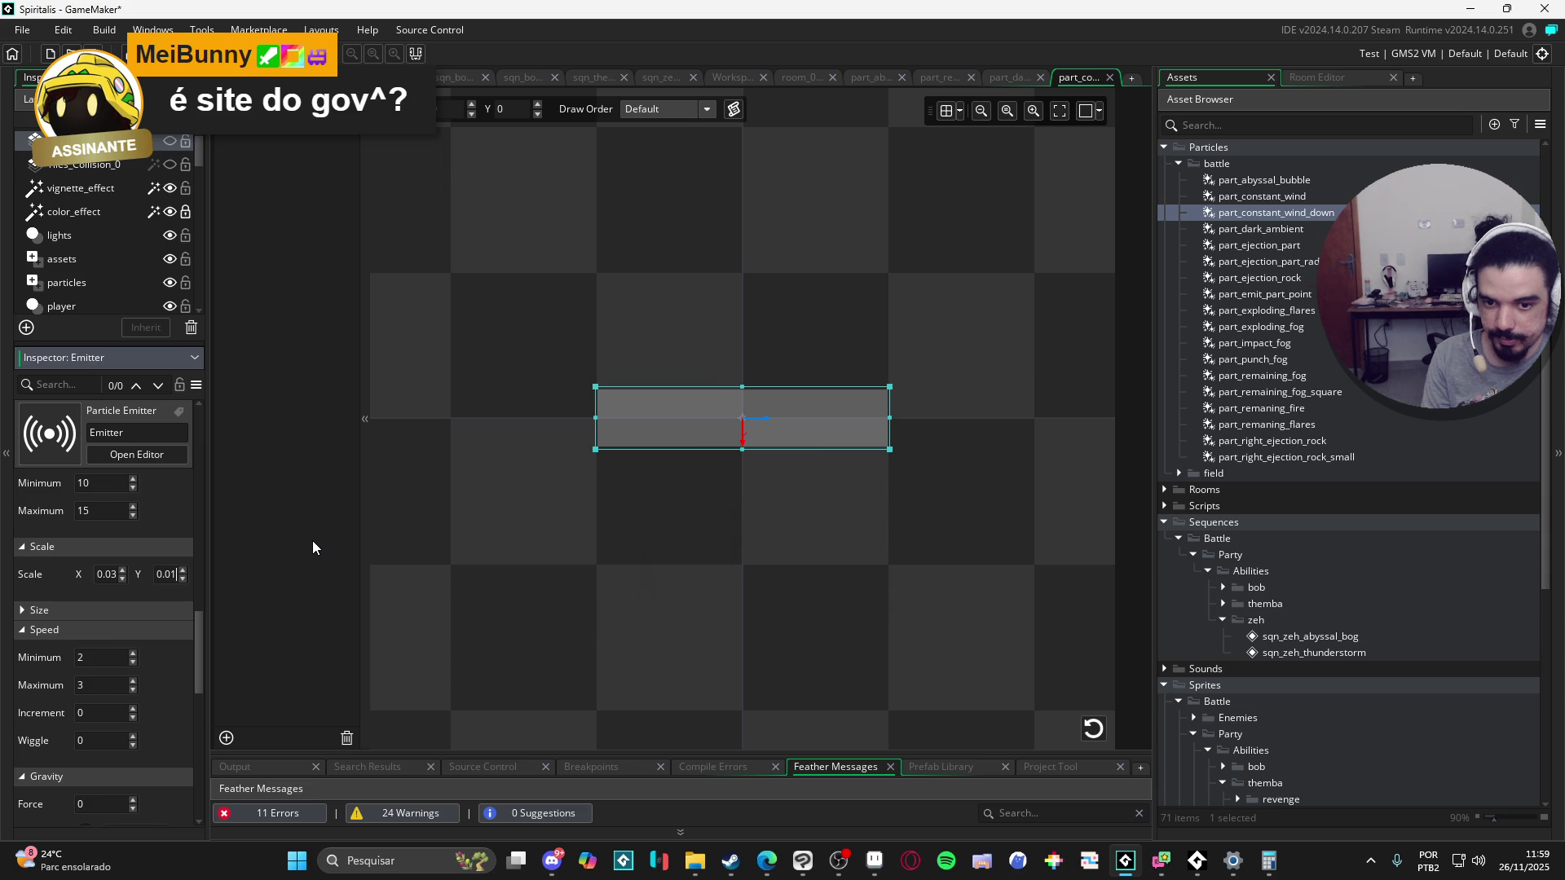
pyautogui.press('BackSpace')
pyautogui.write('3')
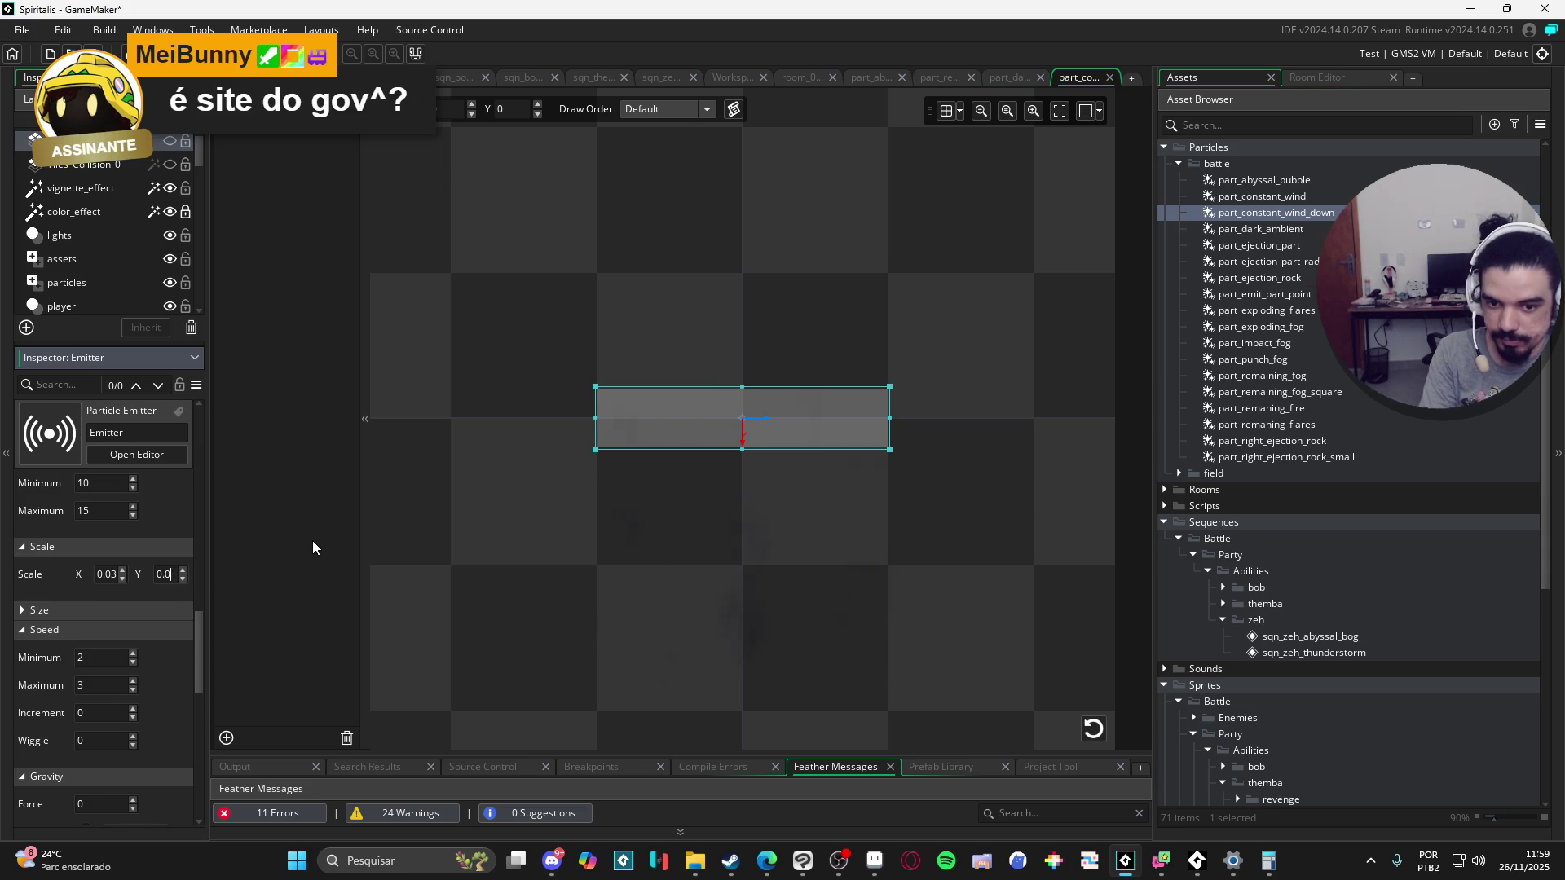
pyautogui.press('BackSpace')
pyautogui.write('4')
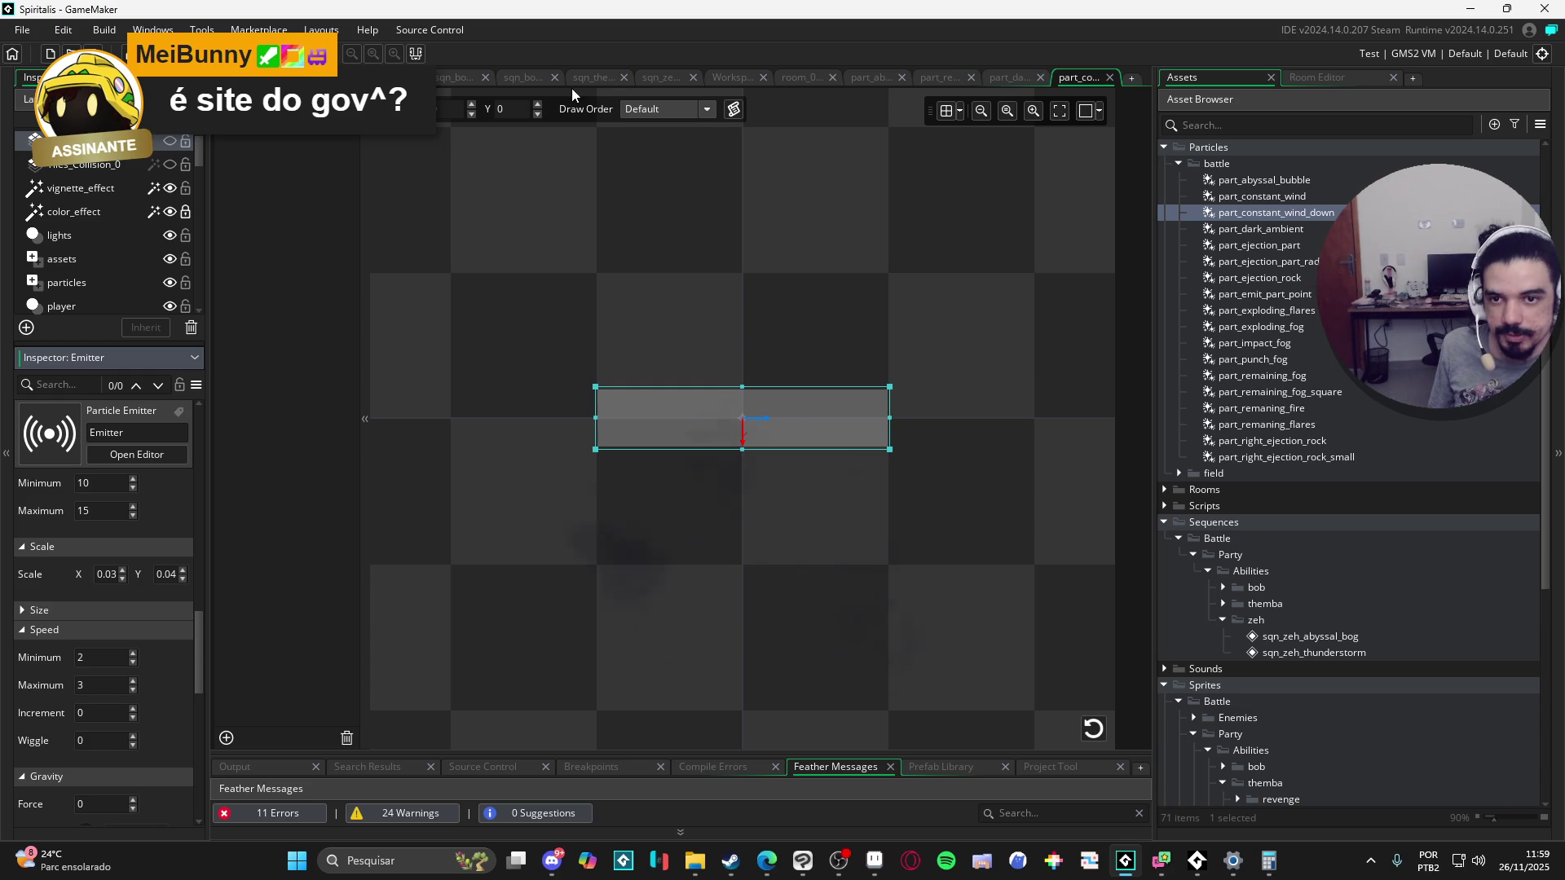
pyautogui.click(672, 76)
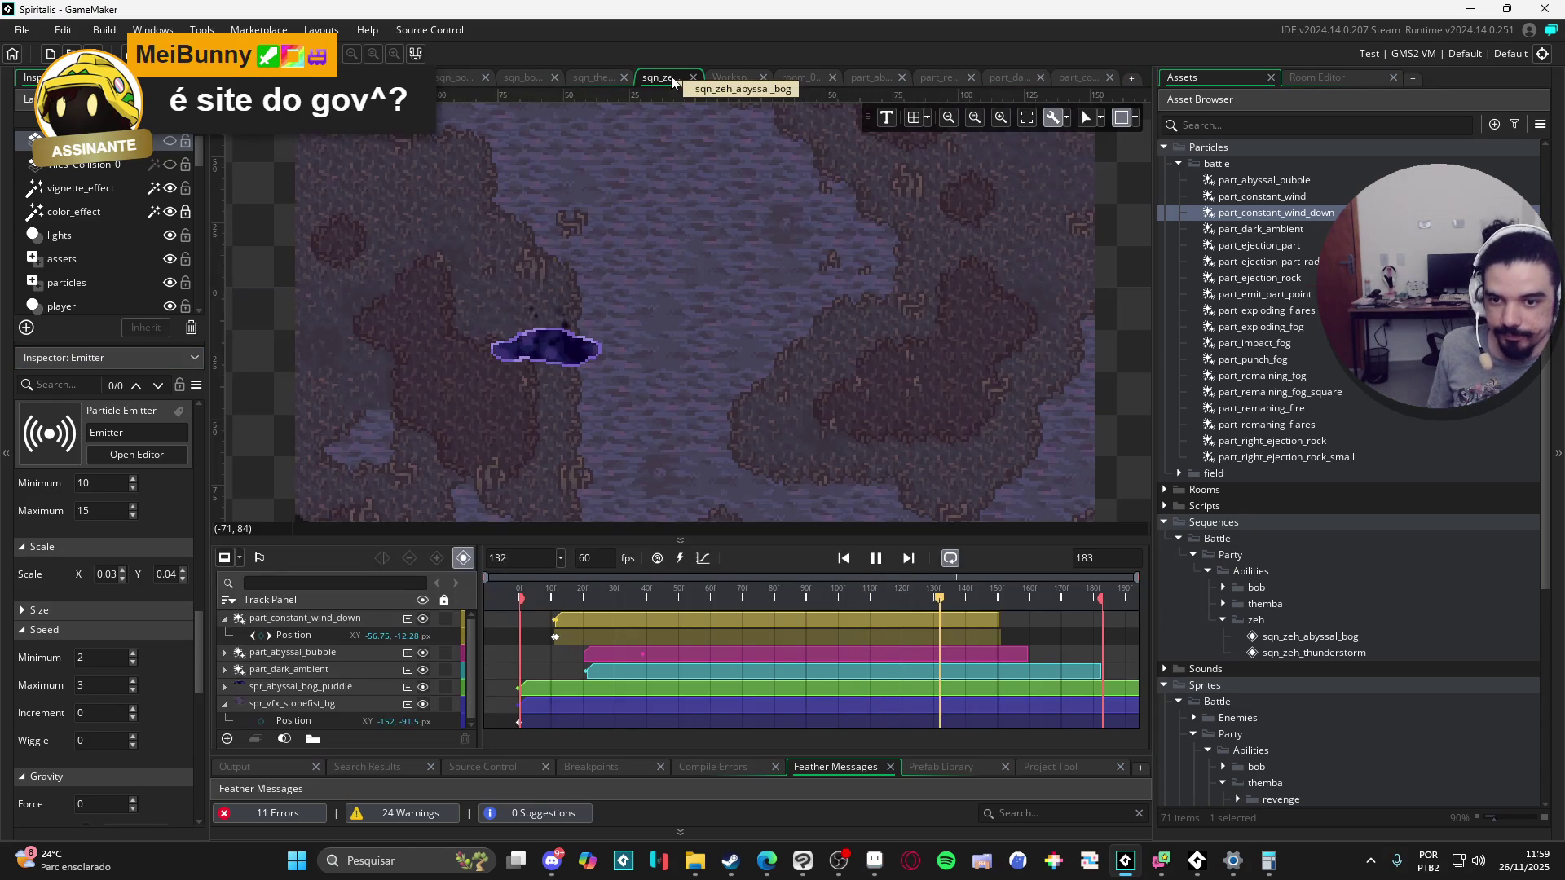